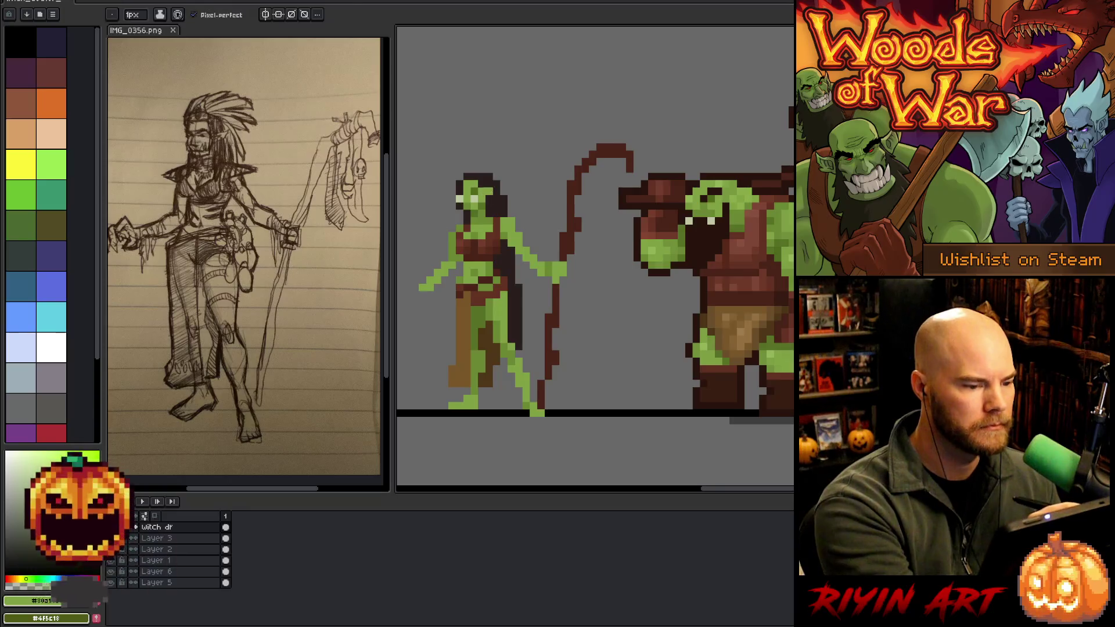
Add a light-green pixel at the top right of the witch's head, sampling greens and browns from the figure.
left_click(496, 184)
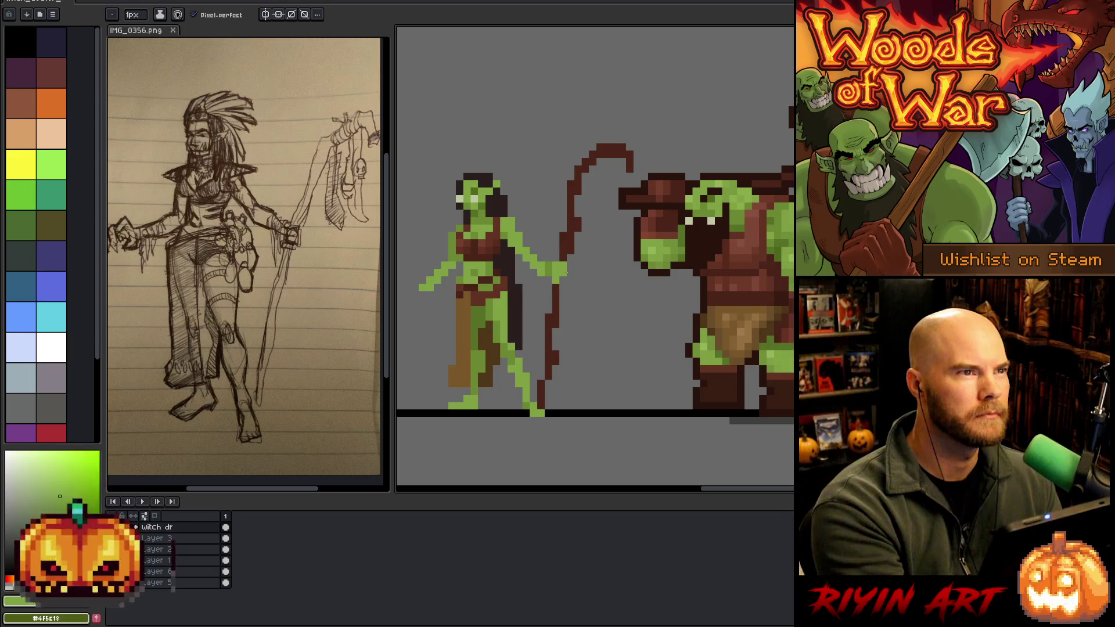
left_click(486, 197, "alt")
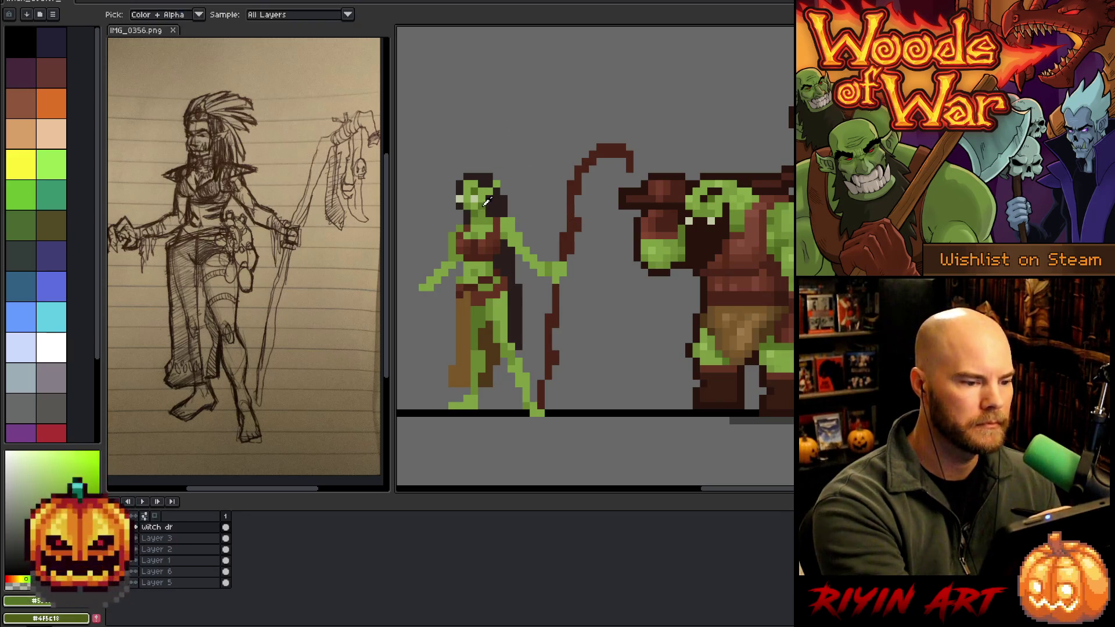
left_click(474, 201, "alt")
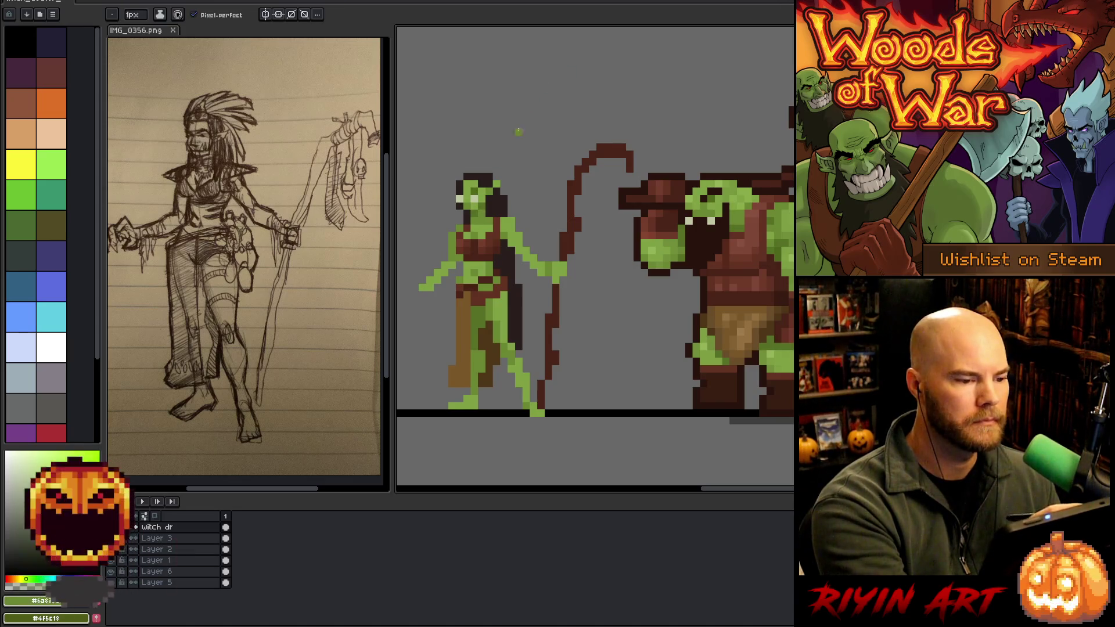
left_click(482, 177, "alt")
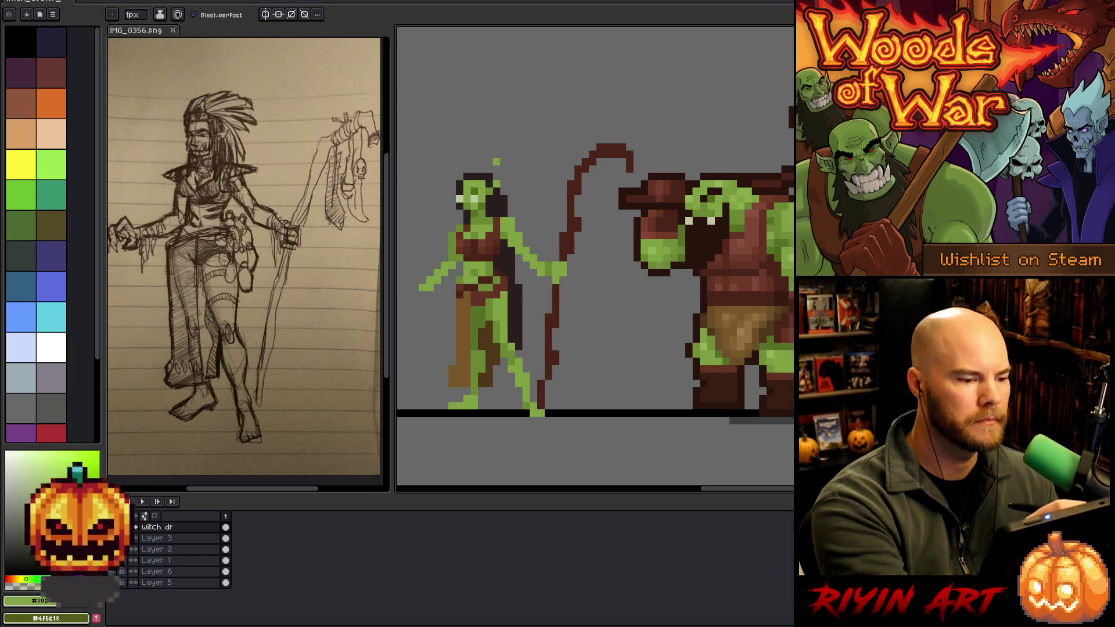
left_click(488, 178, "alt")
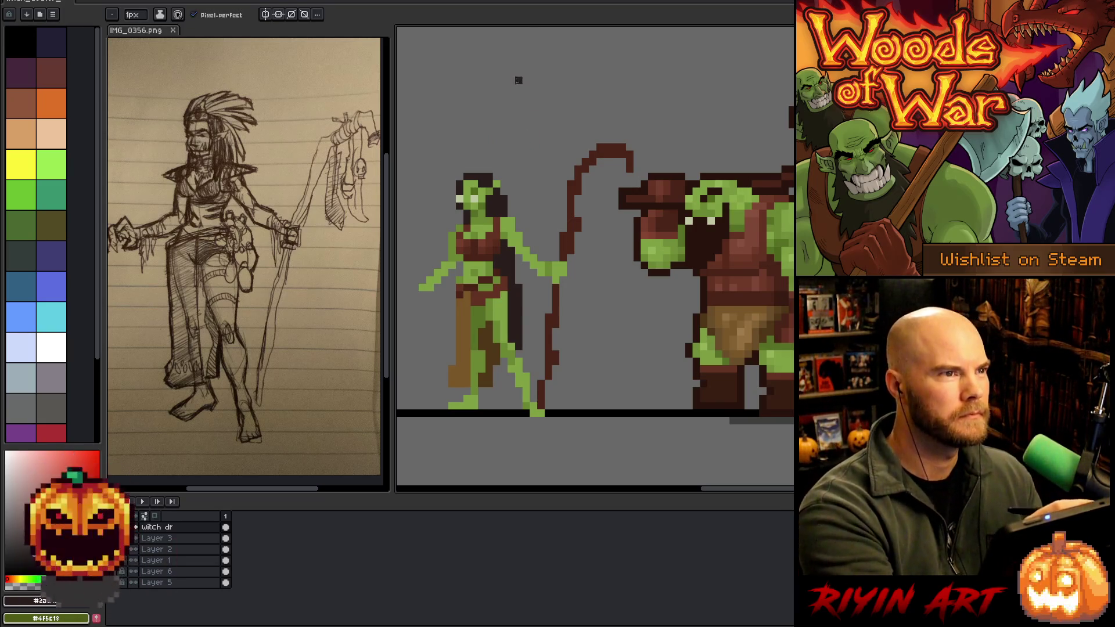
left_click(498, 182, "alt")
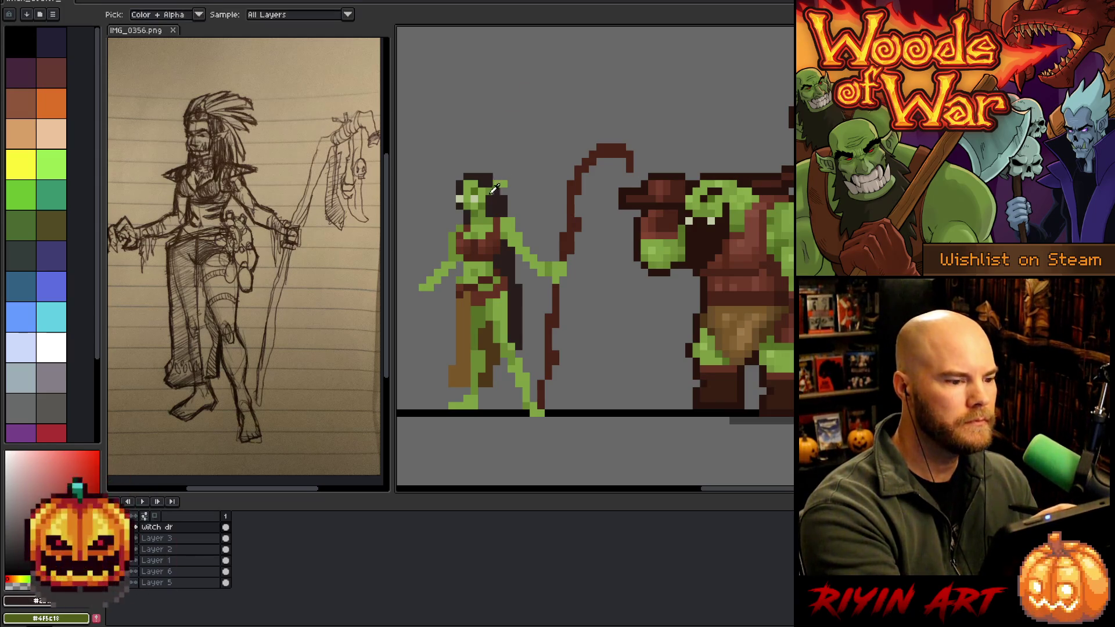
left_click(504, 162, "alt")
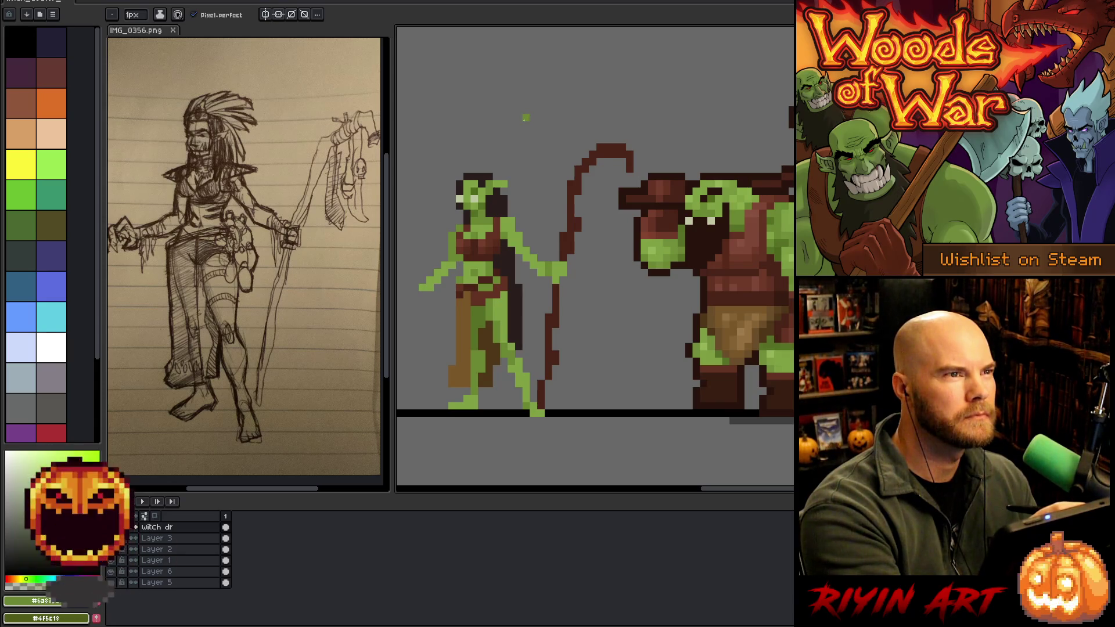
left_click(476, 189, "alt")
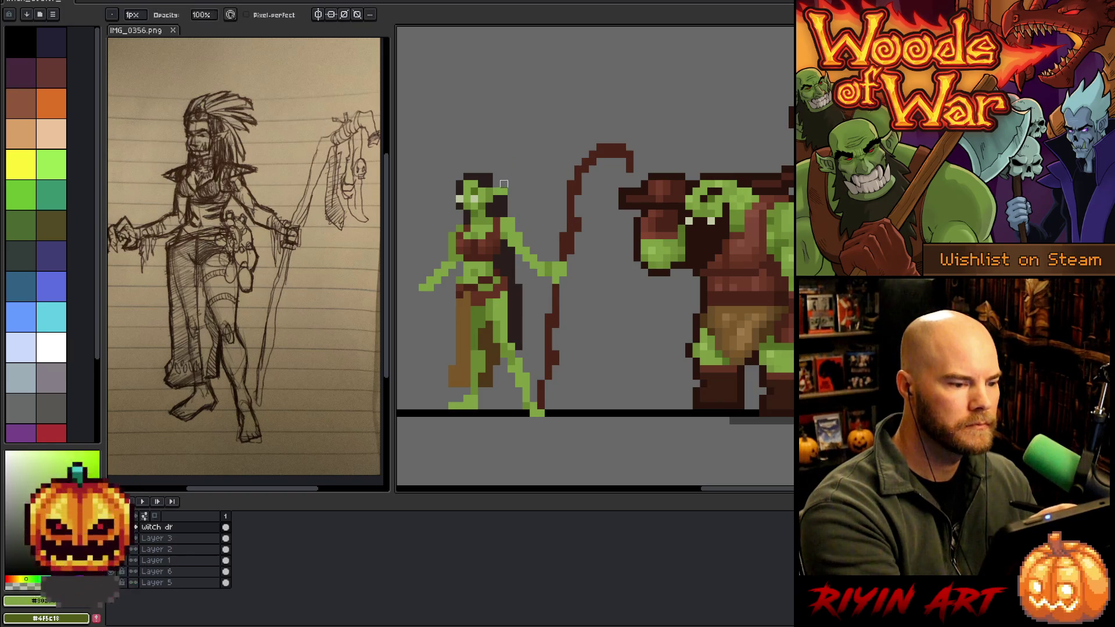
left_click(574, 171, "alt")
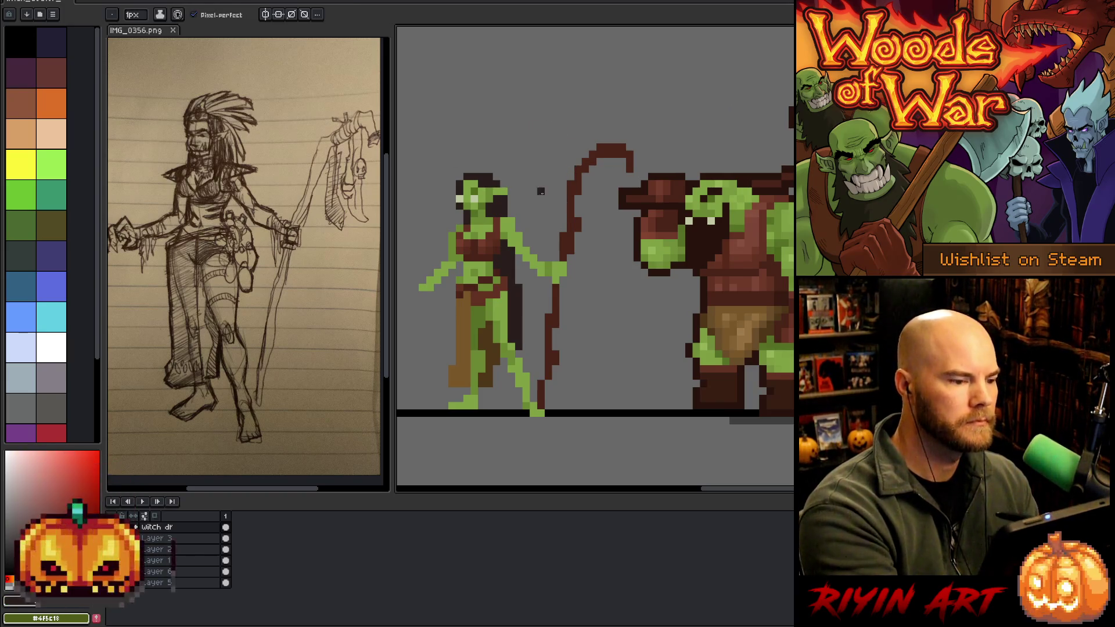
left_click(504, 192, "alt")
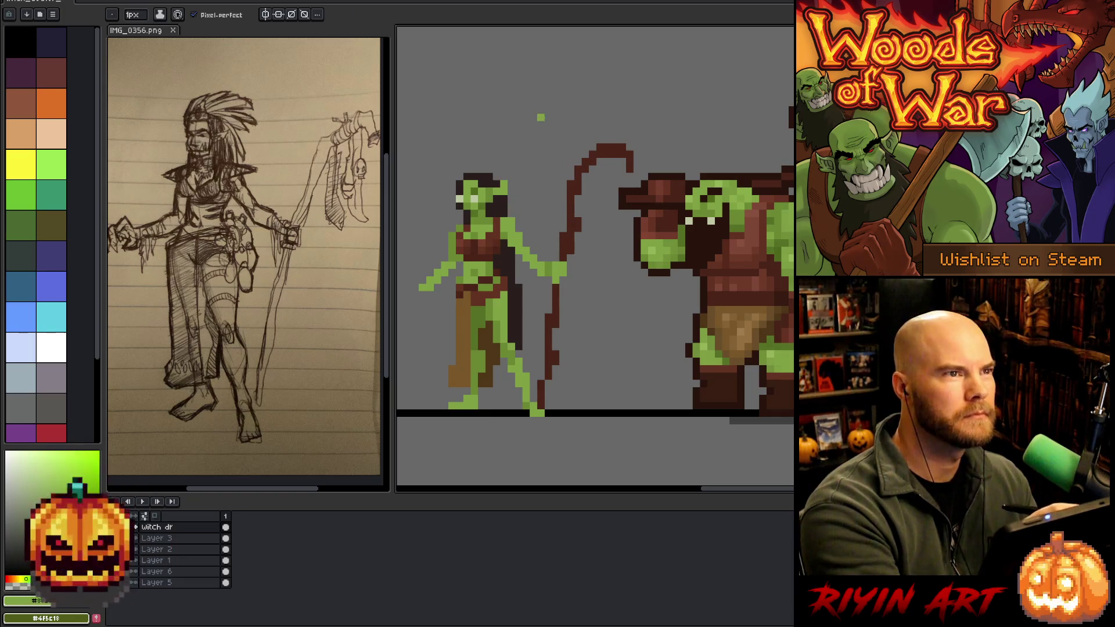
Cap the witch's head with dark brown hair pixels and place a pale highlight pixel on her face.
left_click(482, 180, "alt")
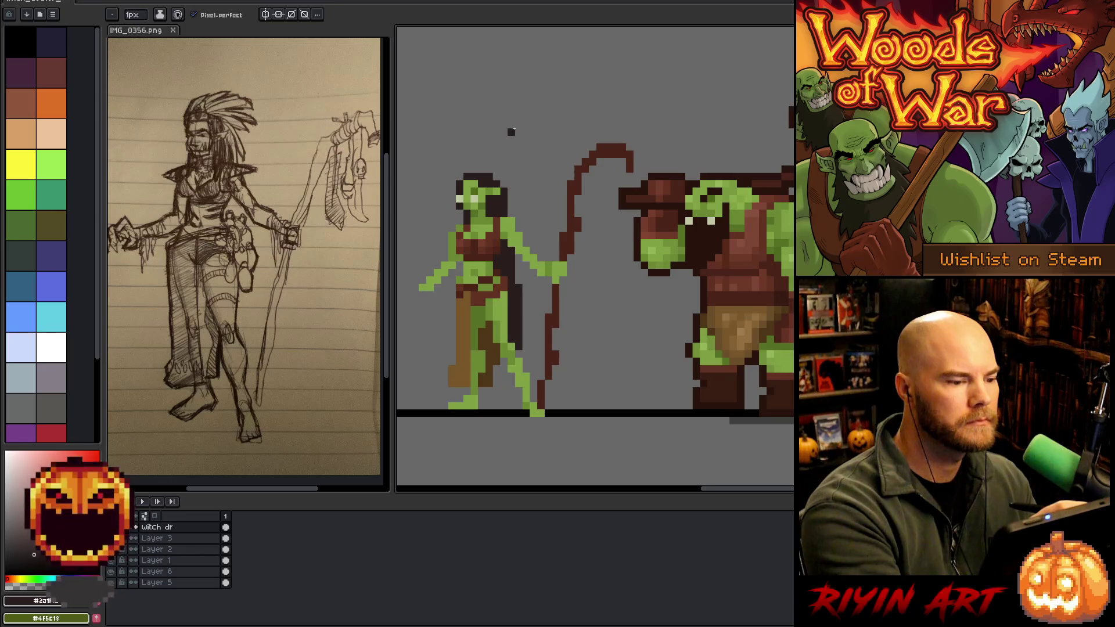
left_click(485, 189, "alt")
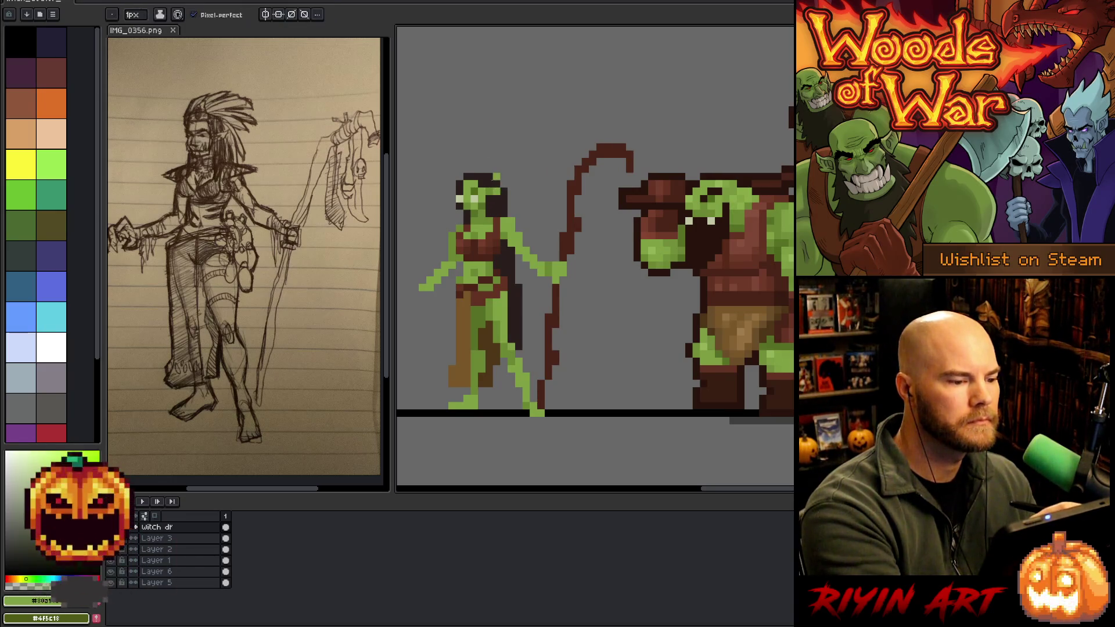
left_click(485, 189, "alt")
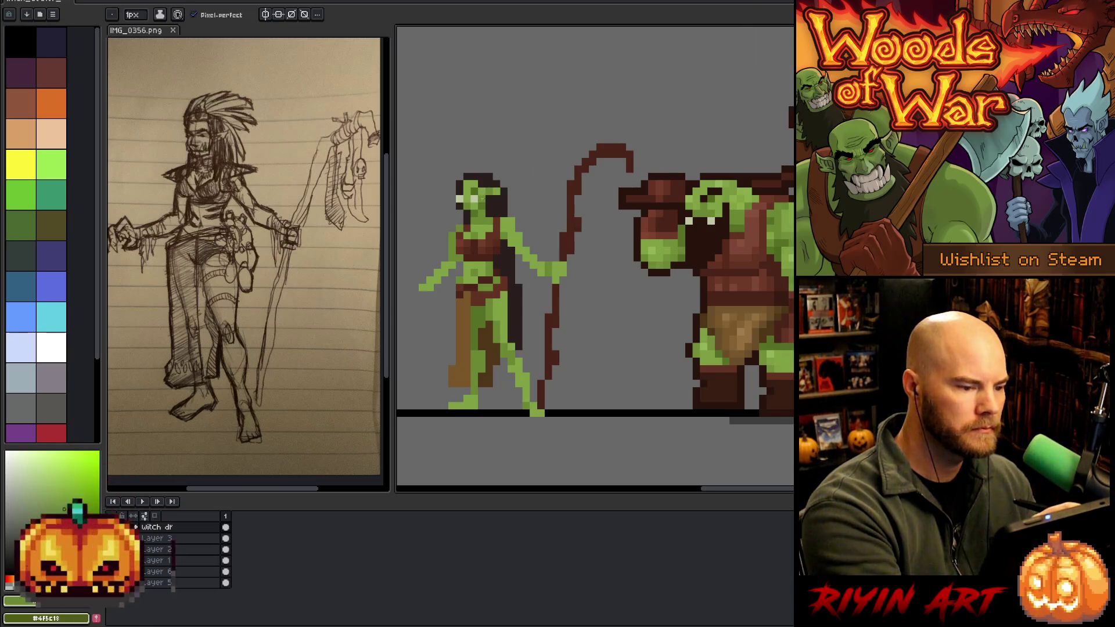
key("alt")
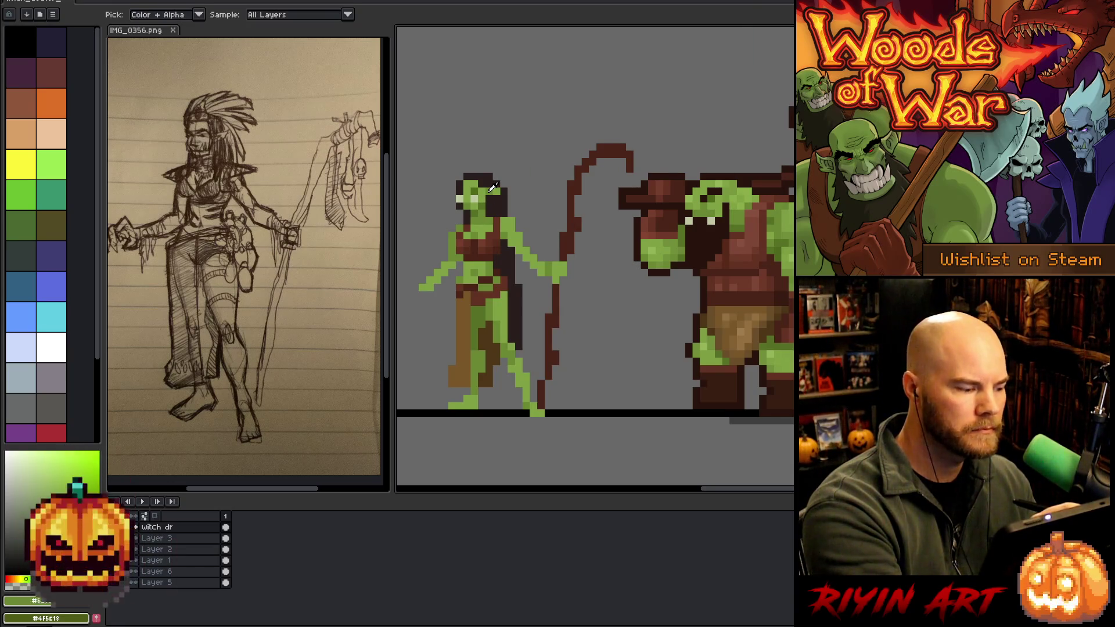
left_click(482, 189, "alt")
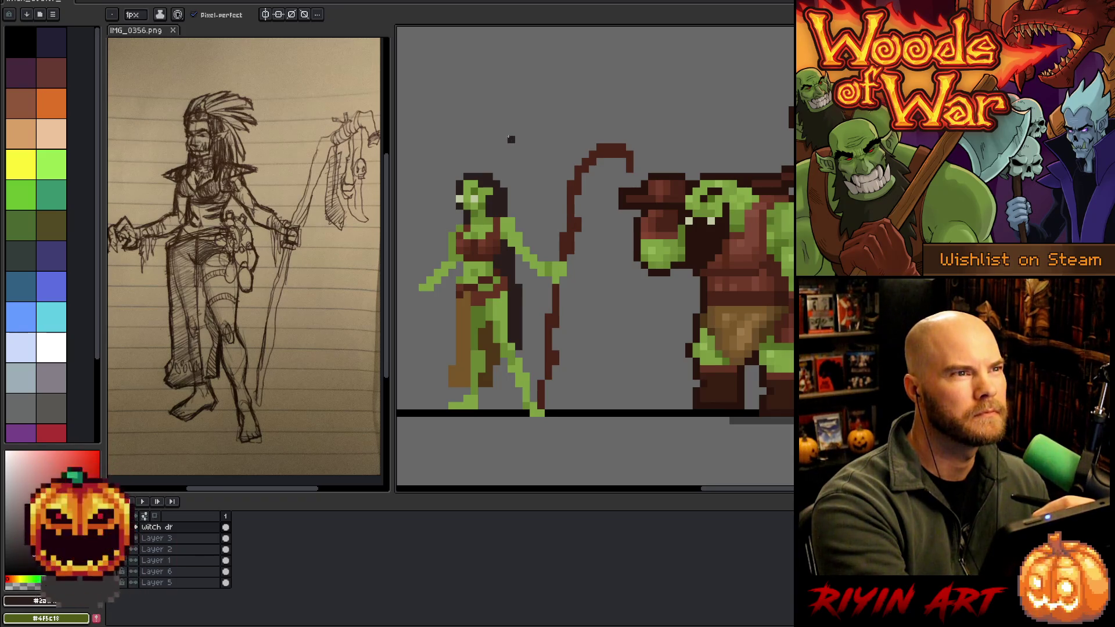
key("alt")
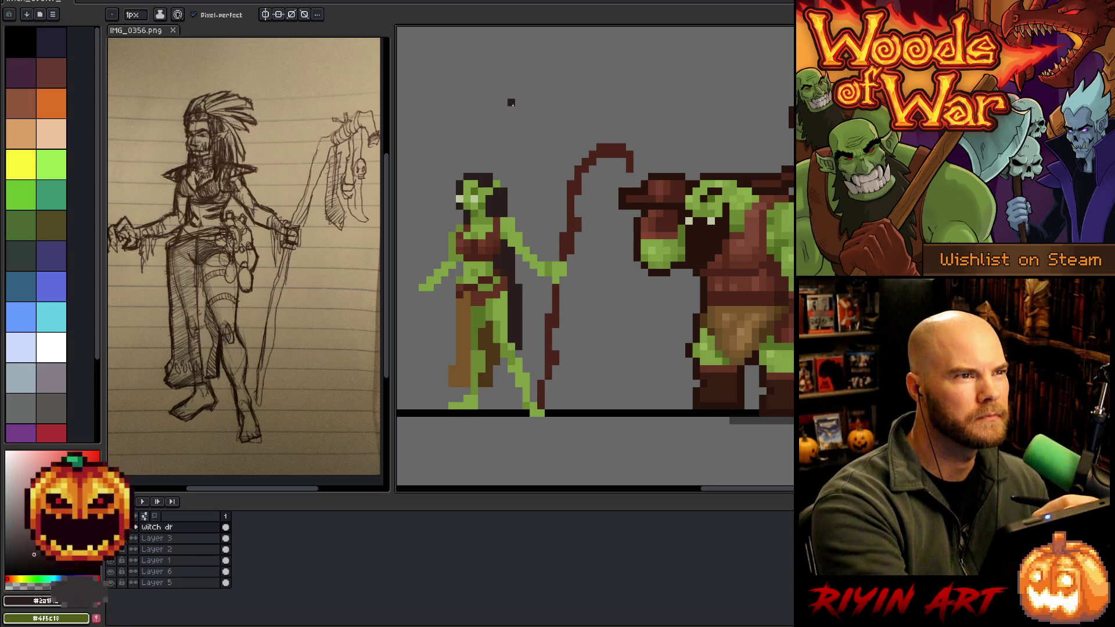
key("alt")
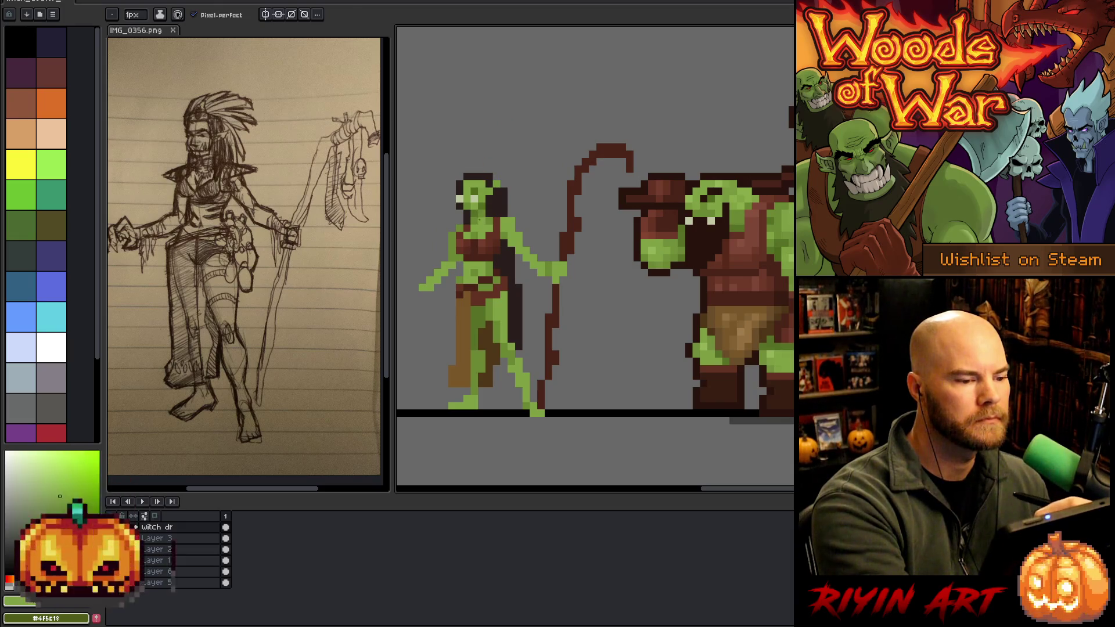
key("alt")
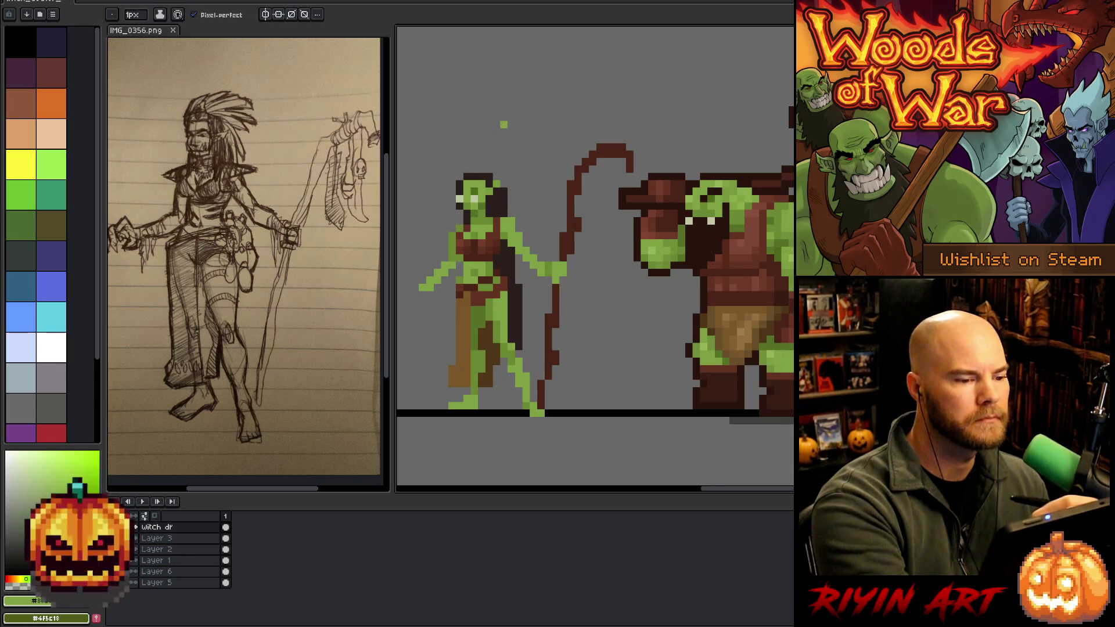
key("alt")
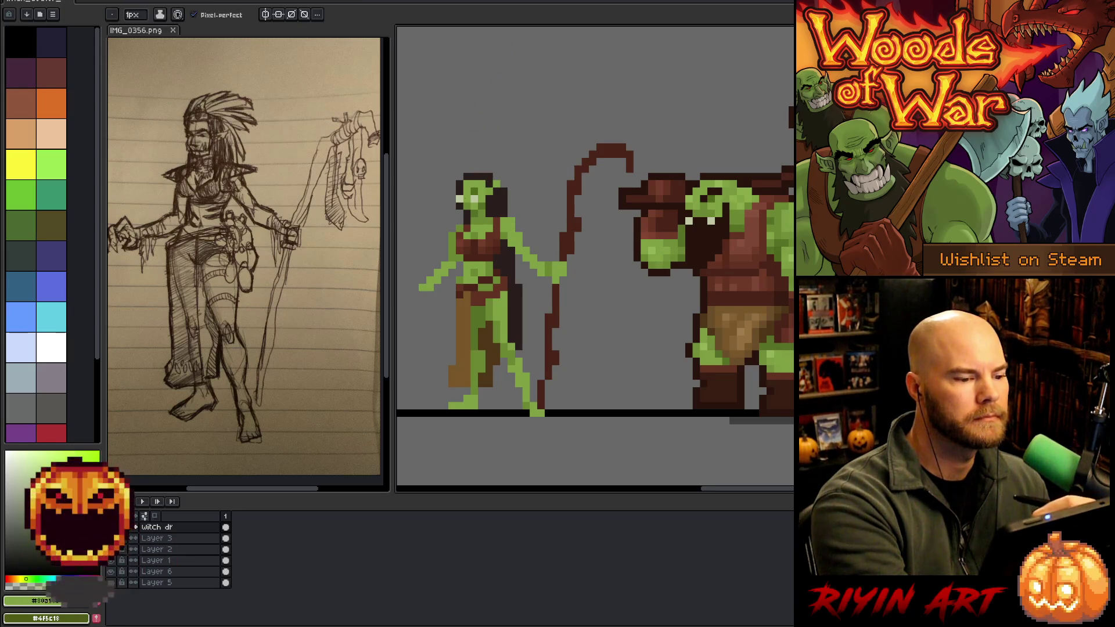
key("e")
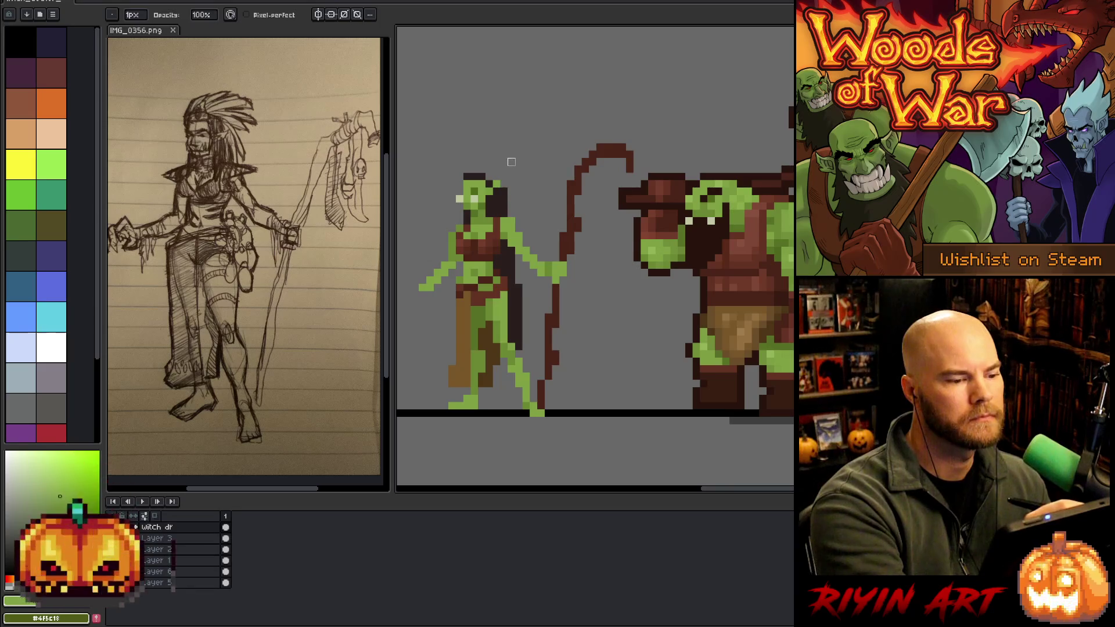
Extend the witch's hair with two rows of dark brown pixels across the top of her head.
key("b")
left_click(482, 175, "alt")
left_click_drag(493, 177, 506, 176)
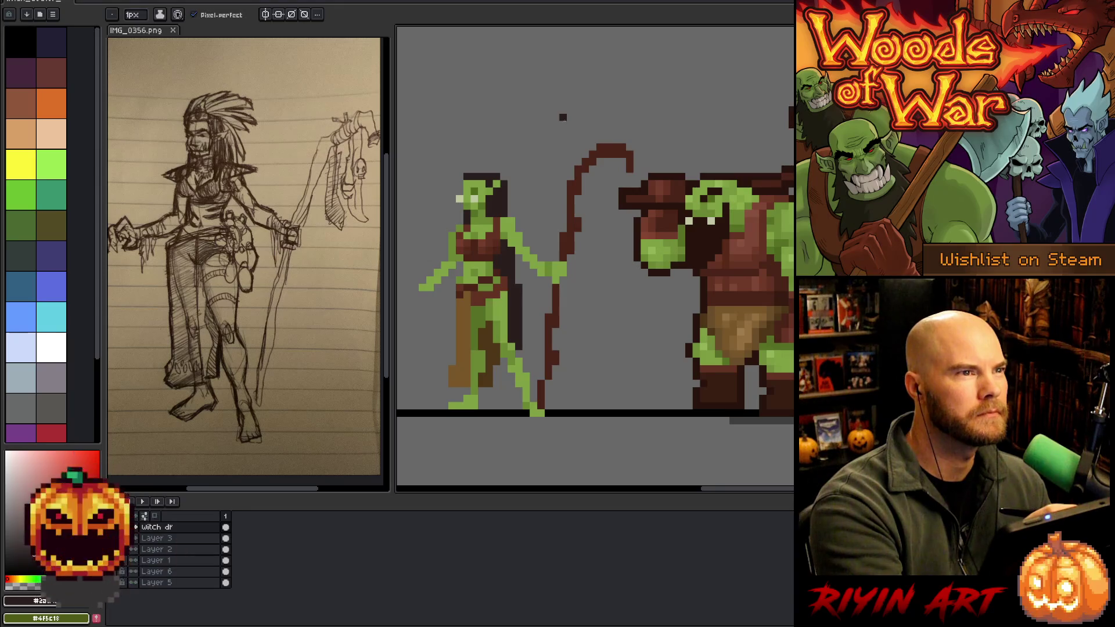
left_click_drag(473, 170, 491, 170)
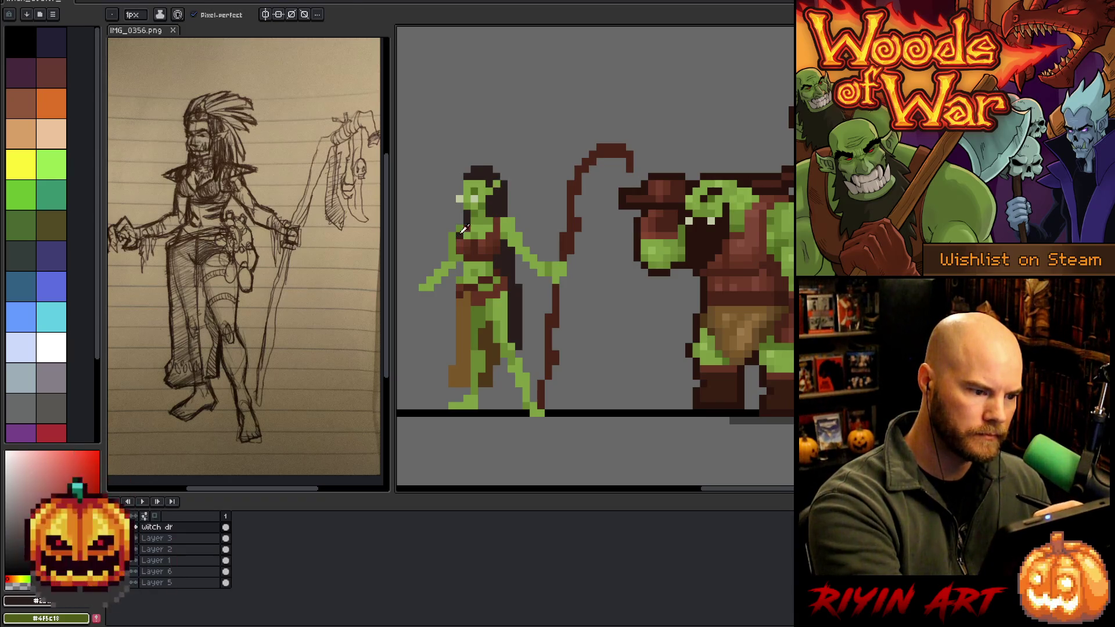
left_click(494, 184, "alt")
left_click(496, 185)
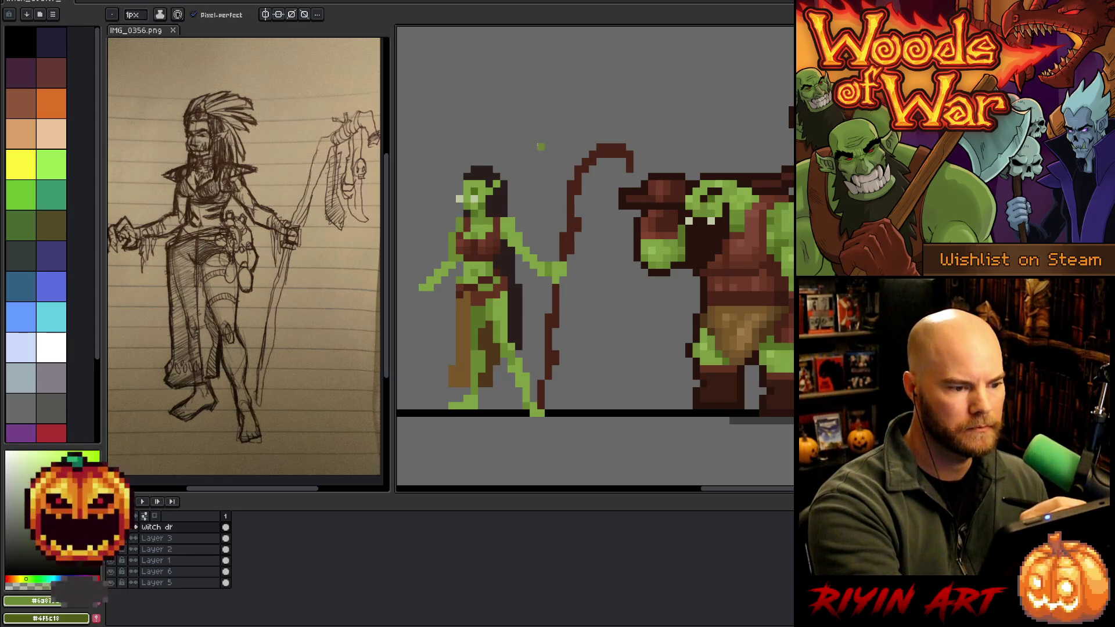
key("e")
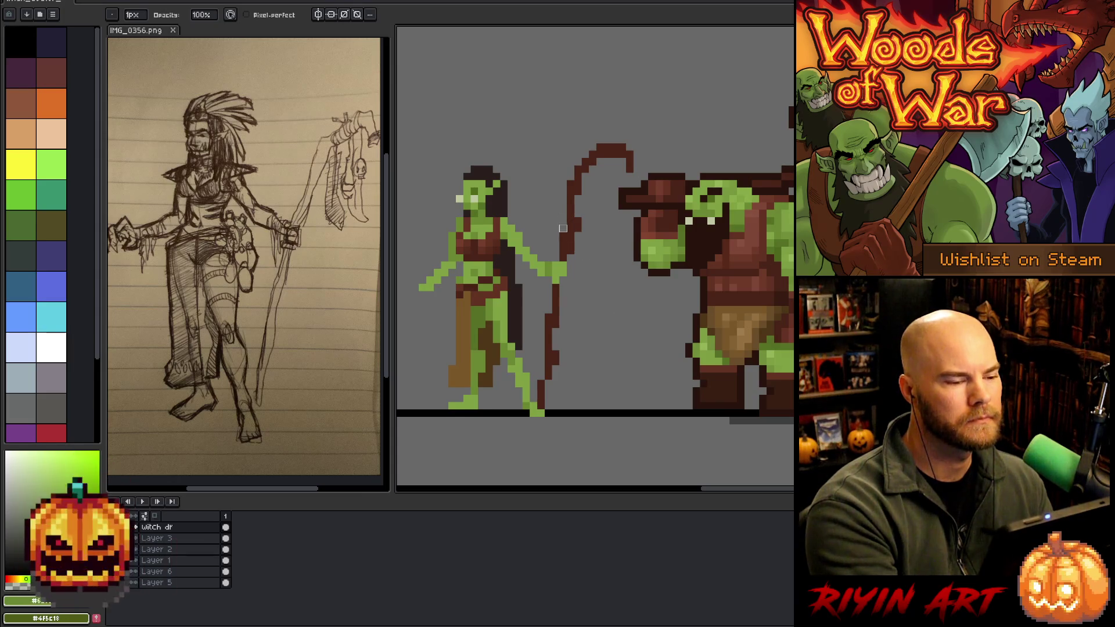
Fill the gap at the top of the hair and add dark pixels along its top-left edge.
left_click(489, 169, "alt")
key("b")
left_click(491, 170)
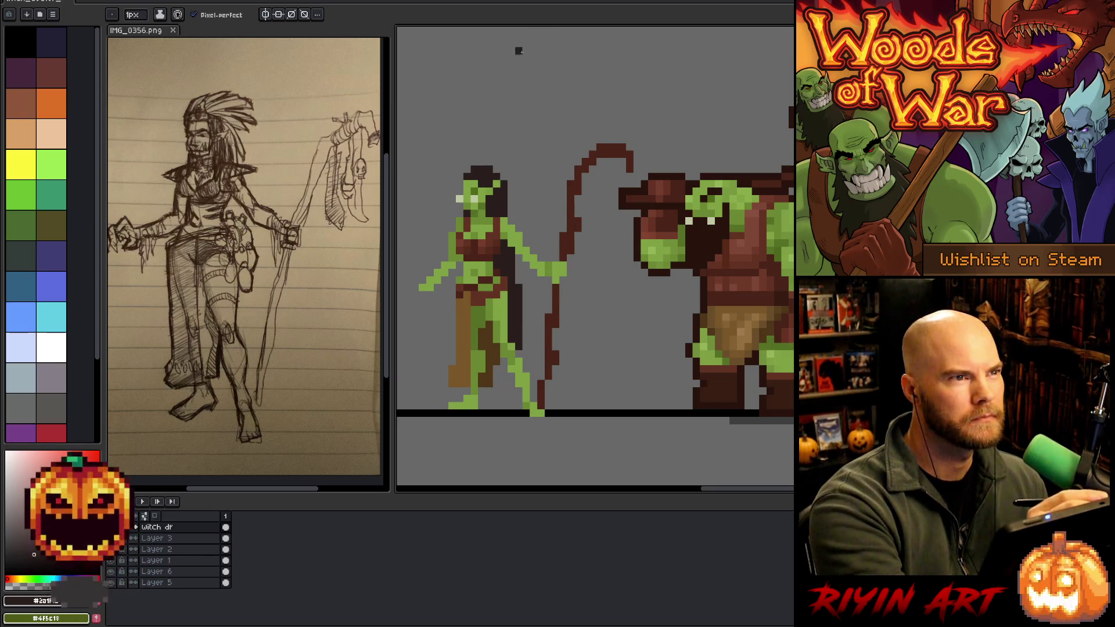
key("alt")
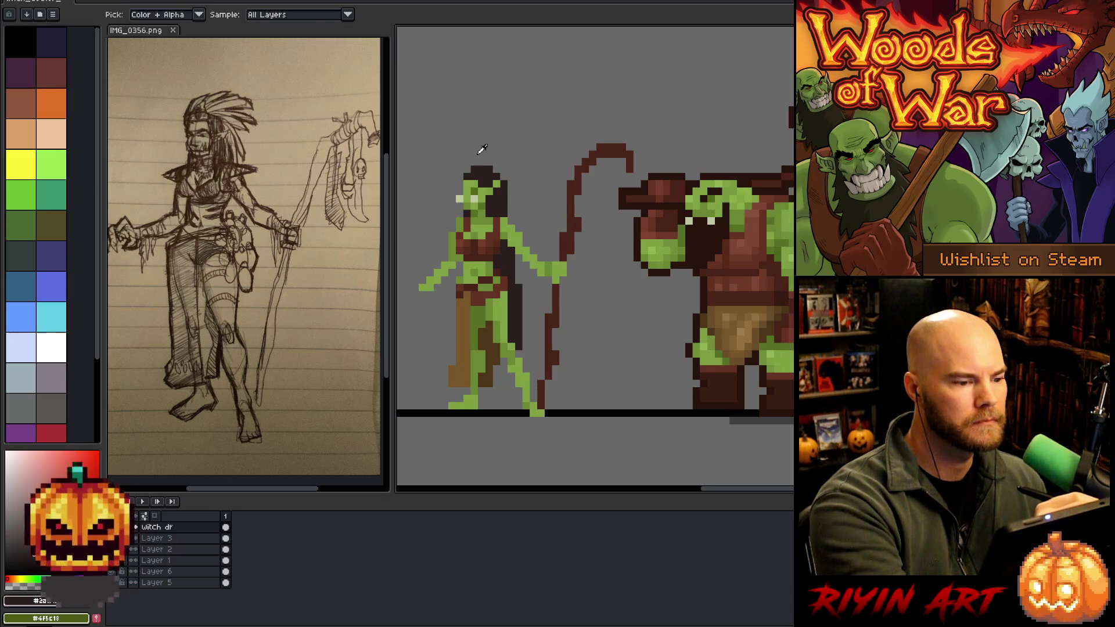
left_click(460, 181)
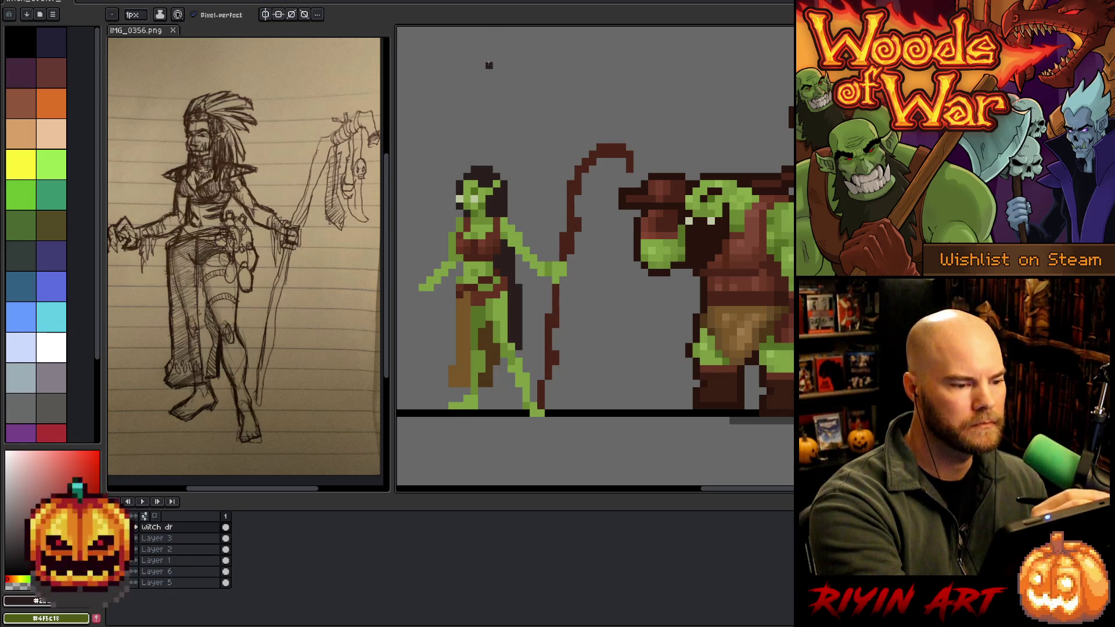
left_click(467, 170)
left_click(459, 176)
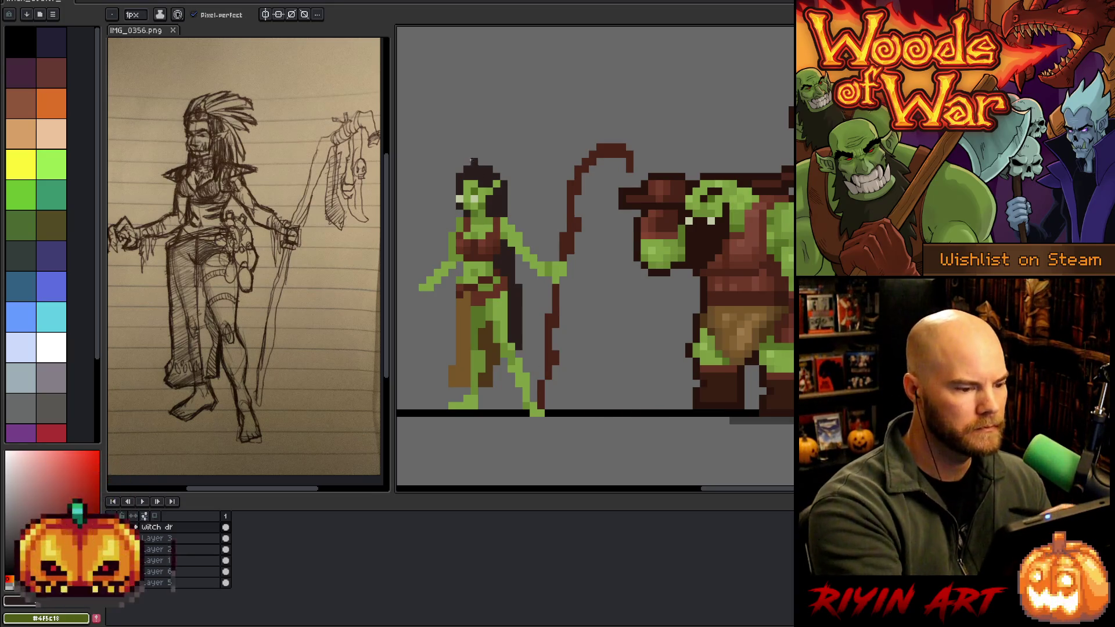
key("e")
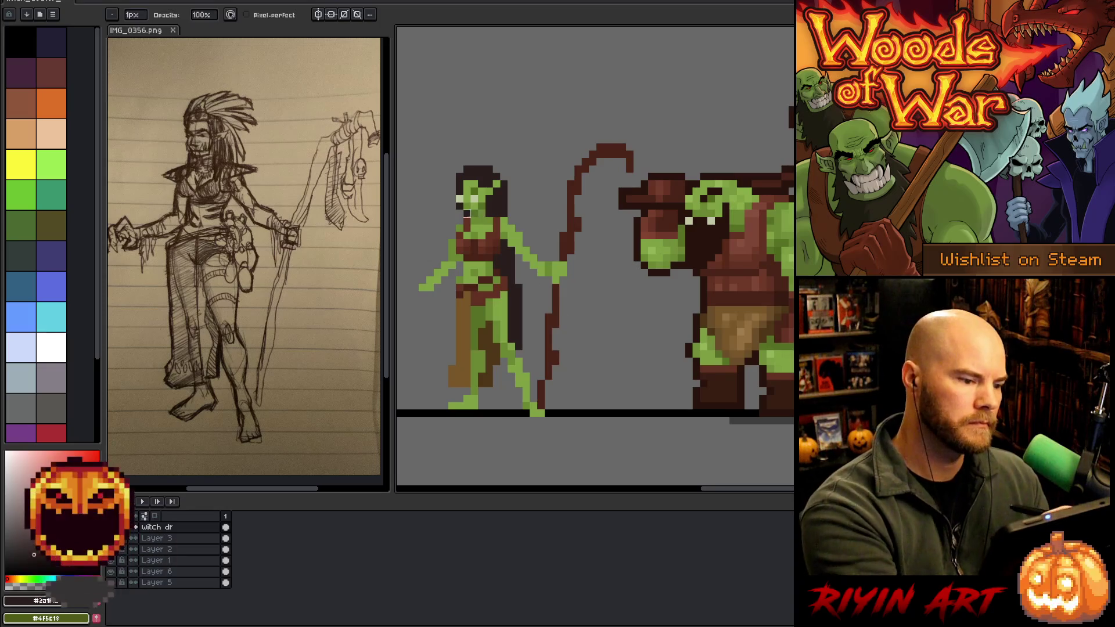
key("b")
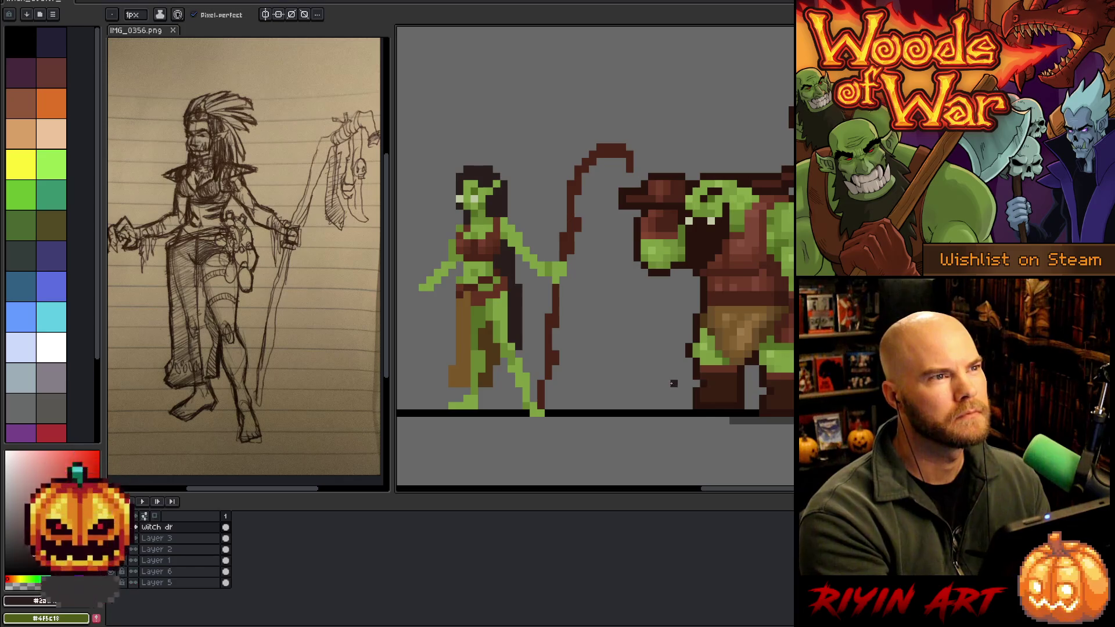
key("e")
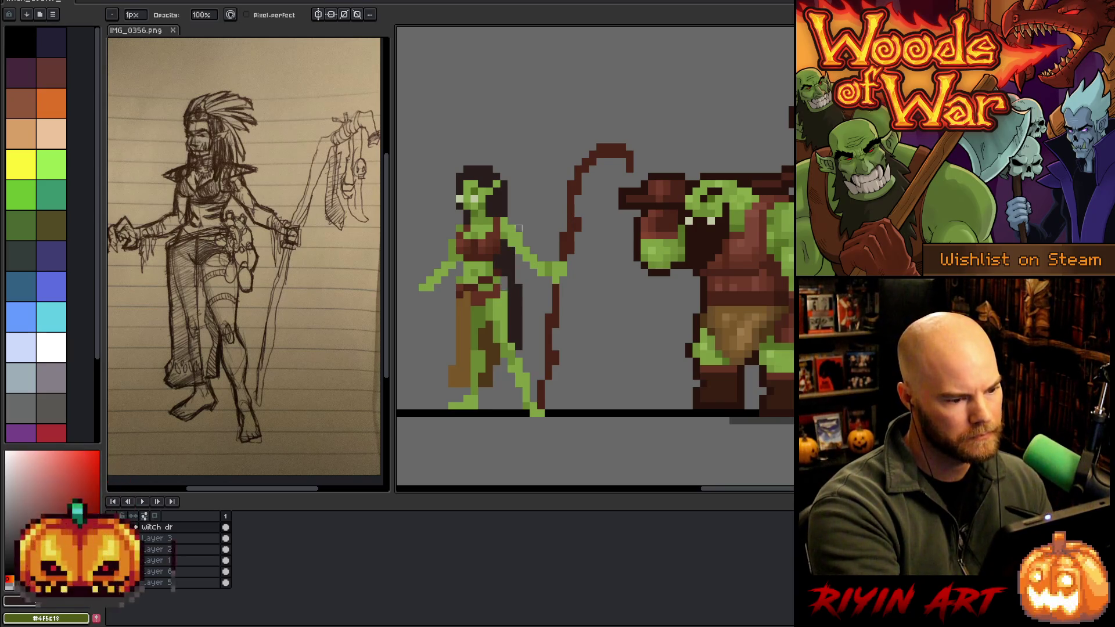
key("b")
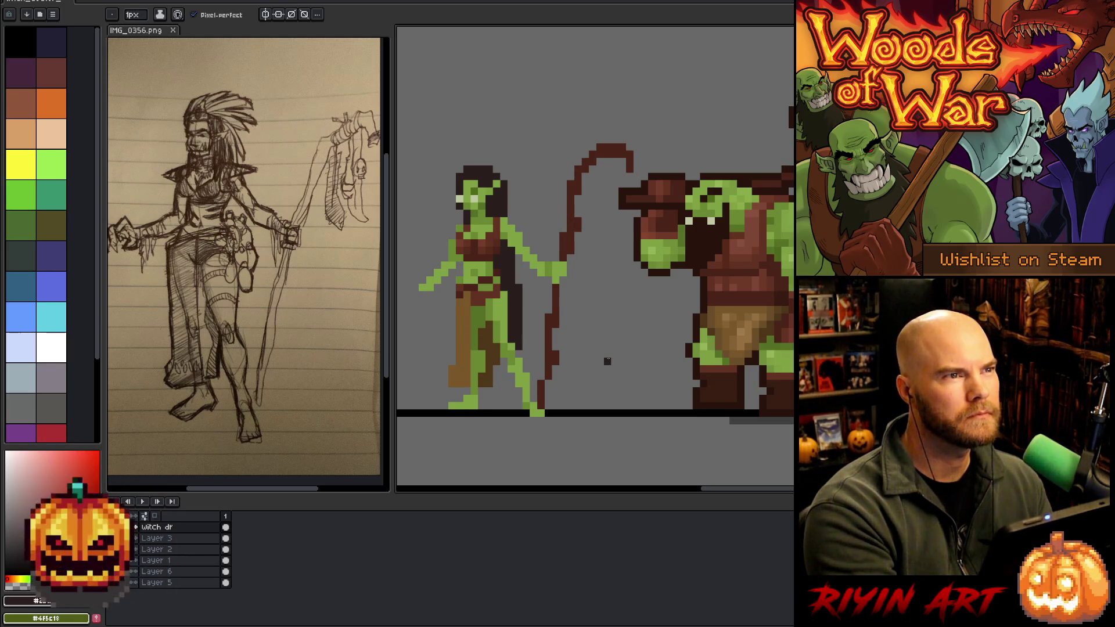
left_click(504, 196, "alt")
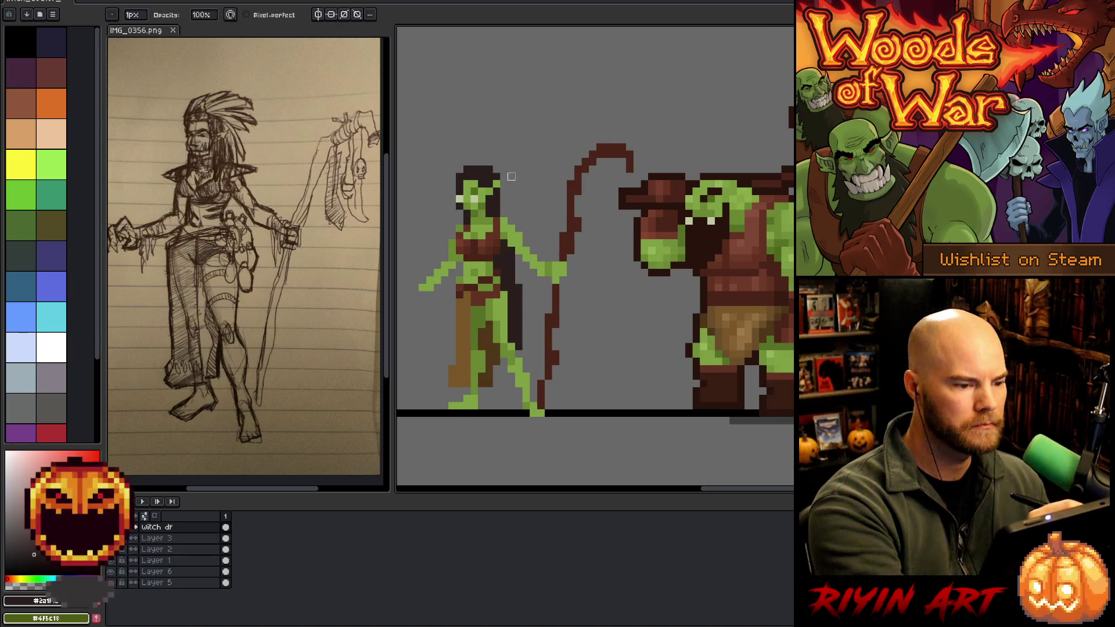
left_click_drag(511, 250, 519, 341)
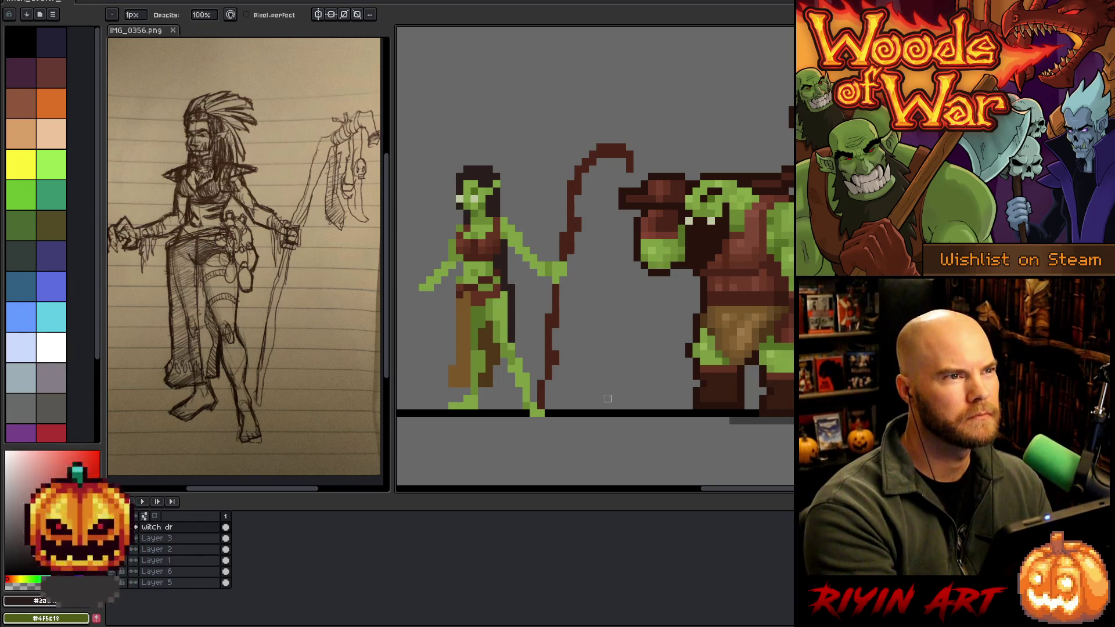
key("ctrl+z")
key("ctrl+z")
key("ctrl+z")
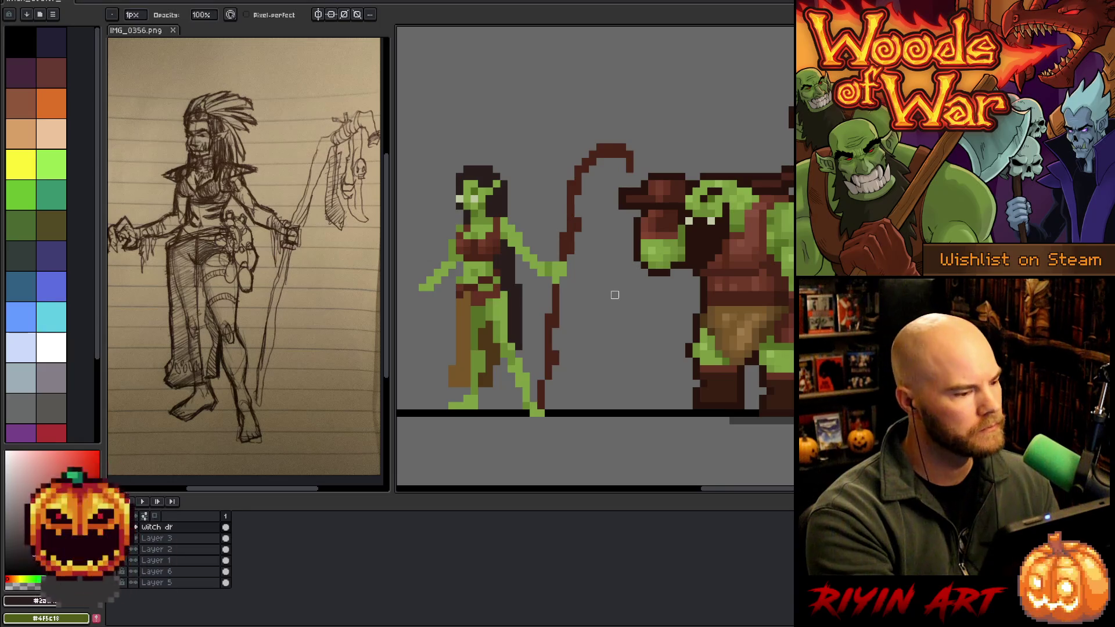
key("e")
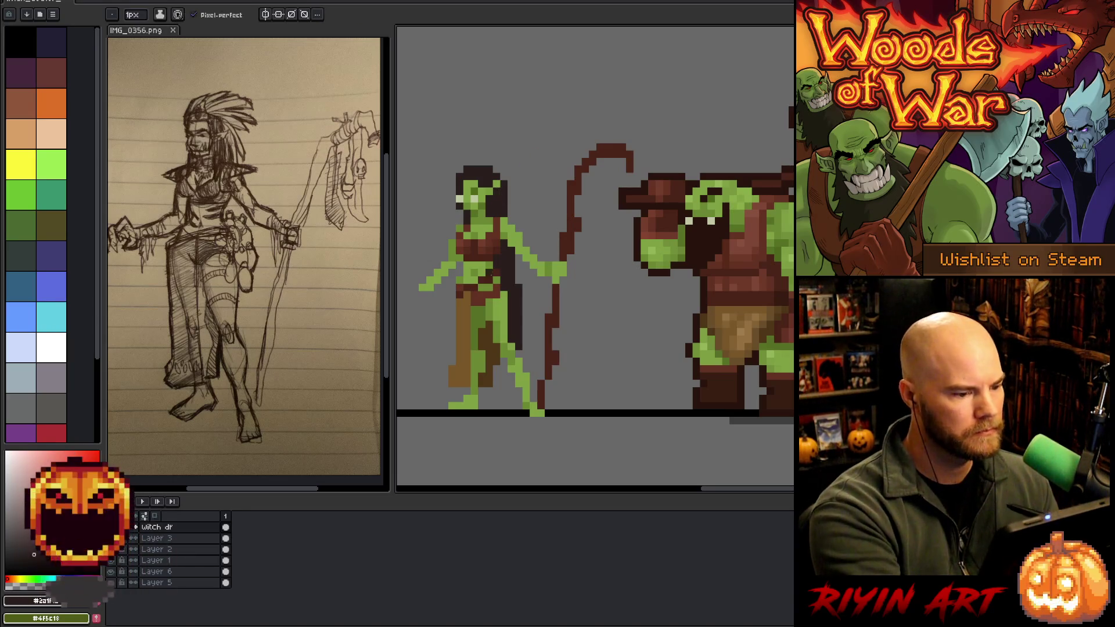
Pick a duller red, then a purple shade, from the palette and colour picker.
left_click(56, 437)
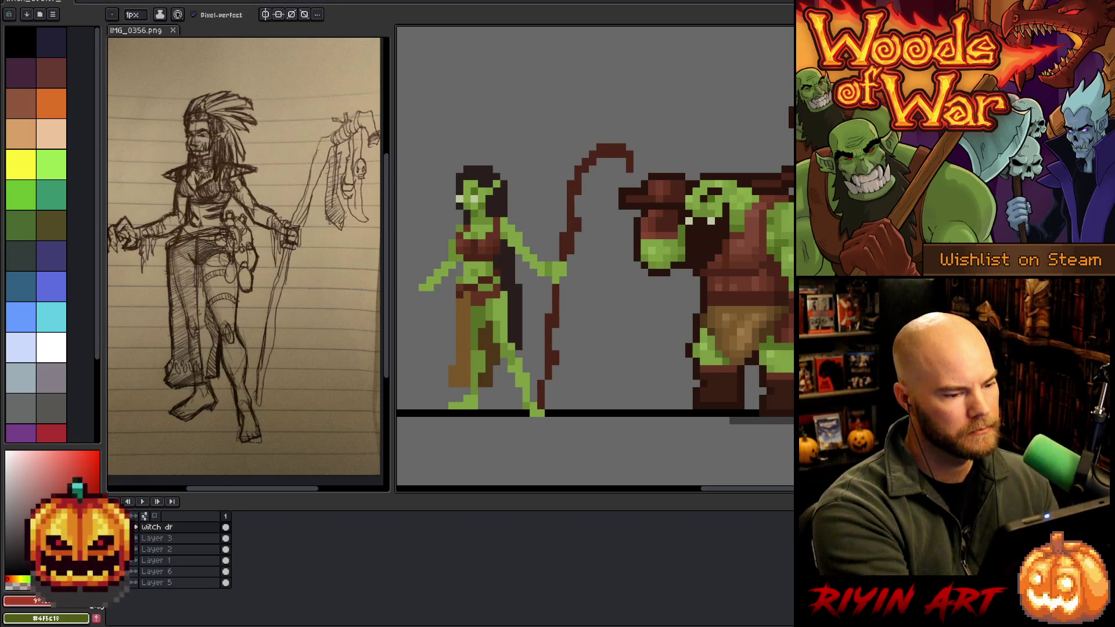
left_click(80, 466)
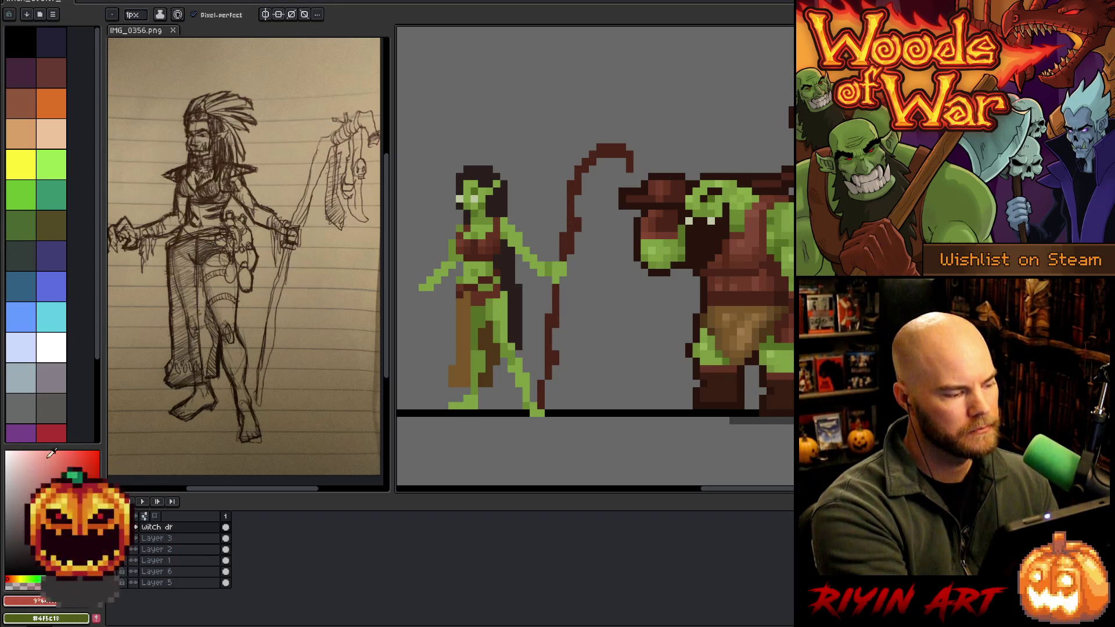
scroll(35, 349, "down", 1)
left_click(21, 428)
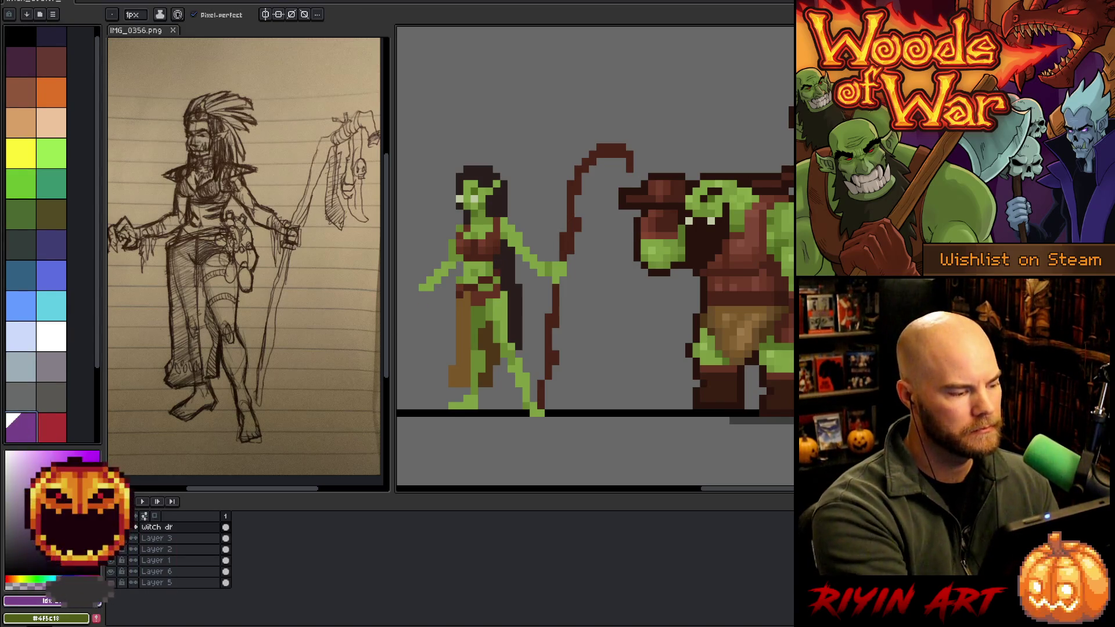
left_click(76, 465)
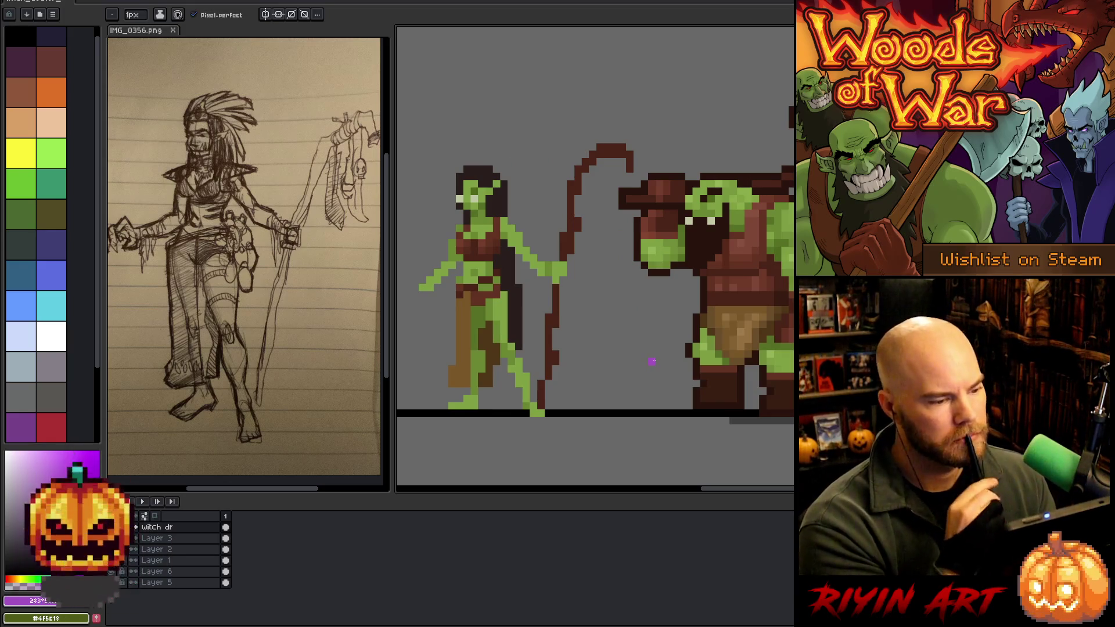
Repaint the witch's red top using greens and reddish-browns sampled from her skin and hand.
left_click(486, 263, "alt")
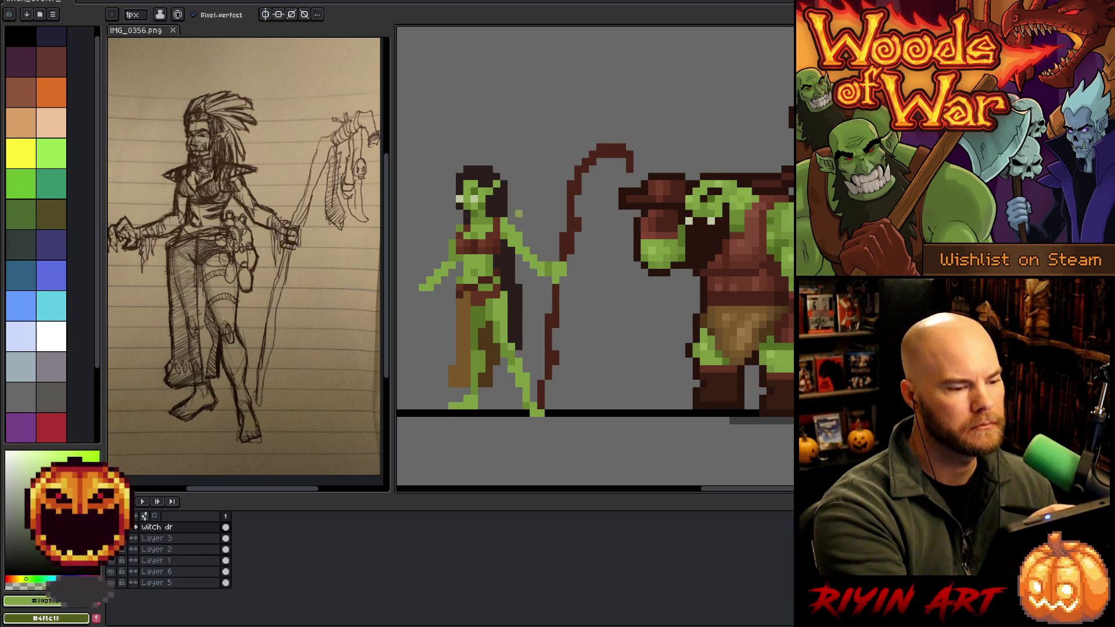
left_click(499, 253, "alt")
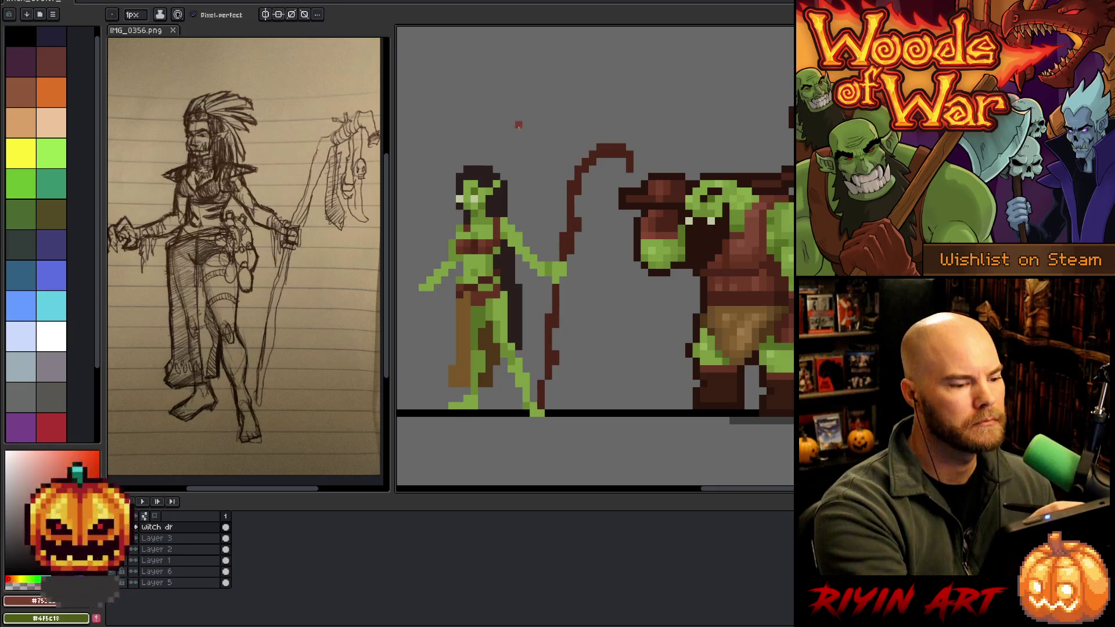
left_click(464, 223, "alt")
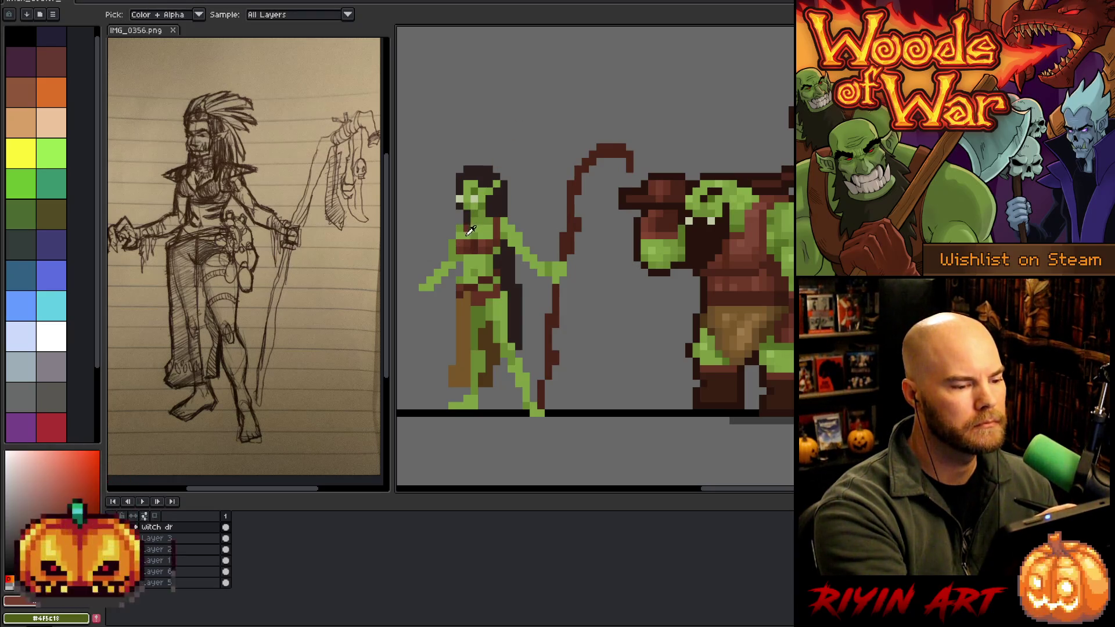
left_click(465, 228, "alt")
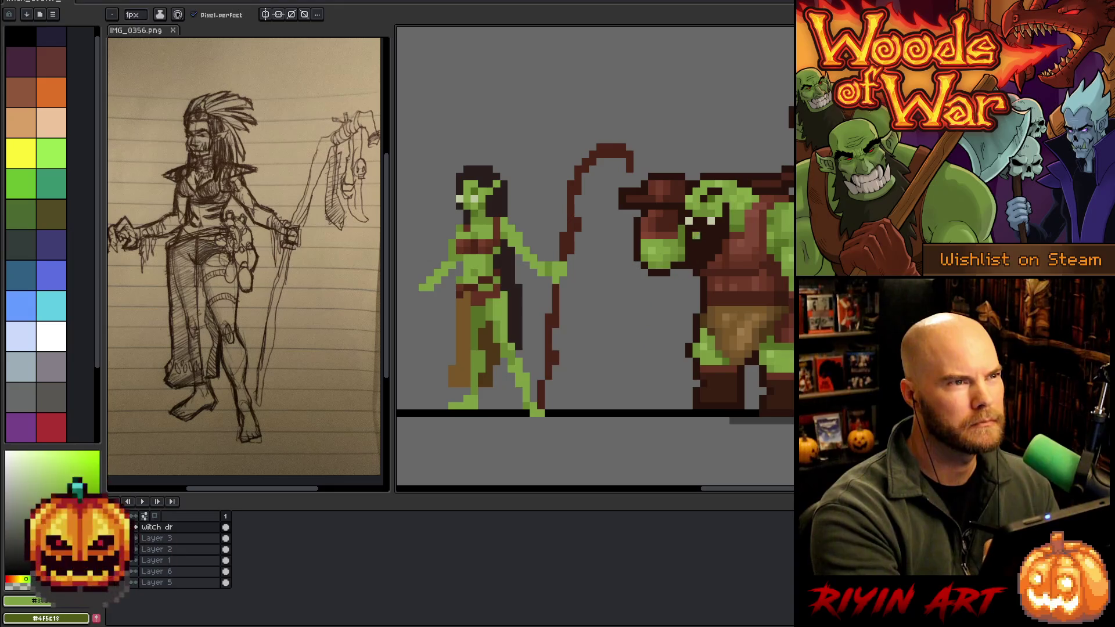
left_click(695, 194, "alt")
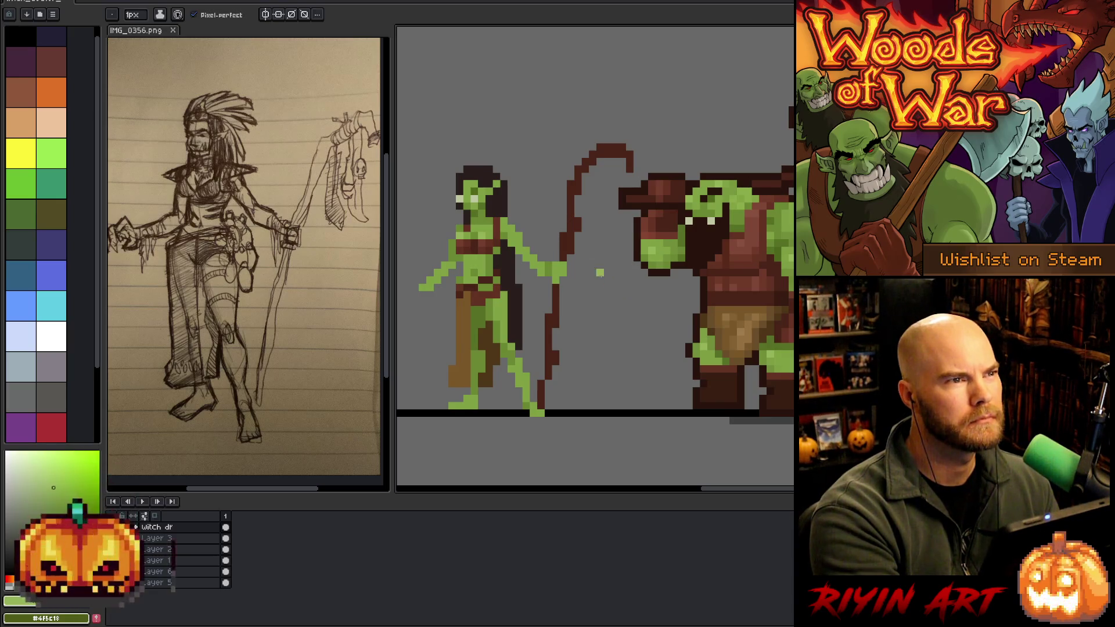
left_click(493, 254, "alt")
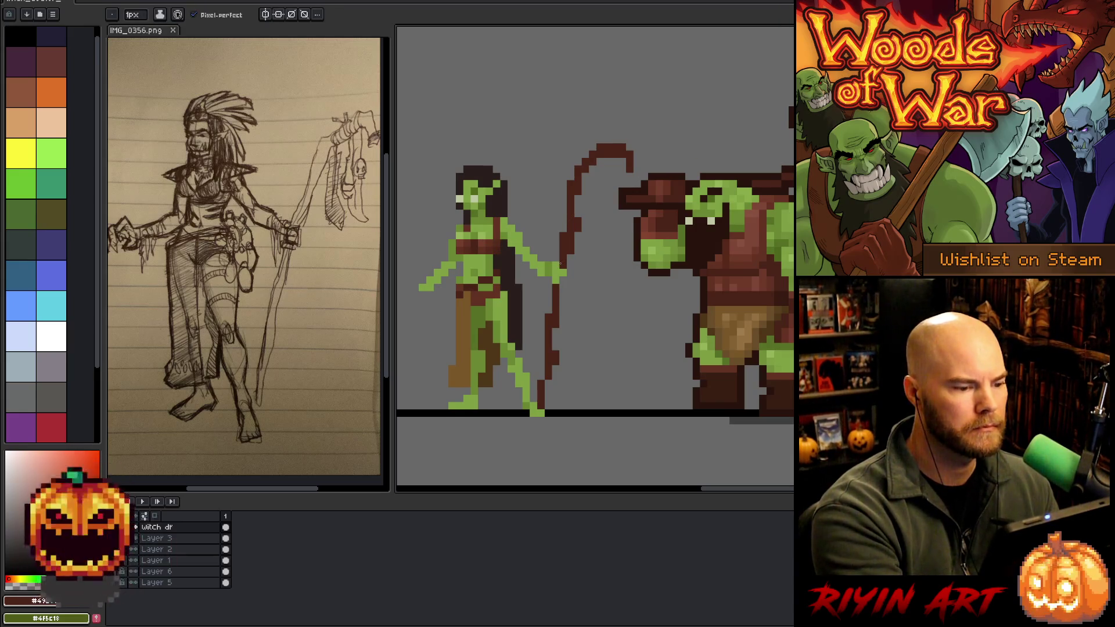
left_click(556, 266, "alt")
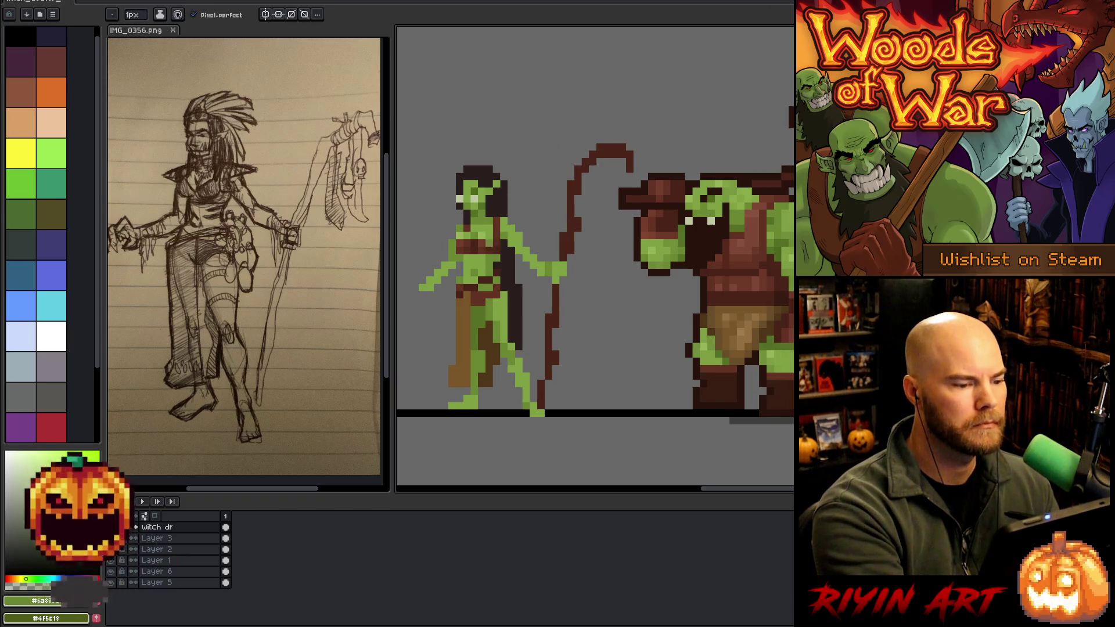
key("e")
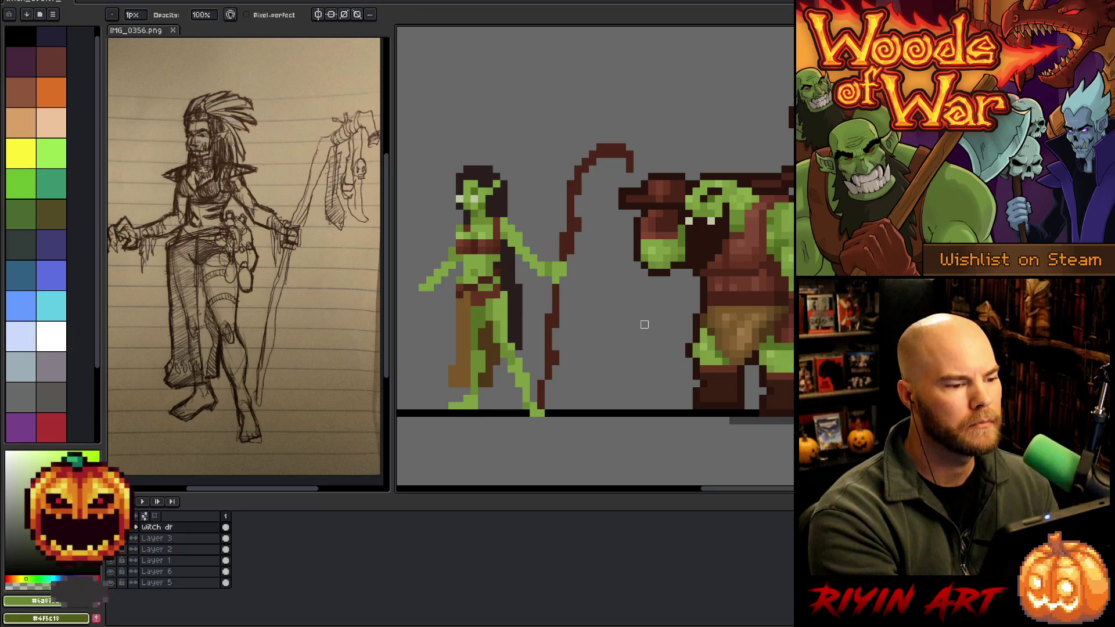
Paint a strip of green skin at the midriff above the brown belt, then add Layer 7.
key("b")
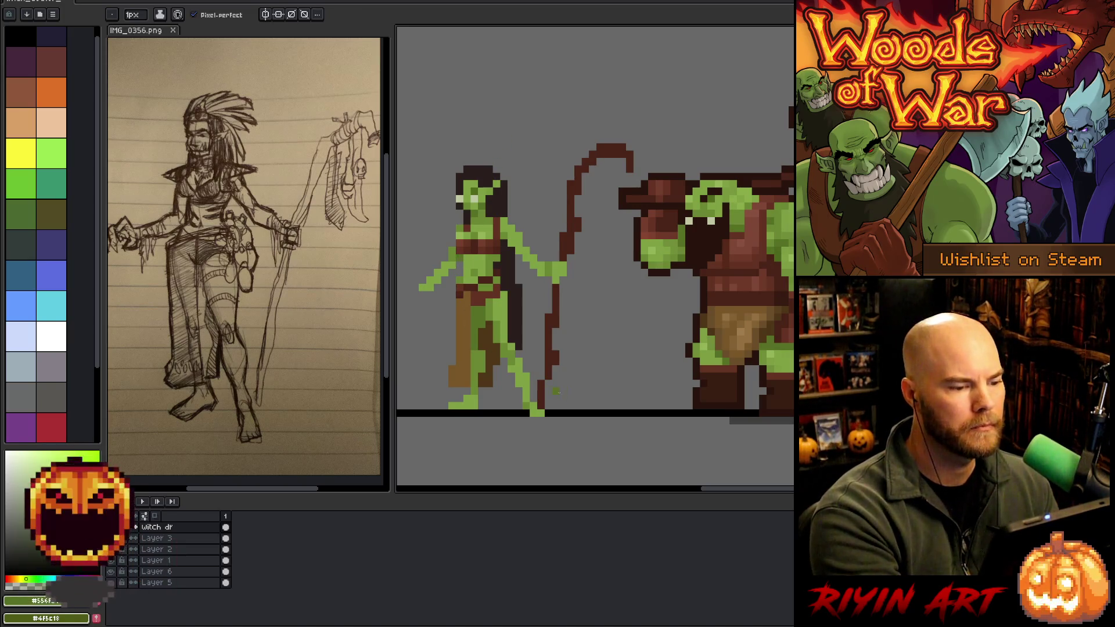
left_click(547, 376, "alt")
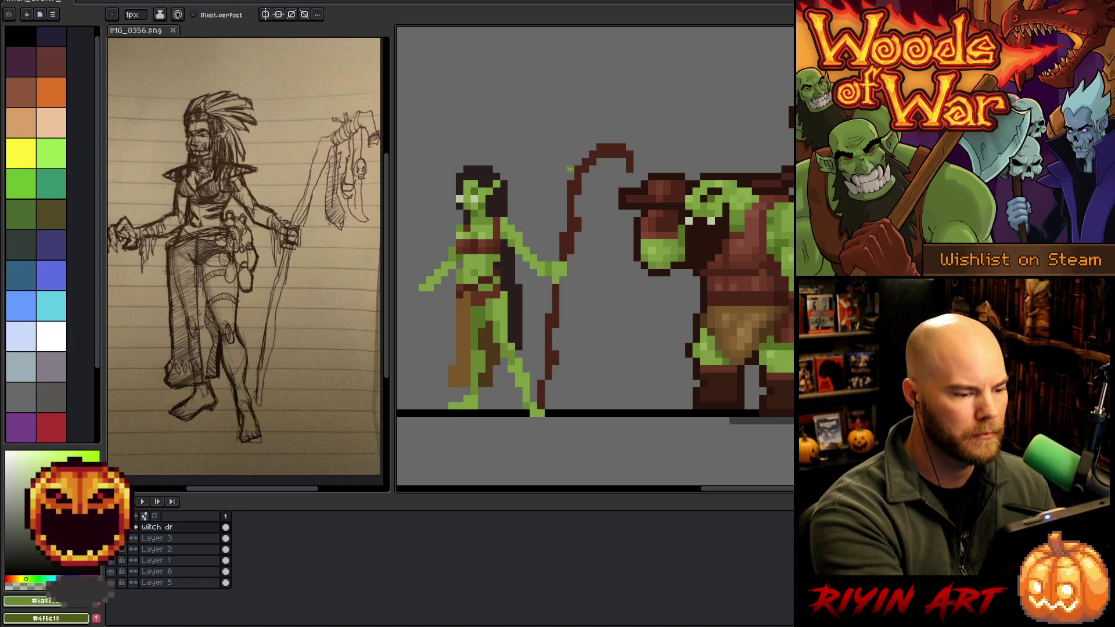
left_click(504, 285, "alt")
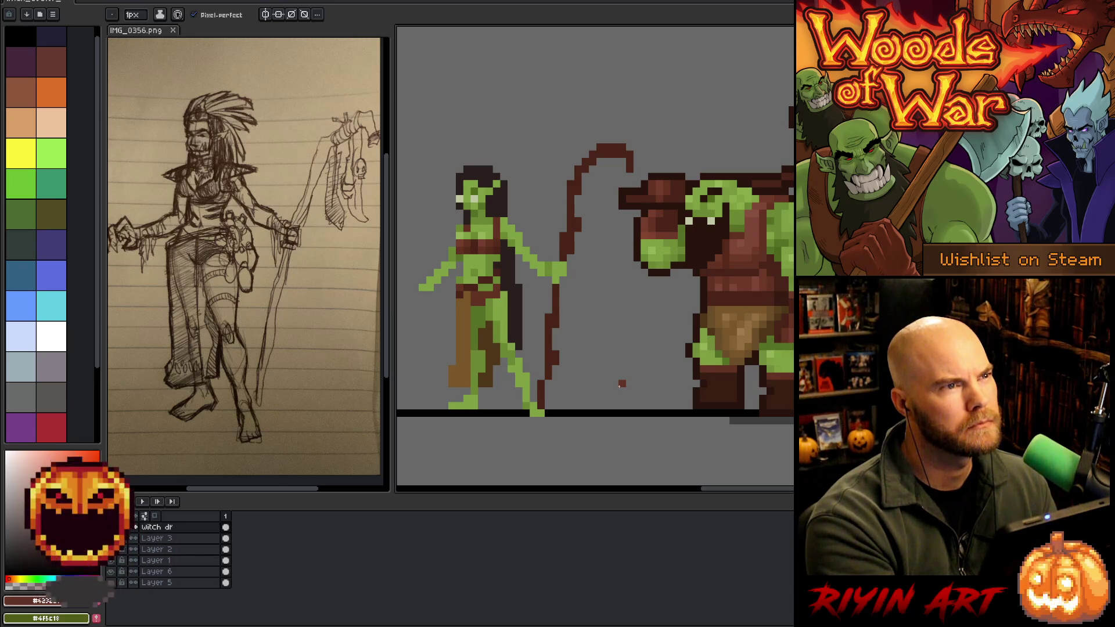
left_click(484, 257, "alt")
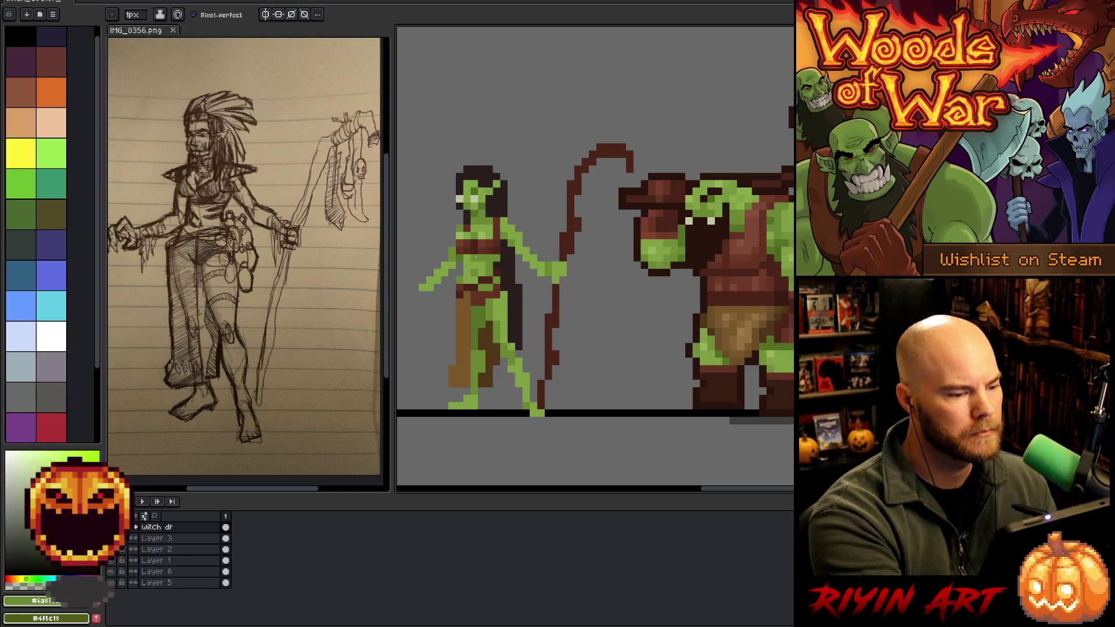
left_click(496, 221, "alt")
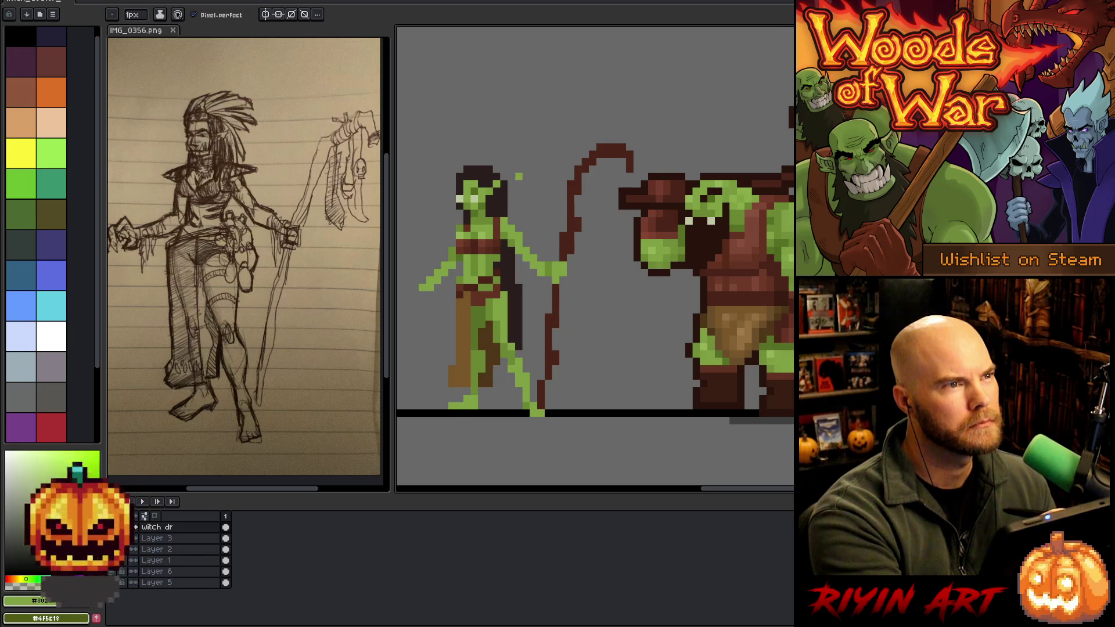
left_click(495, 232, "alt")
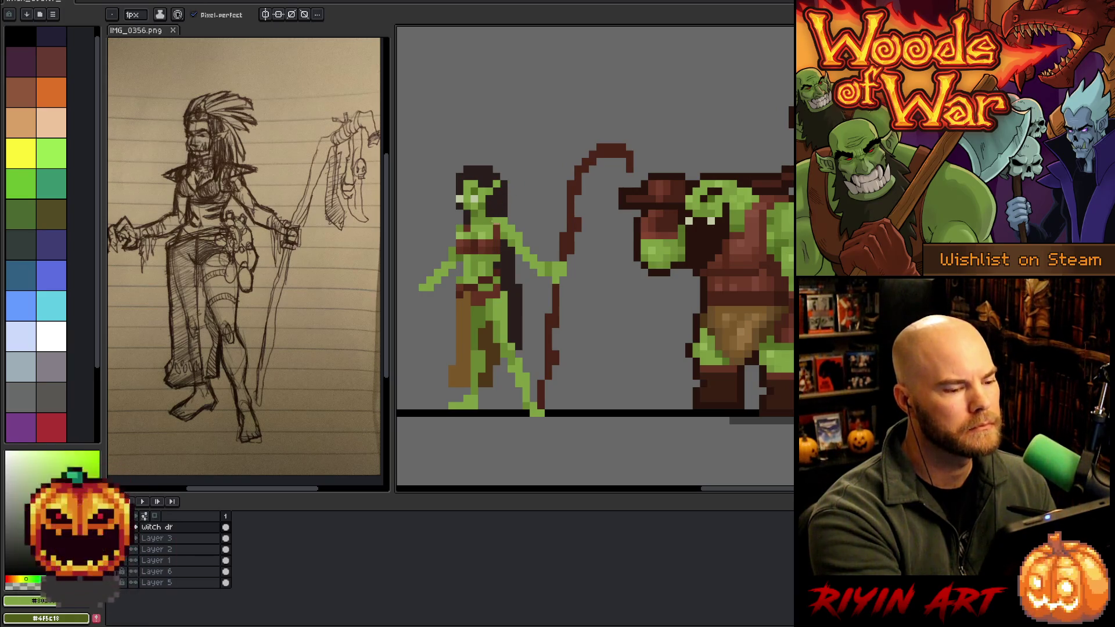
left_click(490, 228, "alt")
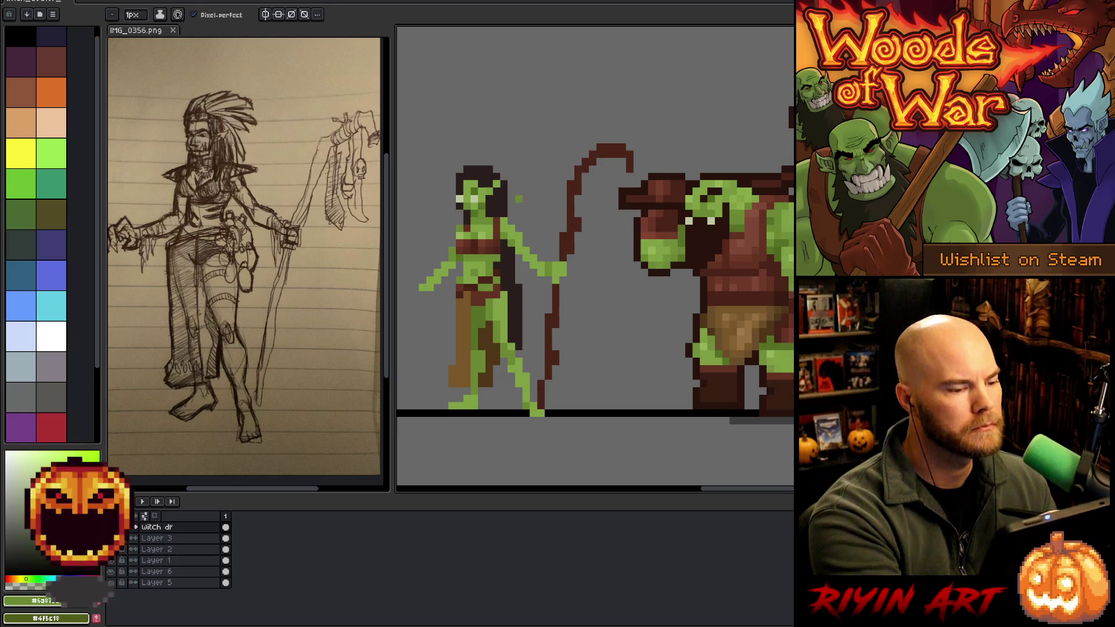
left_click(500, 248, "alt")
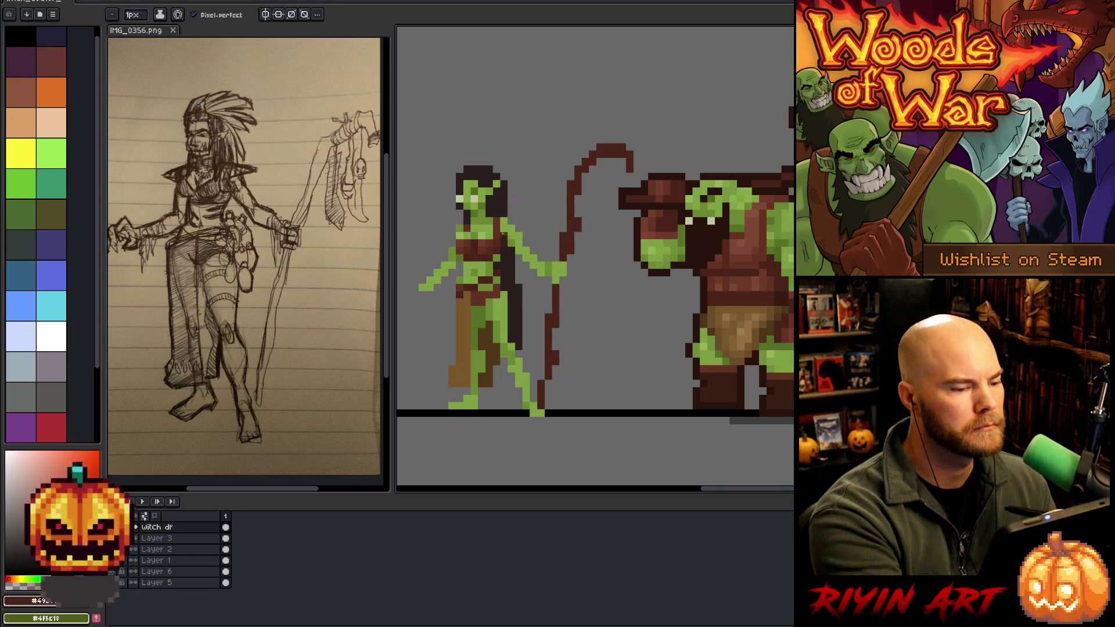
left_click(503, 233, "alt")
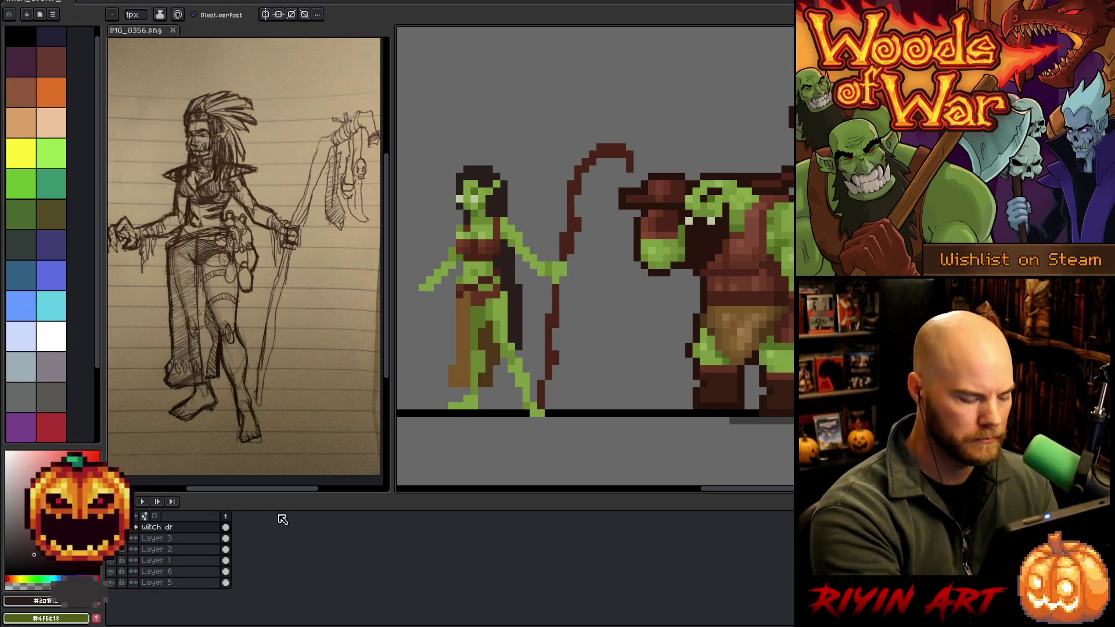
key("shift+n")
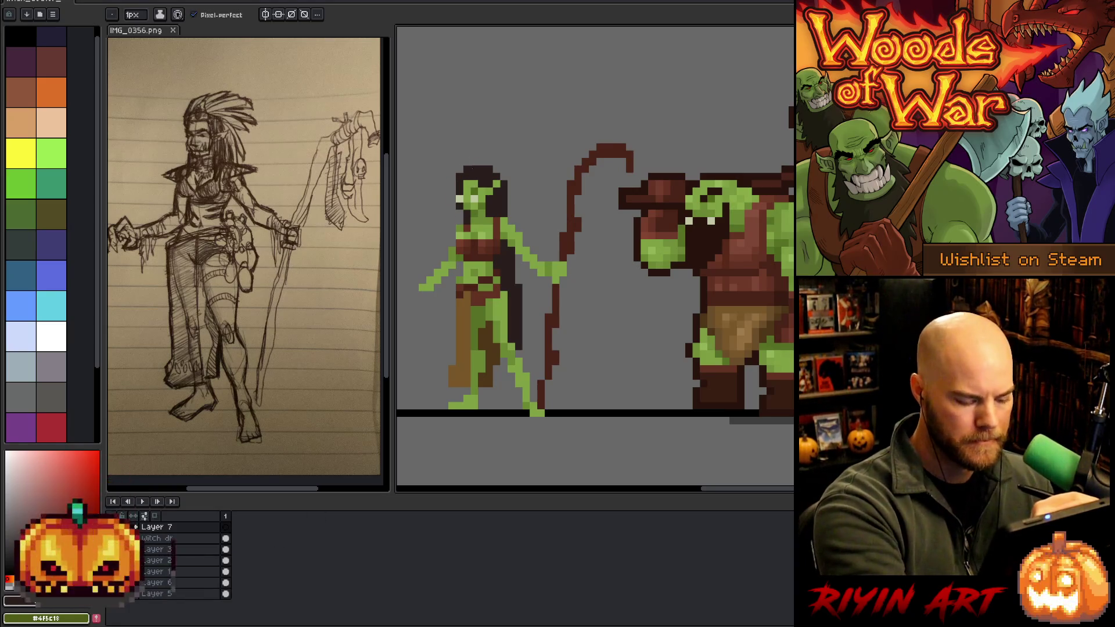
Stack copies of the green head-sized block down the witch's left side into a staff reaching the ground.
key("m")
left_click_drag(455, 173, 502, 218)
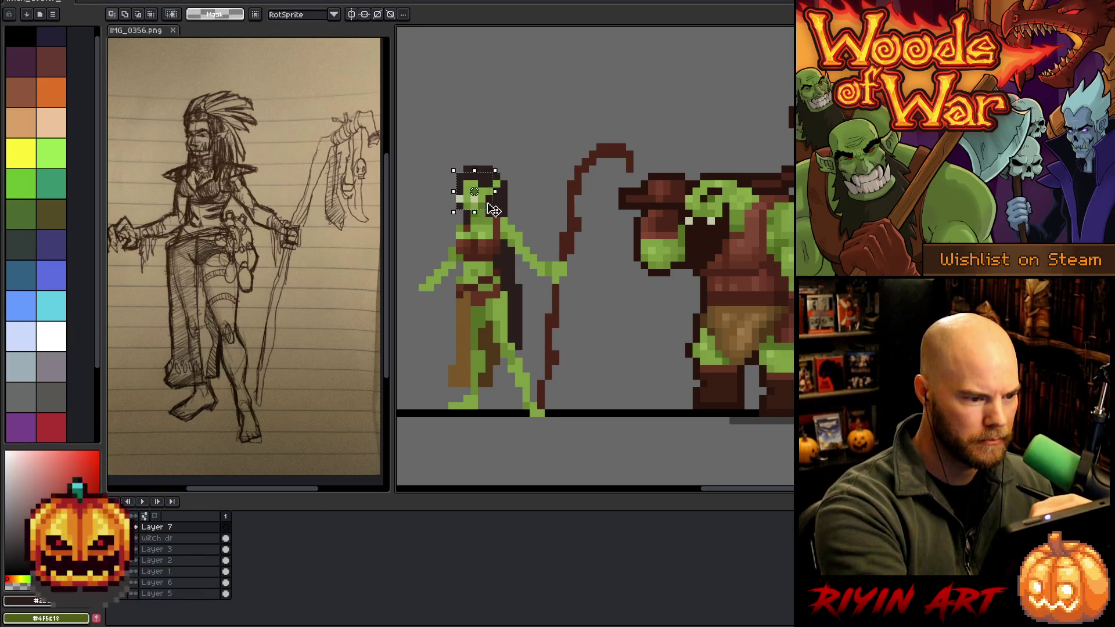
left_click_drag(463, 172, 488, 213)
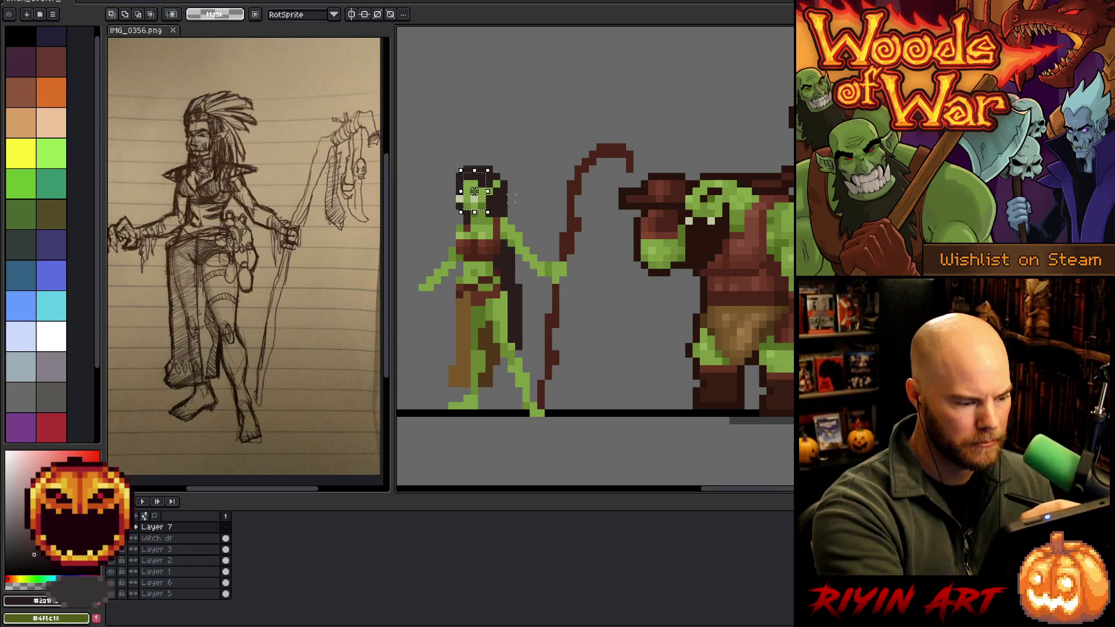
left_click(474, 191)
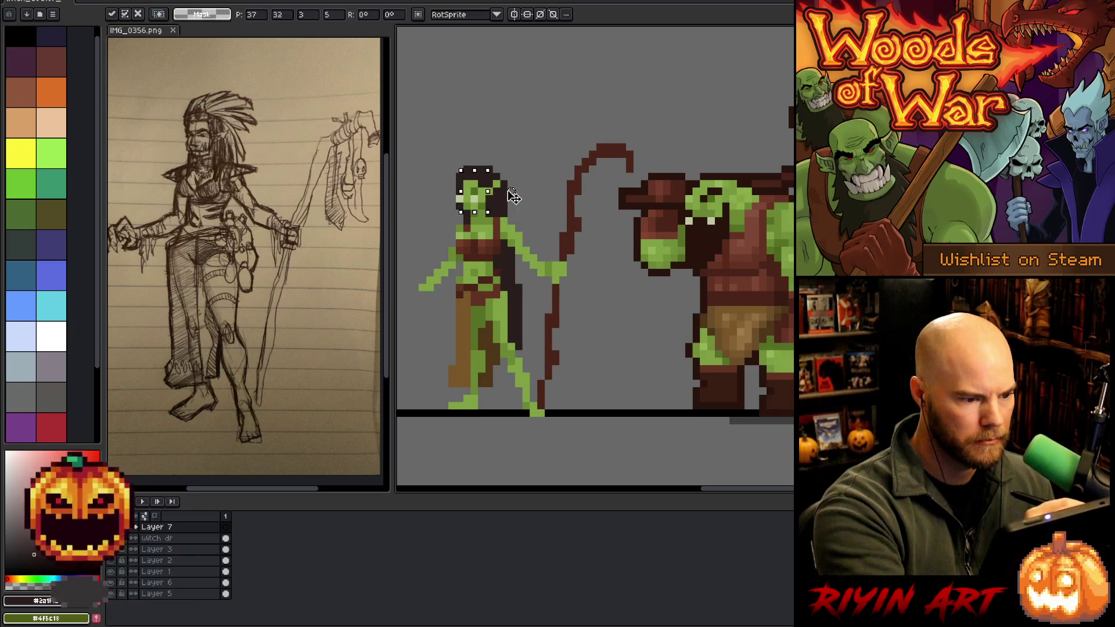
mouse_move(476, 199)
left_mouse_down()
mouse_move(434, 199)
mouse_move(419, 237)
mouse_move(430, 228)
left_mouse_up()
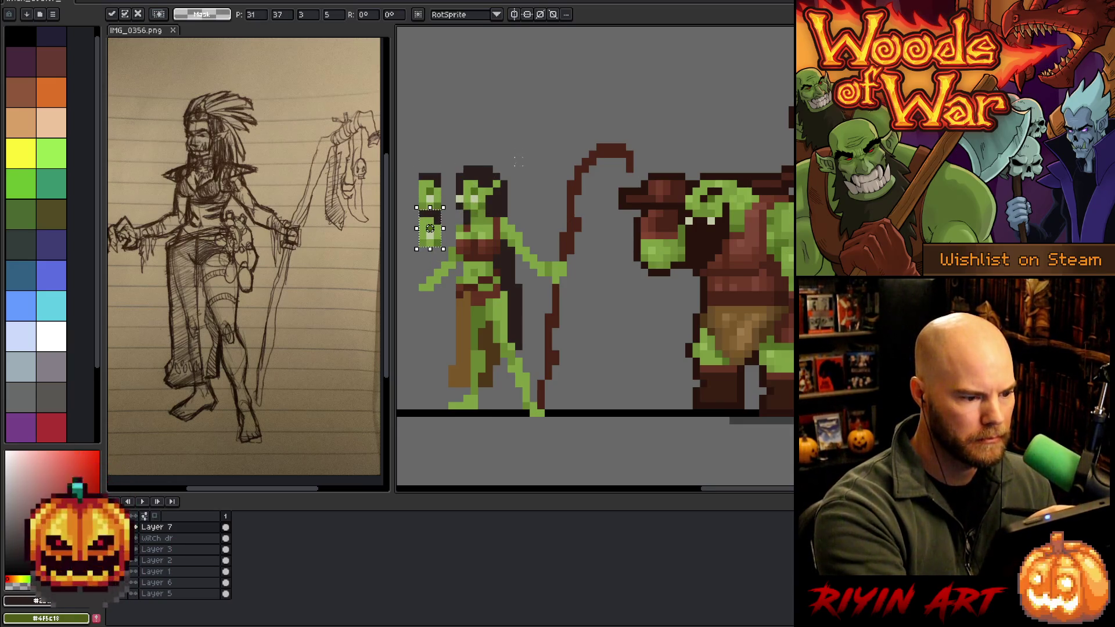
mouse_move(430, 229)
left_mouse_down()
mouse_move(453, 258)
mouse_move(437, 276)
left_mouse_up()
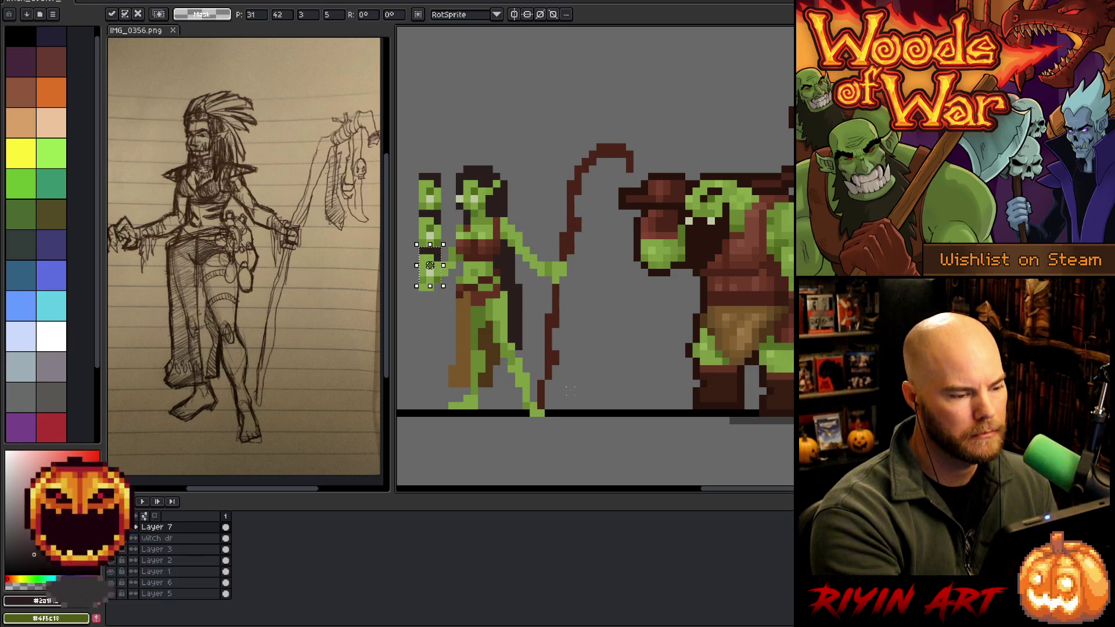
mouse_move(429, 265)
left_mouse_down()
mouse_move(475, 191)
mouse_move(428, 319)
mouse_move(436, 331)
mouse_move(437, 313)
left_mouse_up()
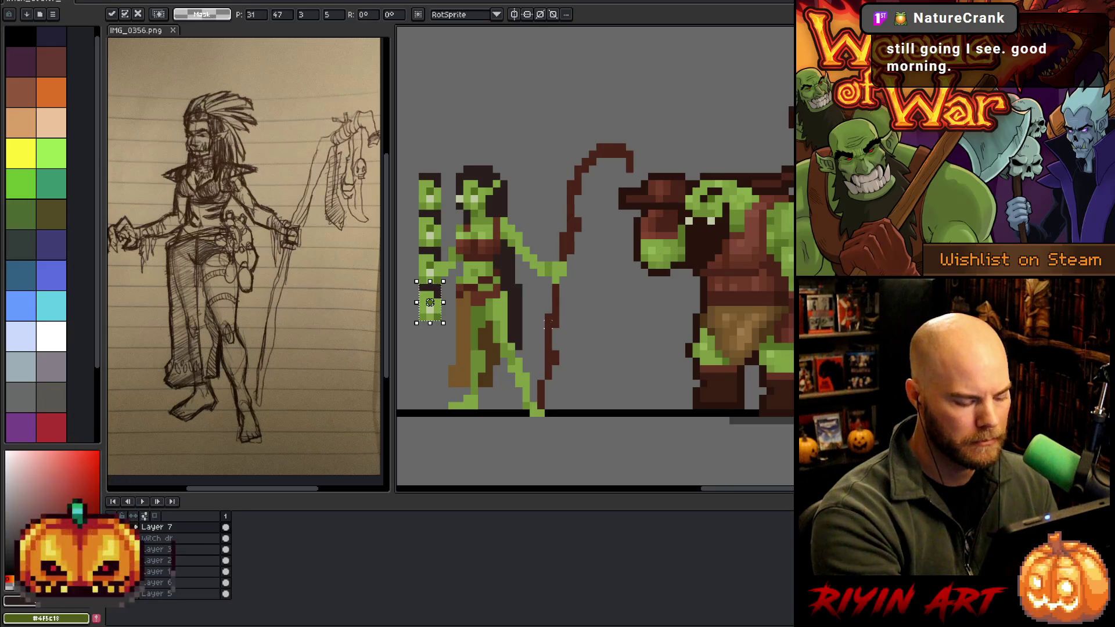
mouse_move(434, 327)
left_mouse_down()
mouse_move(443, 455)
mouse_move(444, 427)
left_mouse_up()
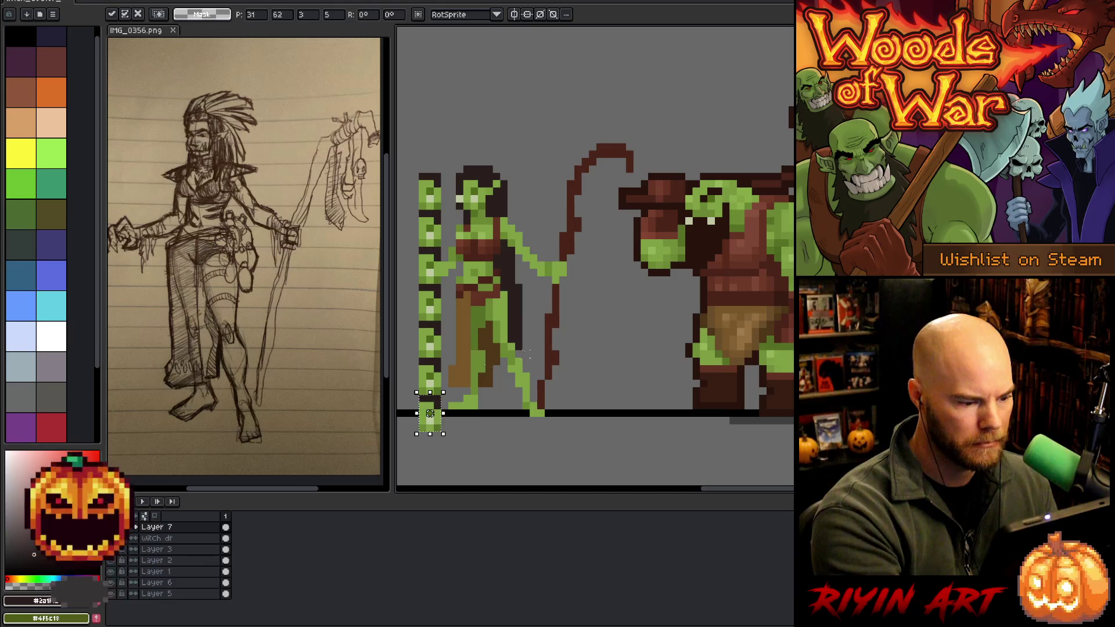
left_click(585, 368)
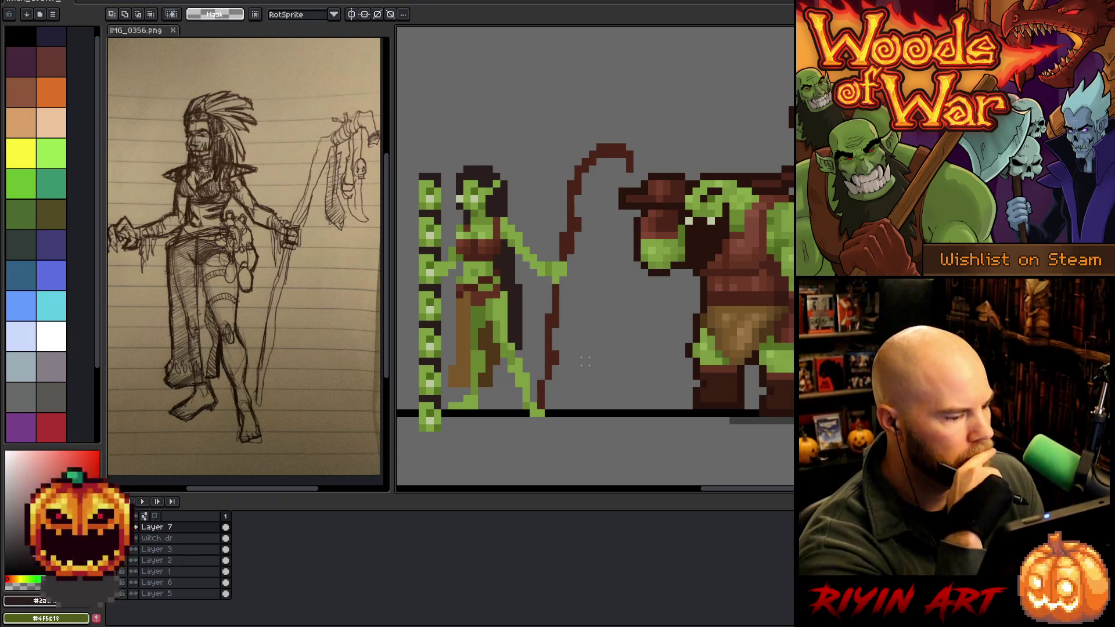
On the Witch dr layer, repaint face pixels with light green and dark brown sampled from the sprite.
key("b")
key("alt+Down")
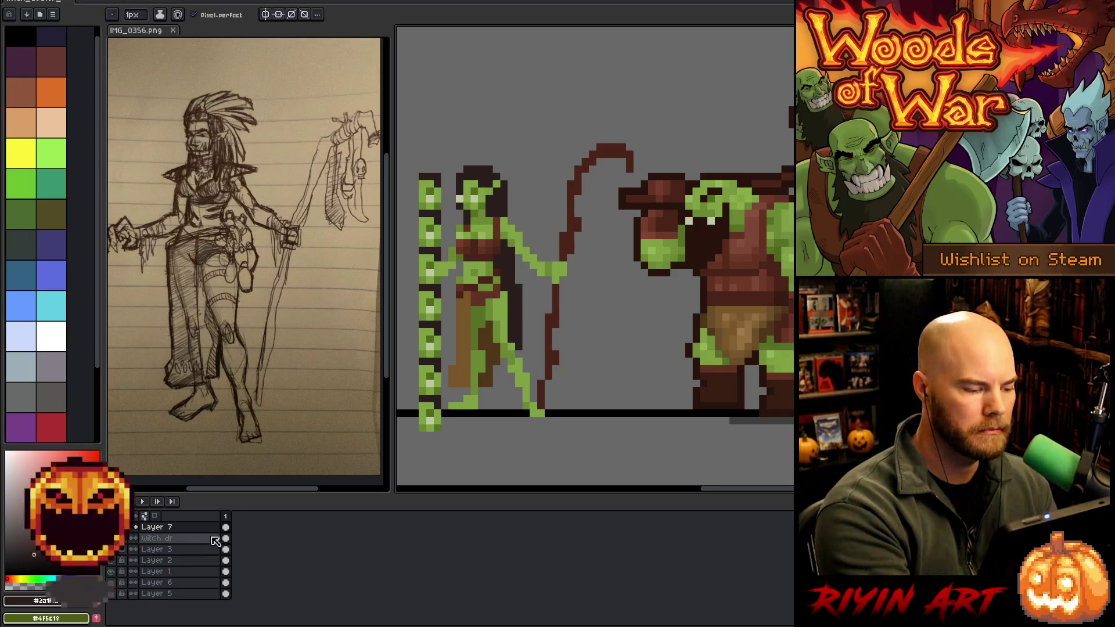
left_click(511, 280, "alt")
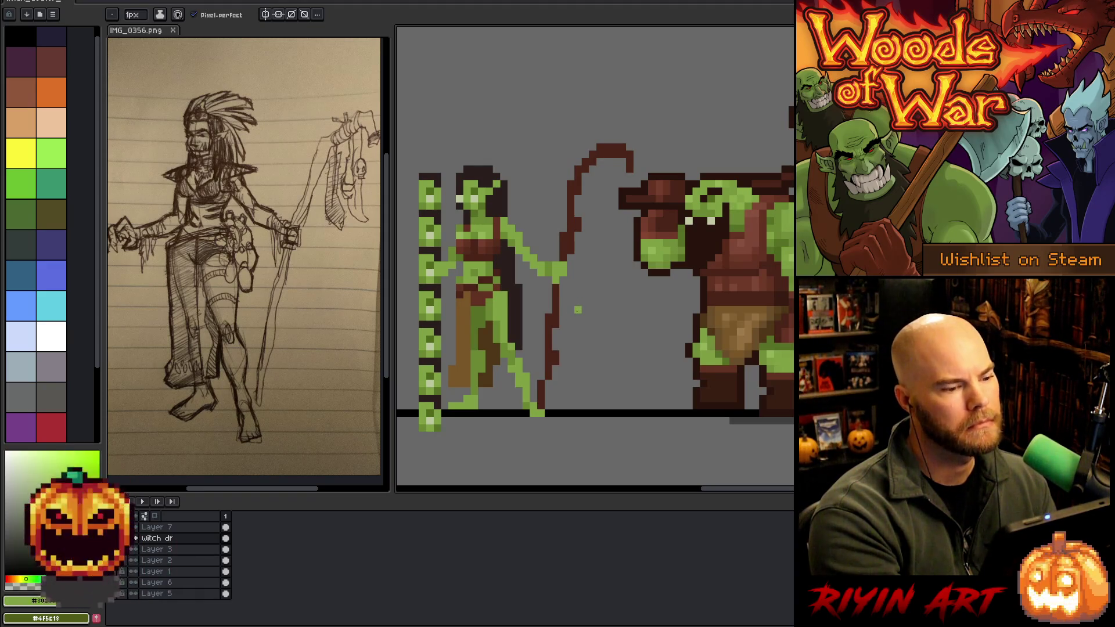
left_click_drag(600, 332, 609, 344)
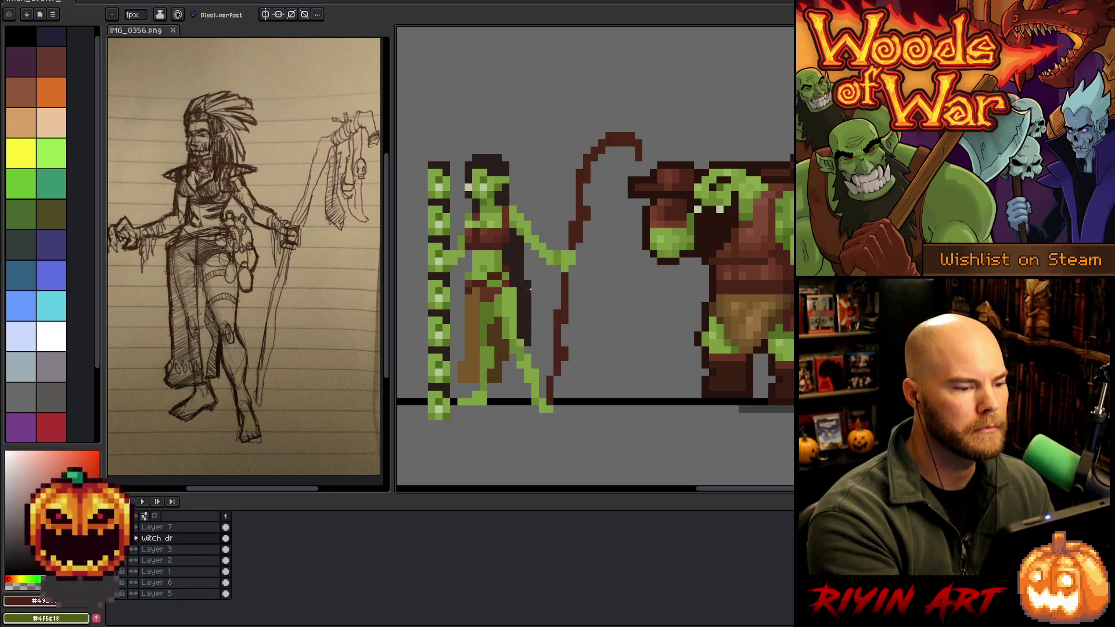
key("alt")
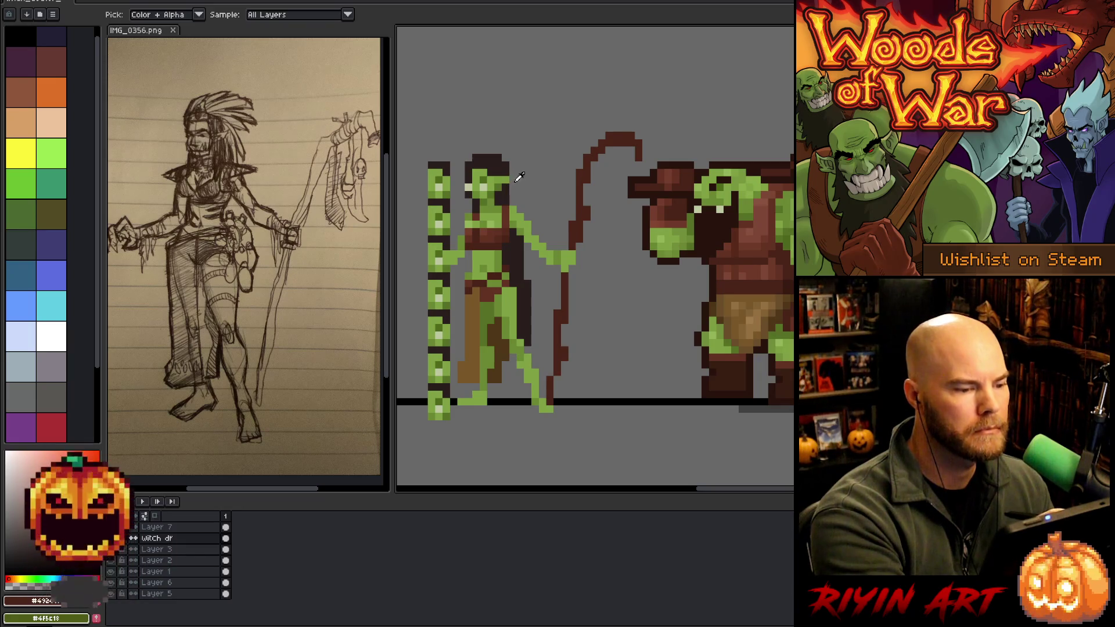
scroll(535, 187, "up", 2)
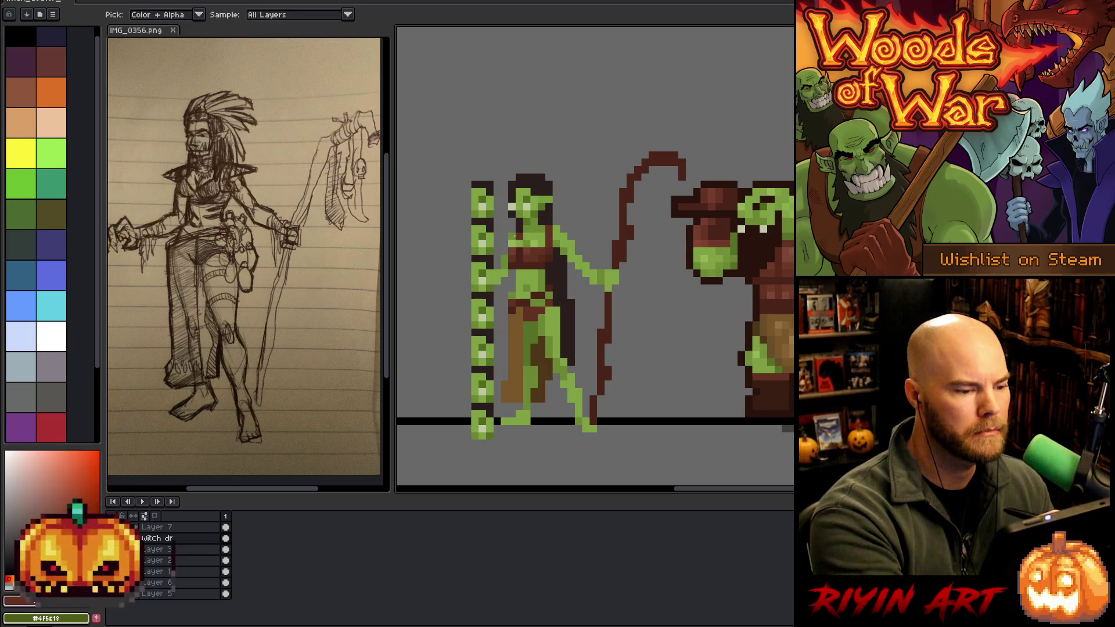
left_click(507, 258, "alt")
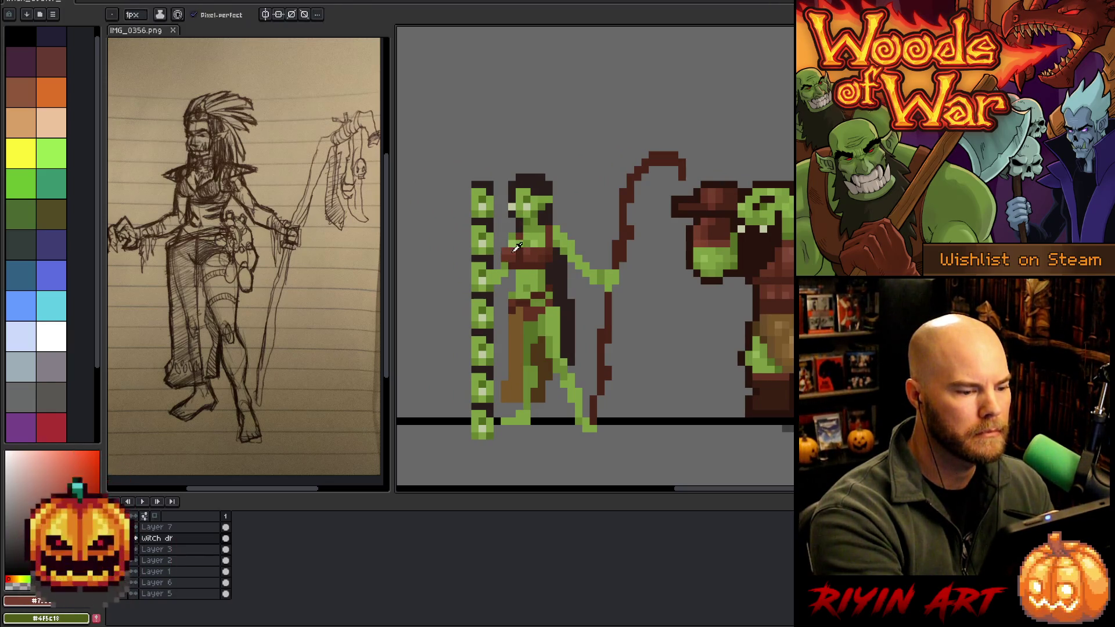
left_click(517, 255, "alt")
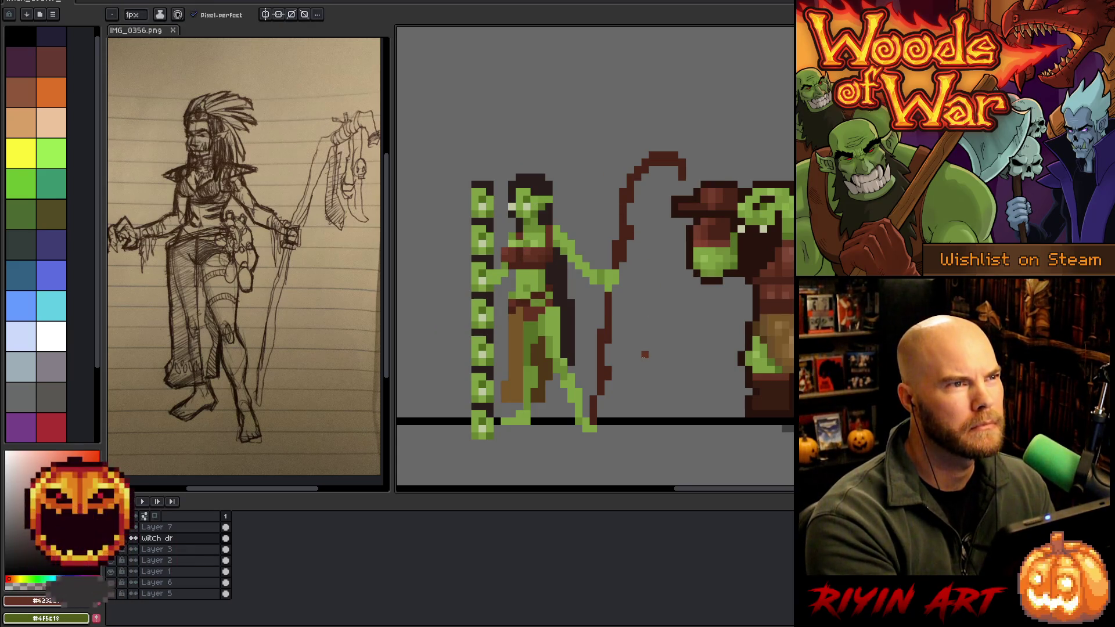
left_click_drag(642, 355, 639, 323)
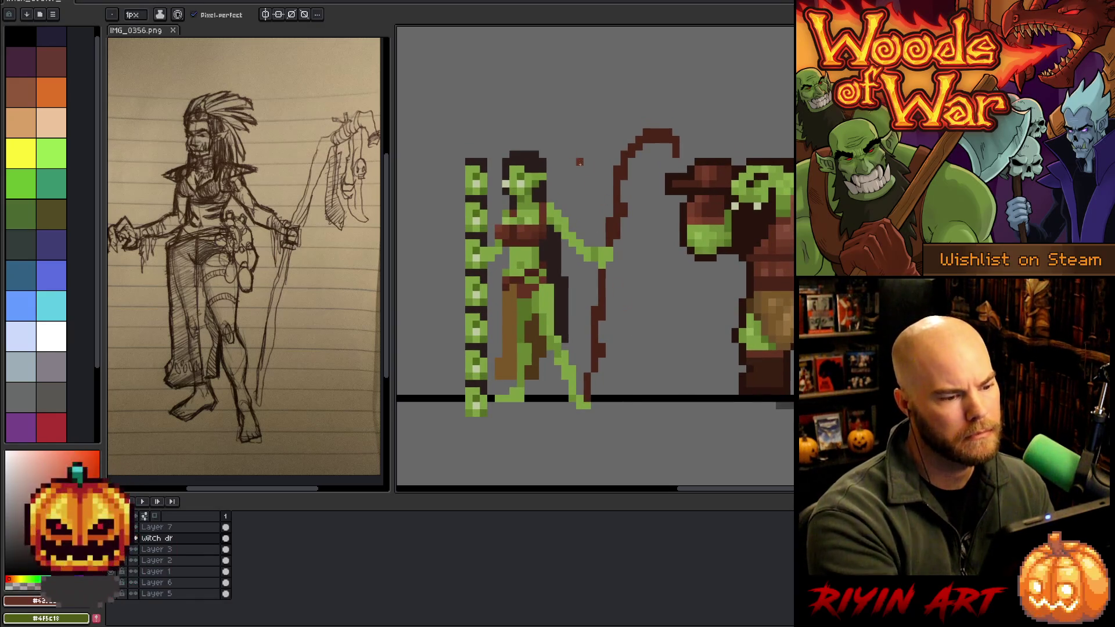
Touch up skin, whip and skirt pixels with sampled greens and browns, then nudge the witch up.
left_click(551, 239, "alt")
left_click(555, 227, "alt")
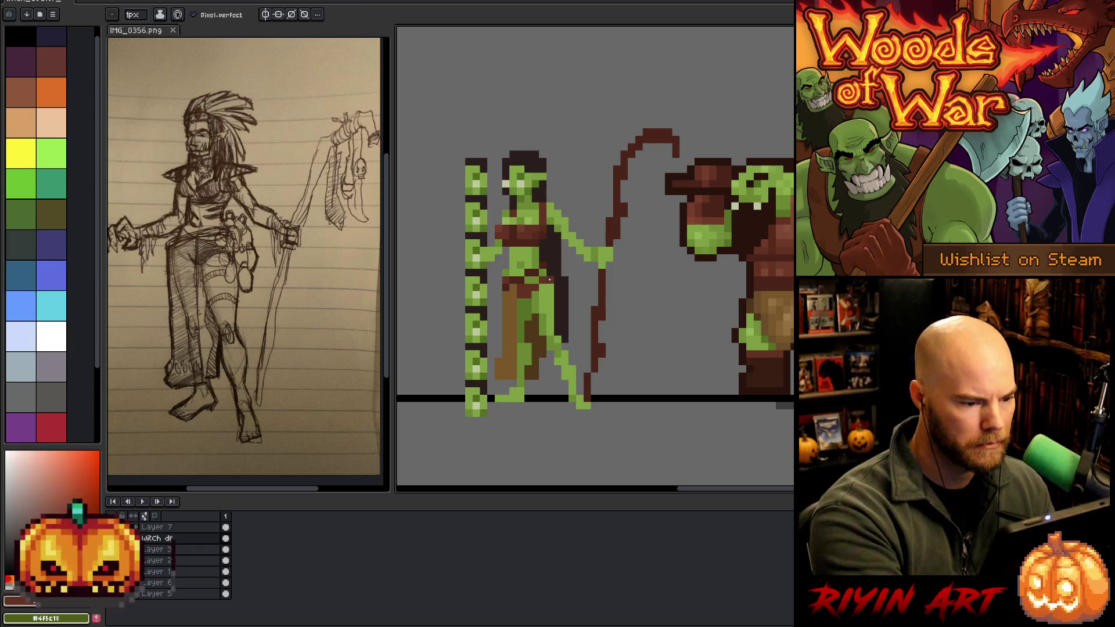
left_click(550, 272, "alt")
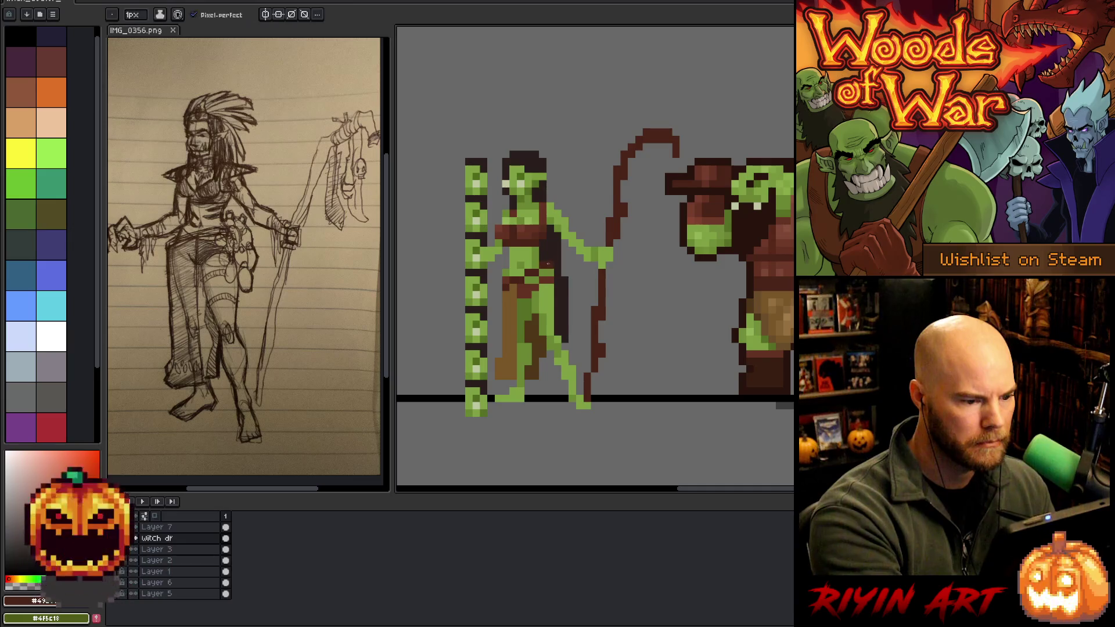
left_click(542, 243, "alt")
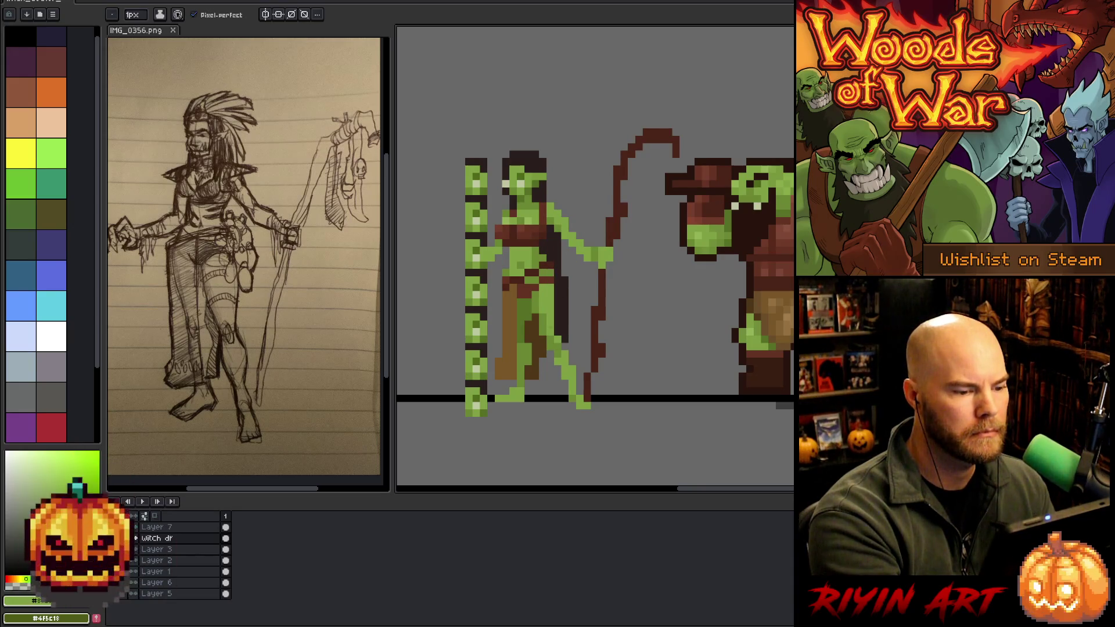
left_click(614, 197, "alt")
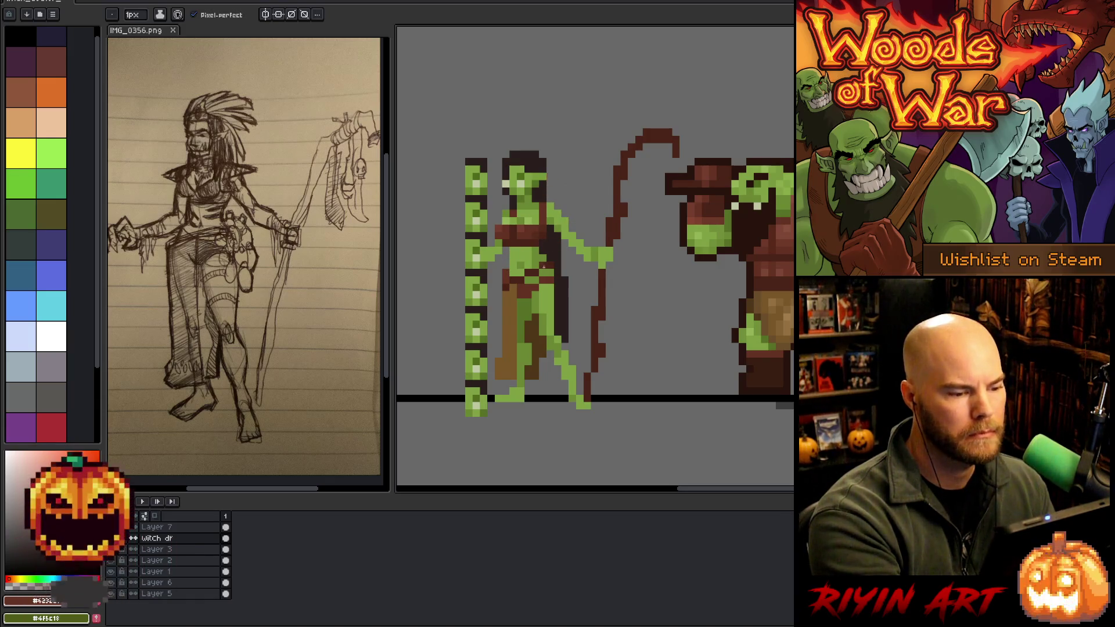
left_click(538, 292, "alt")
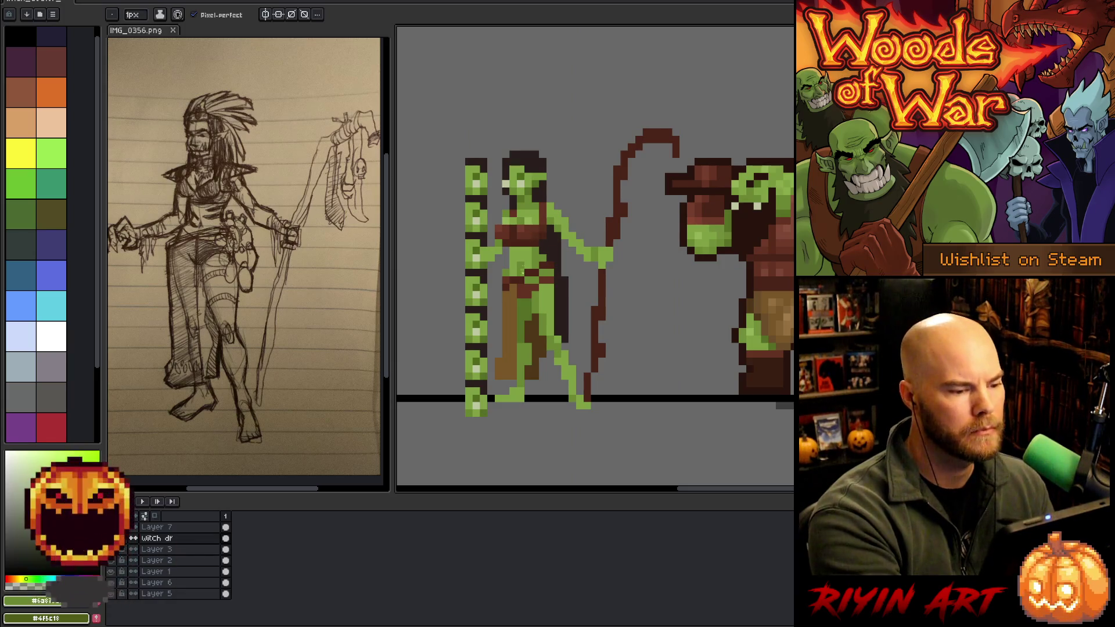
left_click(527, 285, "alt")
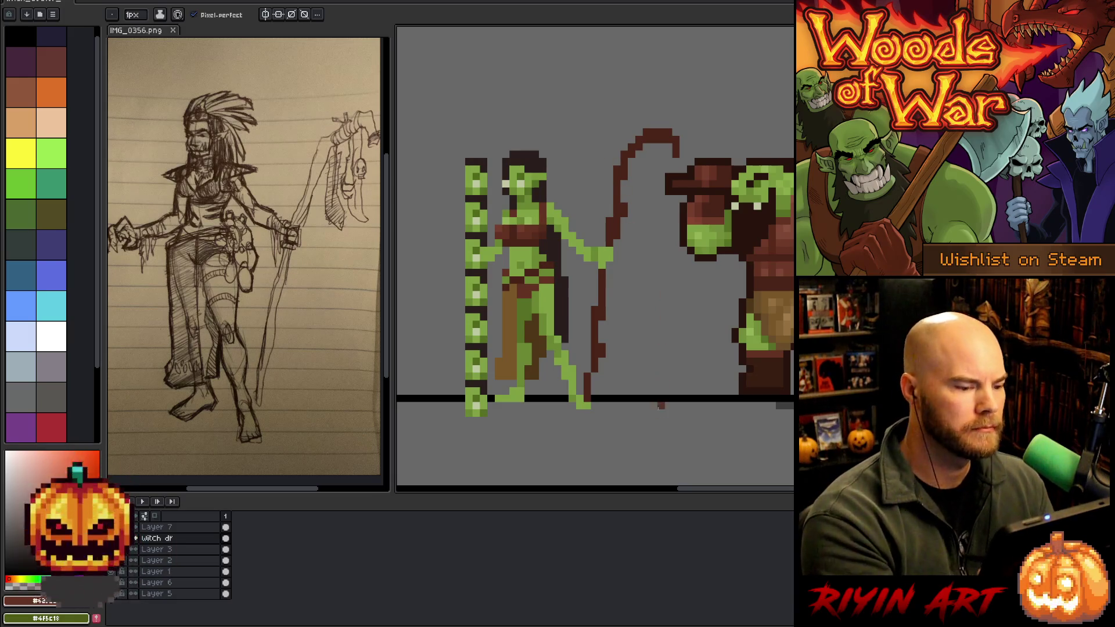
scroll(653, 366, "down", 1)
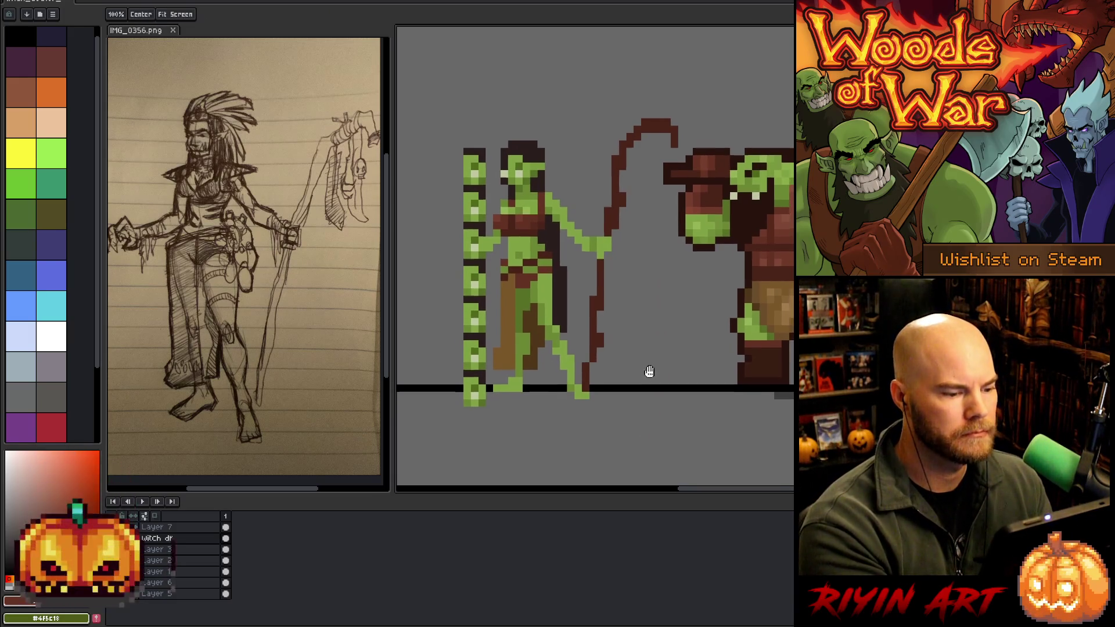
left_click(546, 332, "alt")
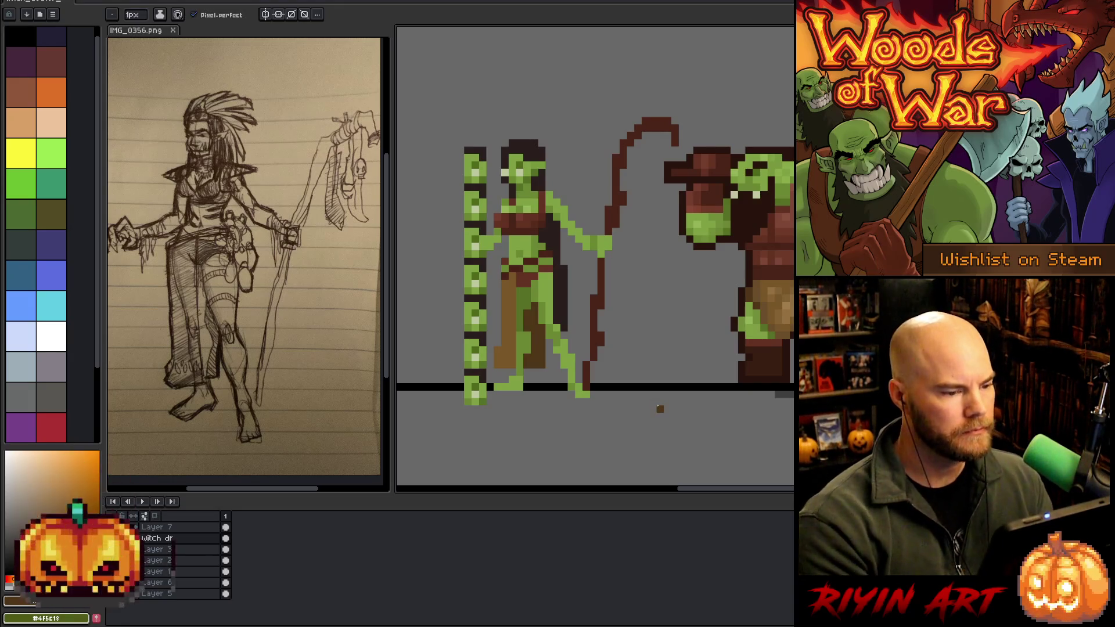
key("Up")
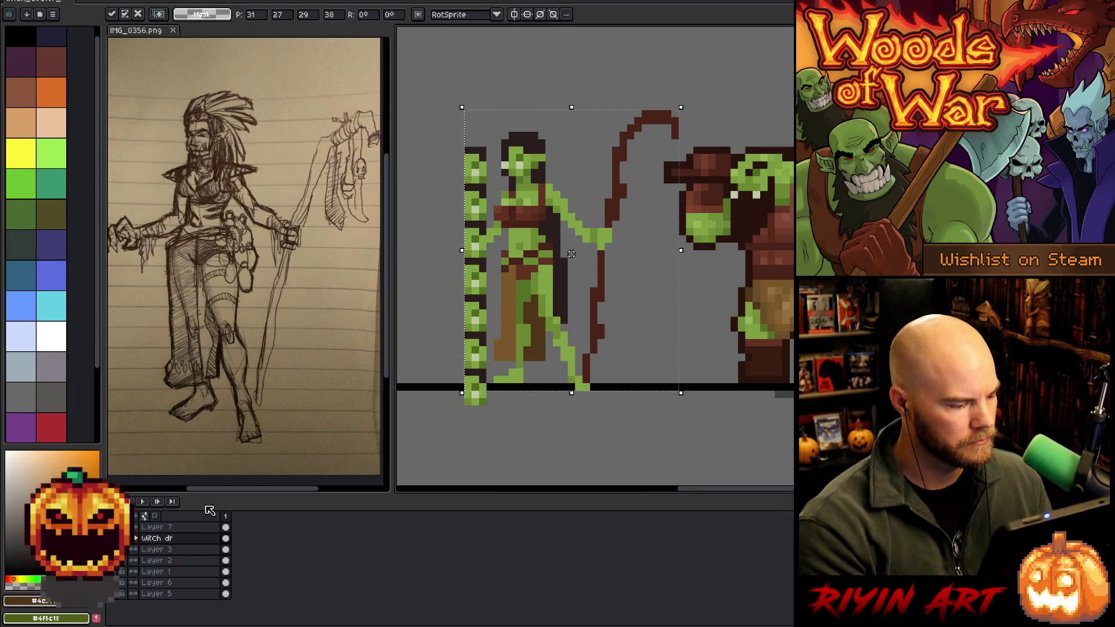
Commit the moved green column on Layer 7, then lasso-copy the witch's upper body and delete the trial copy.
left_click(185, 529)
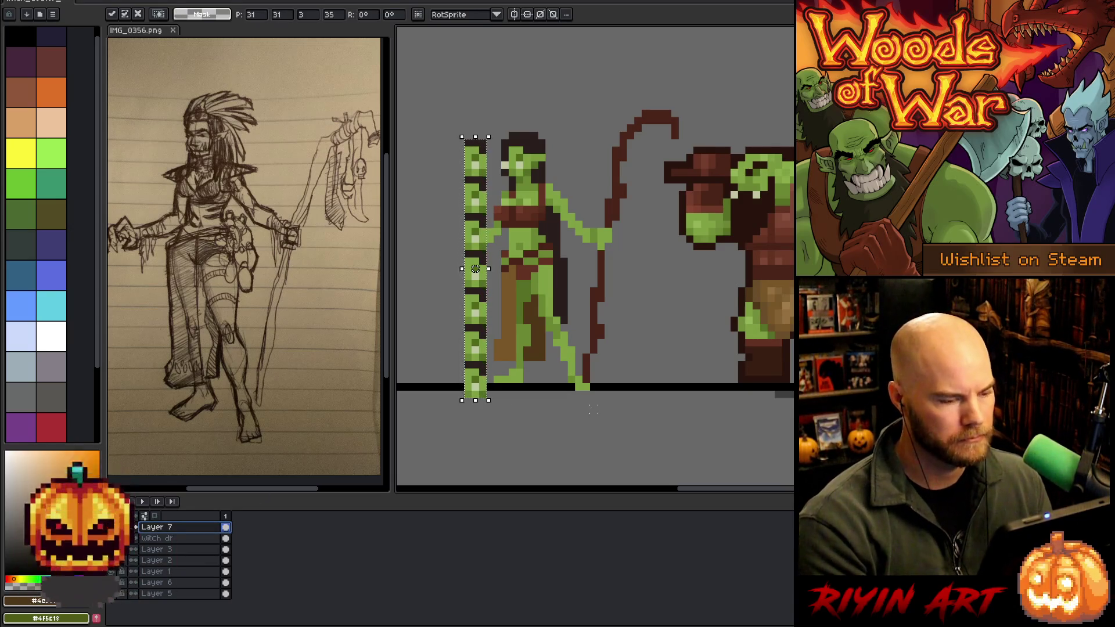
key("Return")
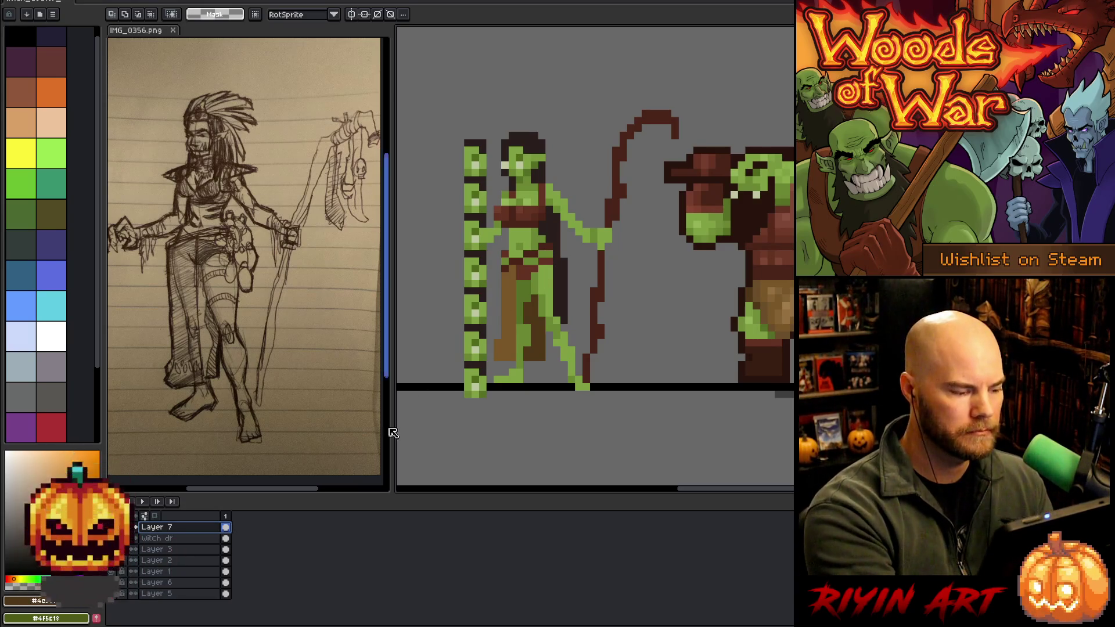
key("b")
mouse_move(549, 125)
left_mouse_down()
mouse_move(558, 221)
mouse_move(517, 276)
mouse_move(496, 145)
mouse_move(548, 123)
left_mouse_up()
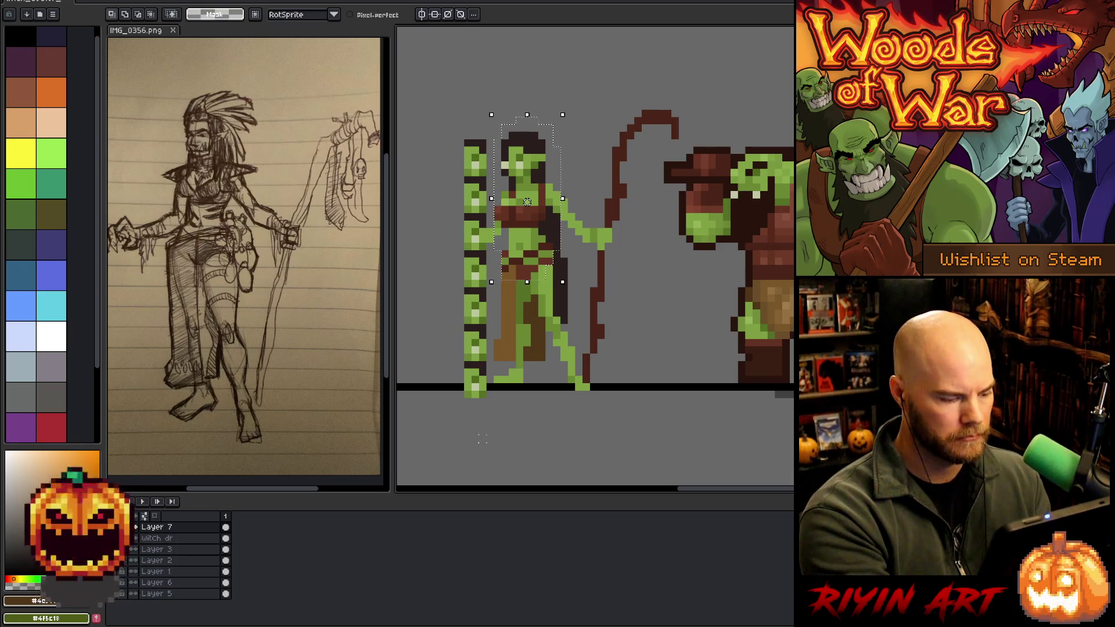
mouse_move(539, 220)
left_mouse_down()
mouse_move(610, 262)
mouse_move(634, 316)
mouse_move(634, 328)
mouse_move(613, 332)
mouse_move(651, 336)
left_mouse_up()
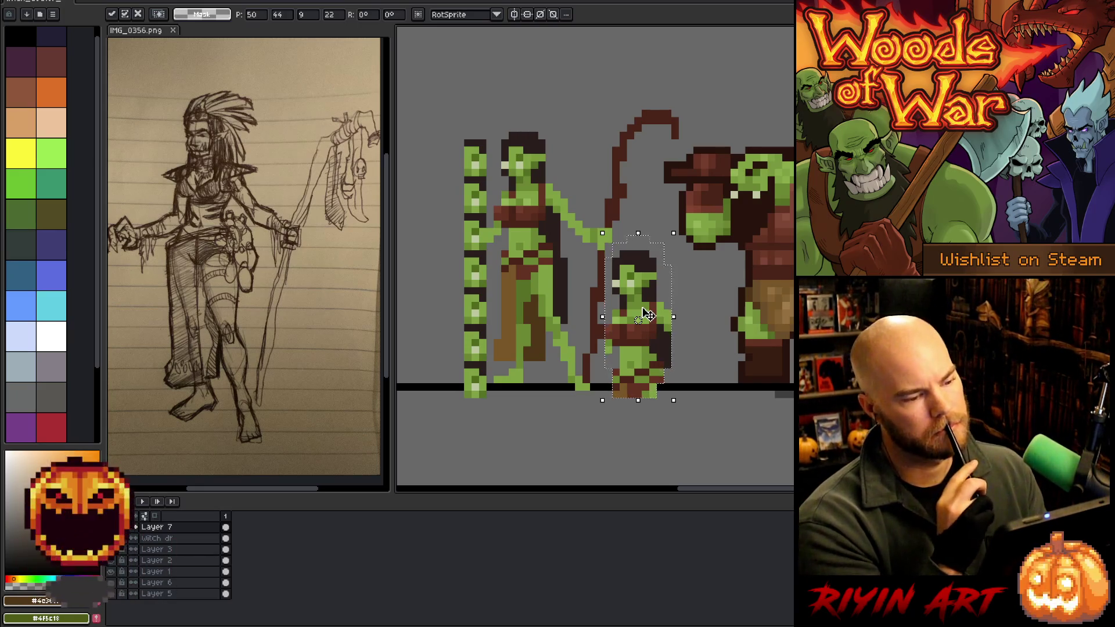
mouse_move(662, 349)
left_mouse_down()
mouse_move(689, 407)
mouse_move(712, 381)
mouse_move(708, 410)
mouse_move(701, 389)
left_mouse_up()
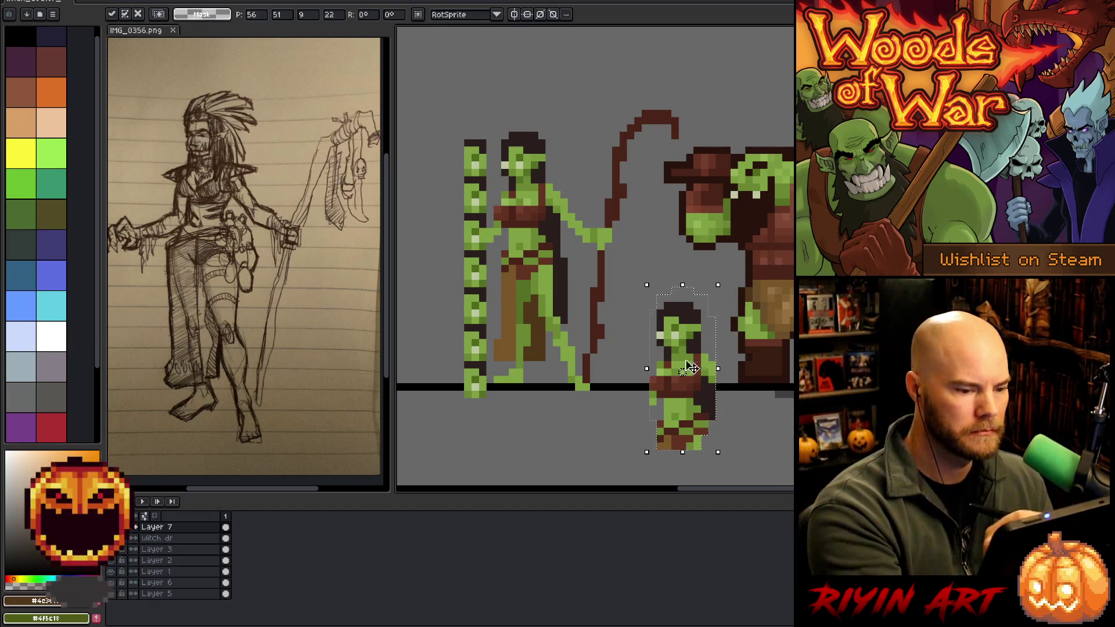
key("Delete")
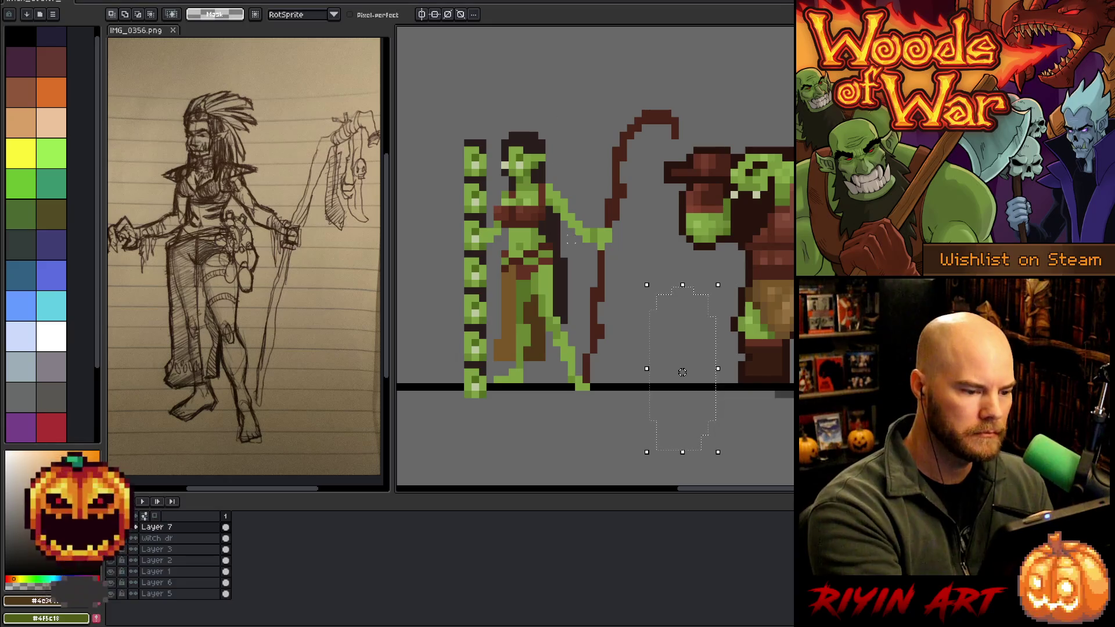
key("b")
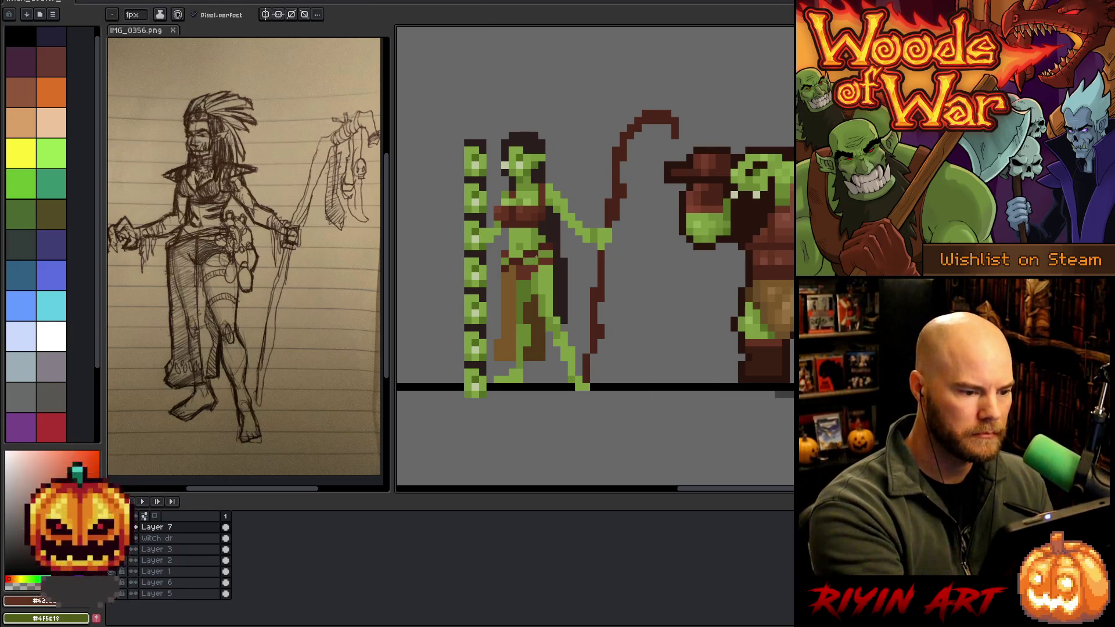
left_click(542, 256, "alt")
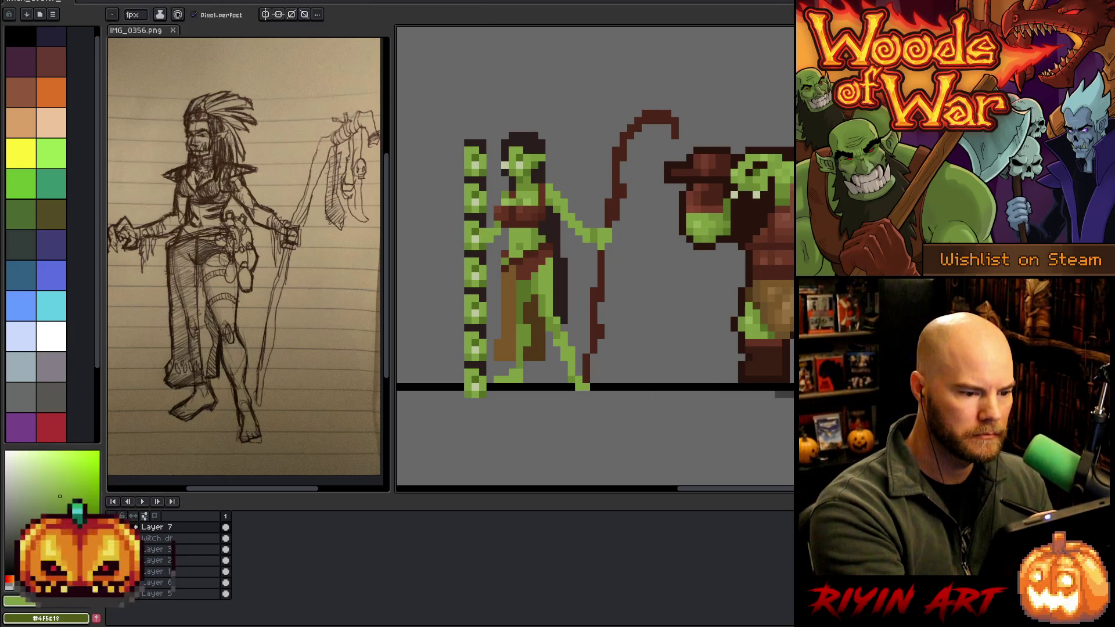
left_click(523, 276, "alt")
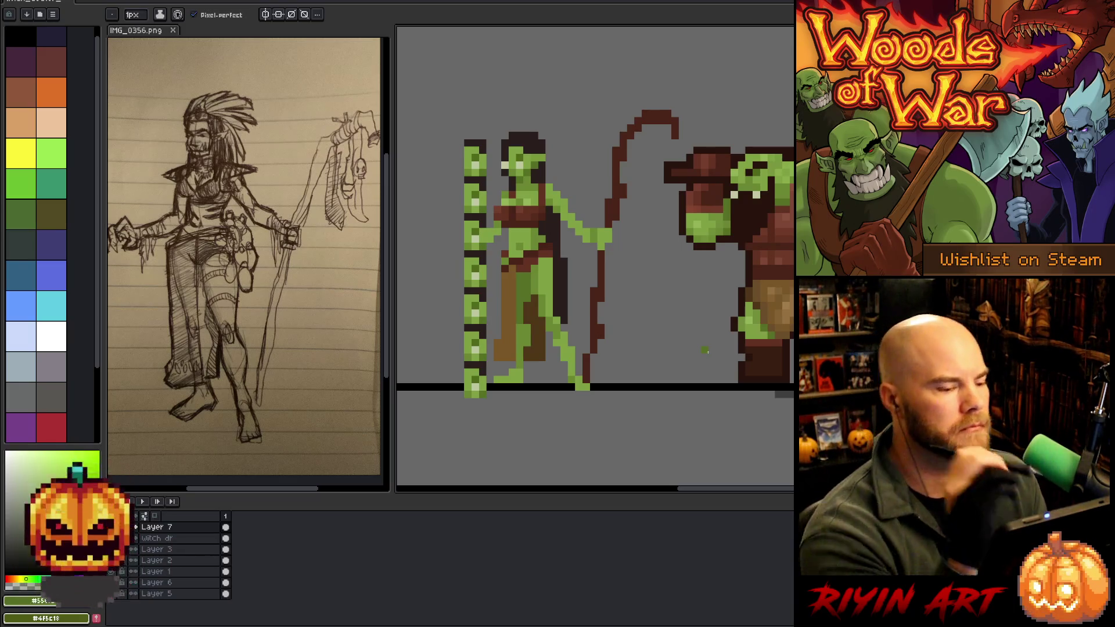
left_click(518, 217, "alt")
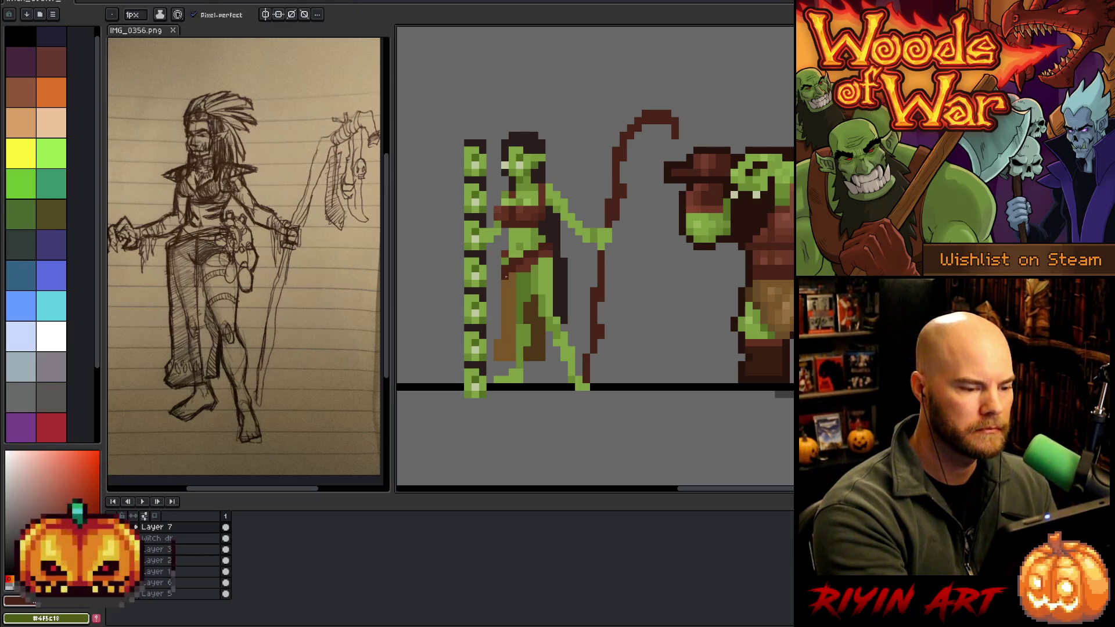
left_click(519, 239, "alt")
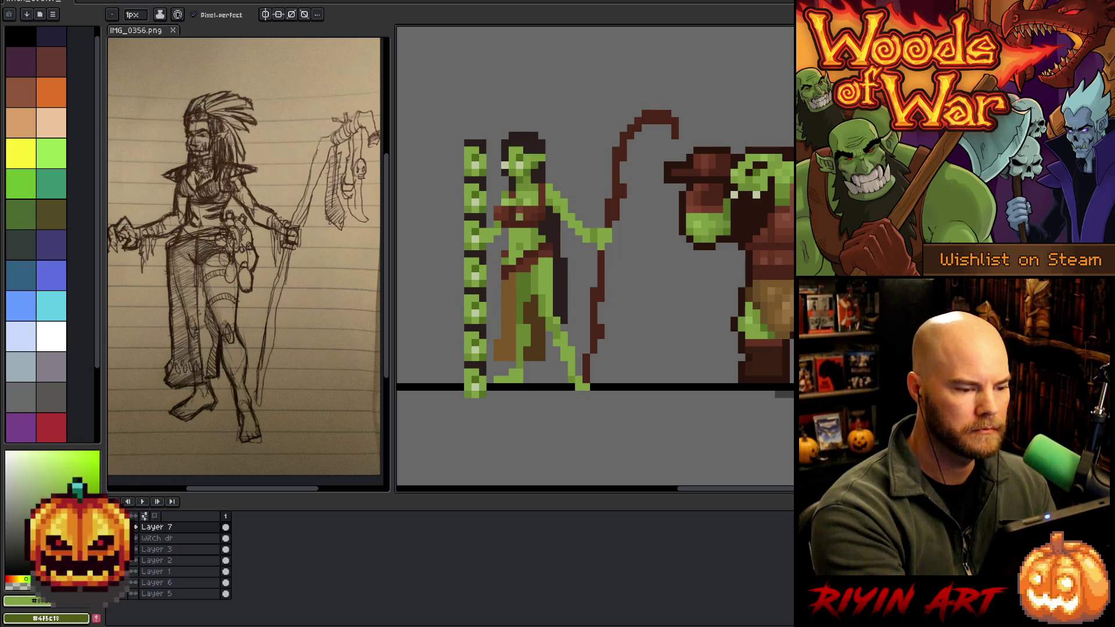
left_click(527, 261, "alt")
left_click(546, 192, "alt")
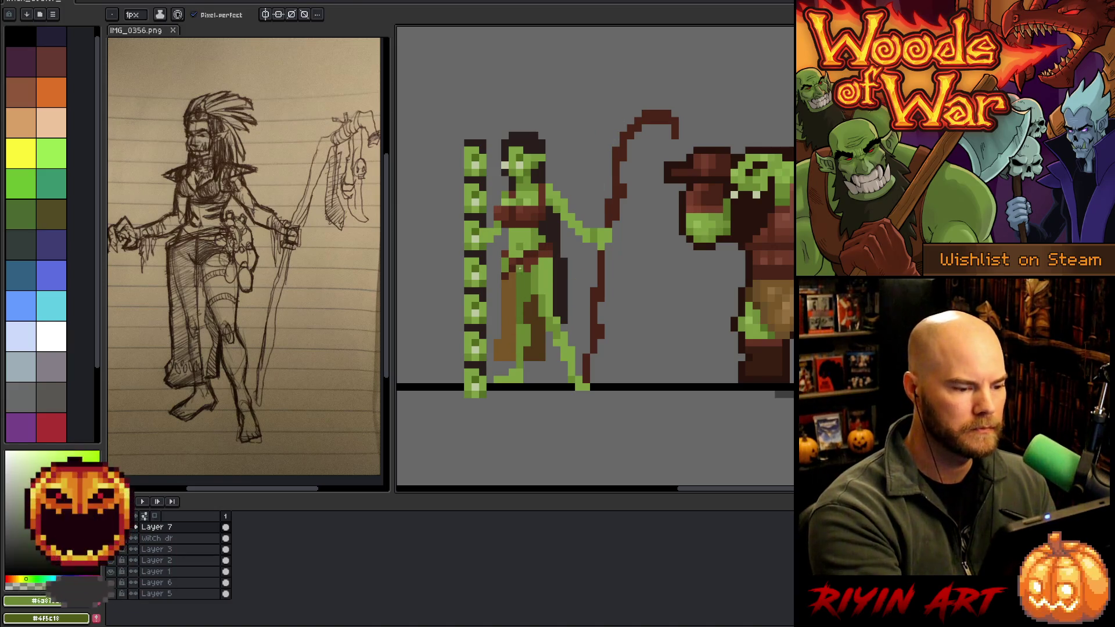
left_click(520, 269, "alt")
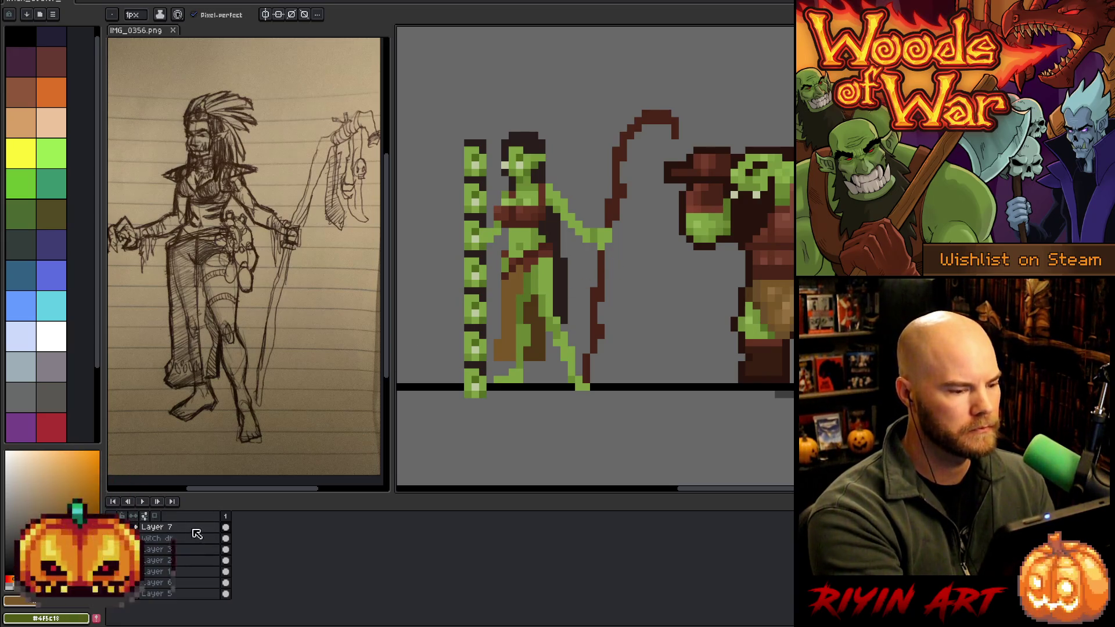
key("m")
Reselect and commit the witch's torso transform, dismissing an accidental sprite sheet export dialog.
left_click_drag(525, 381, 526, 383)
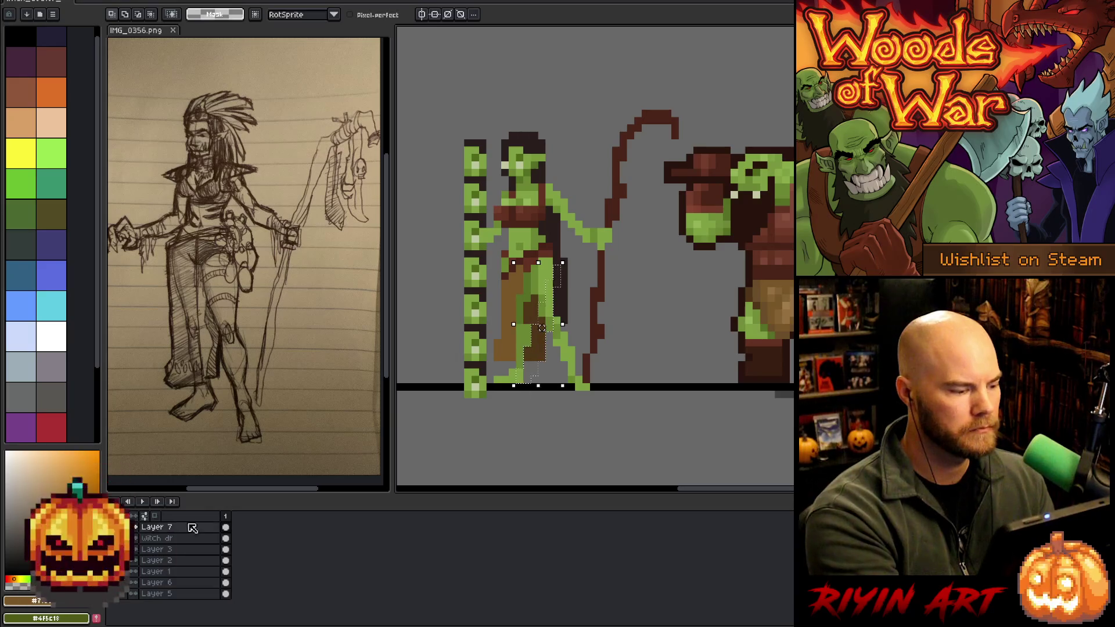
mouse_move(558, 226)
left_mouse_down()
mouse_move(530, 370)
mouse_move(488, 271)
mouse_move(566, 227)
left_mouse_up()
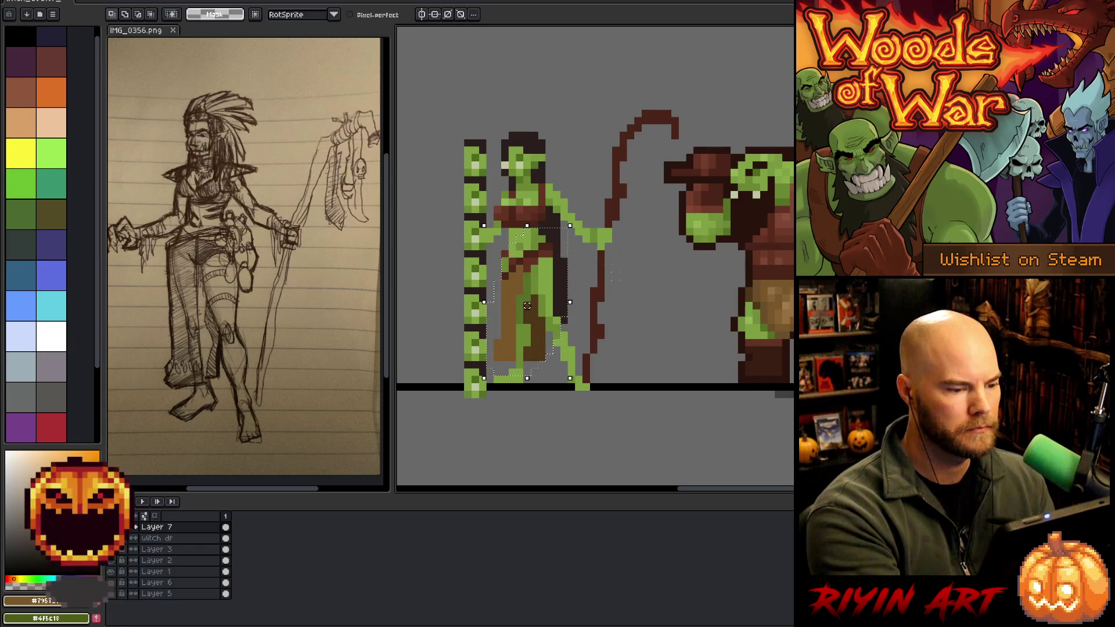
left_click(645, 371)
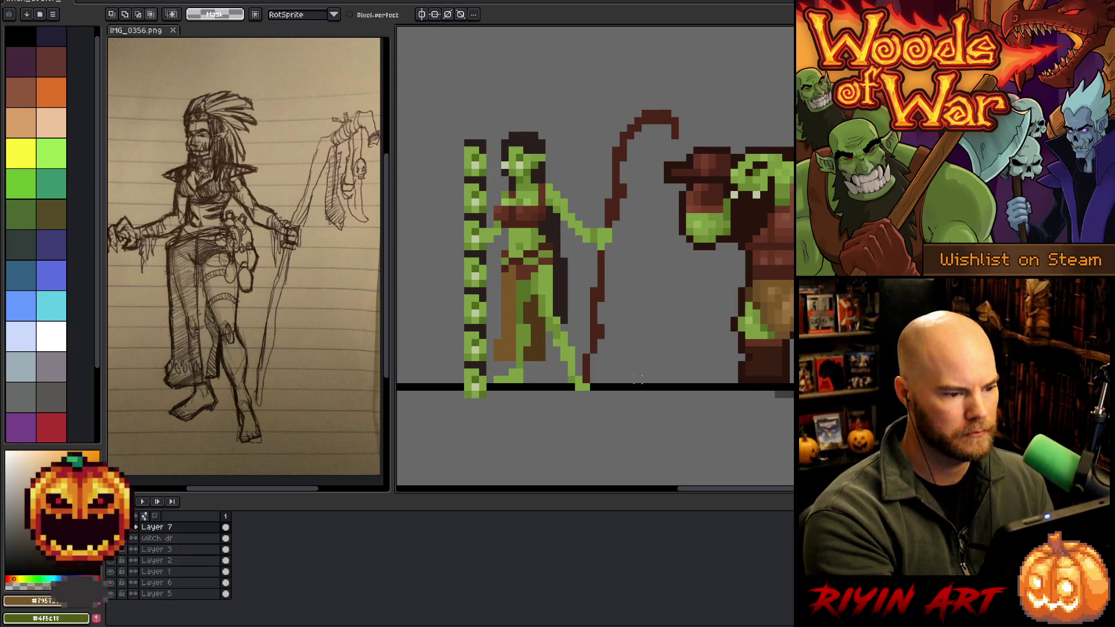
key("ctrl+e")
left_click(617, 568)
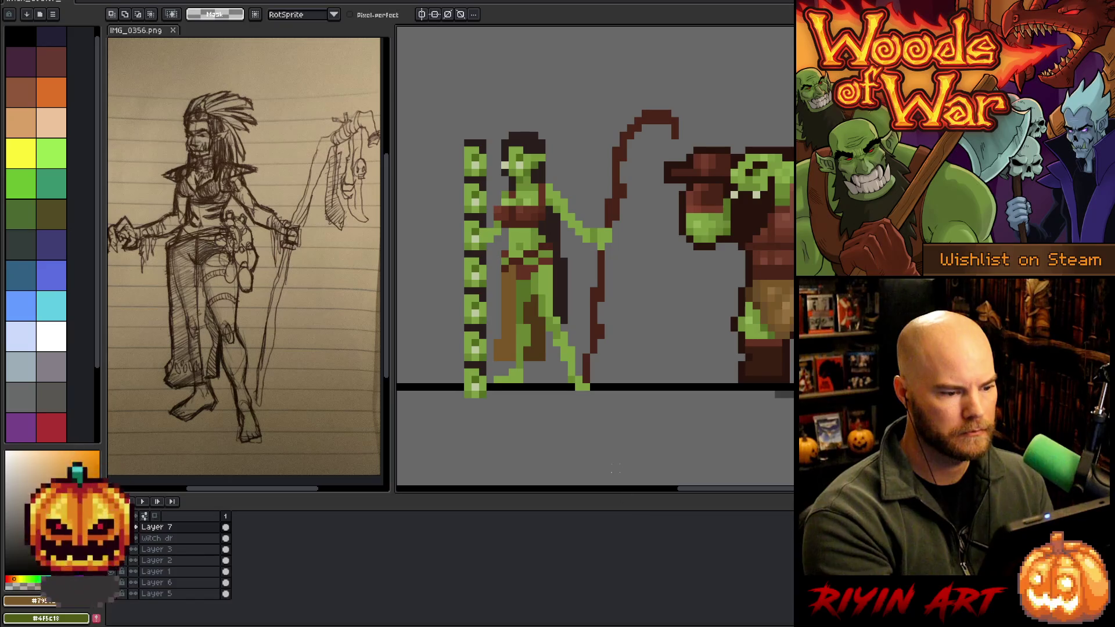
key("ctrl+z")
key("ctrl+z")
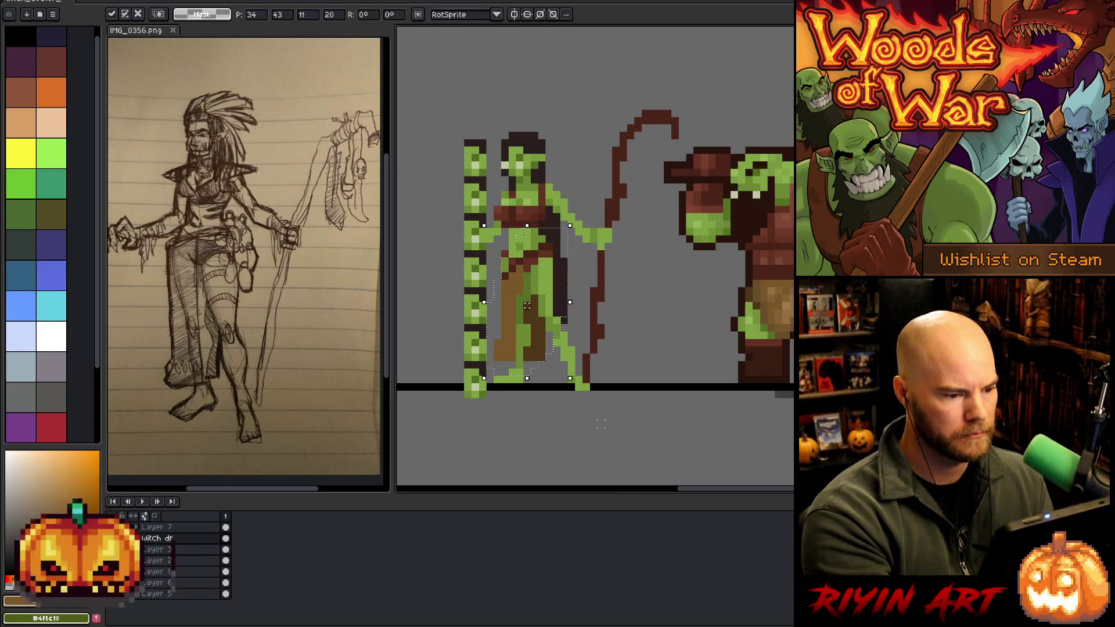
key("Return")
Move the green staff on Layer 7 farther left, then nudge it back one pixel right.
left_click(188, 528)
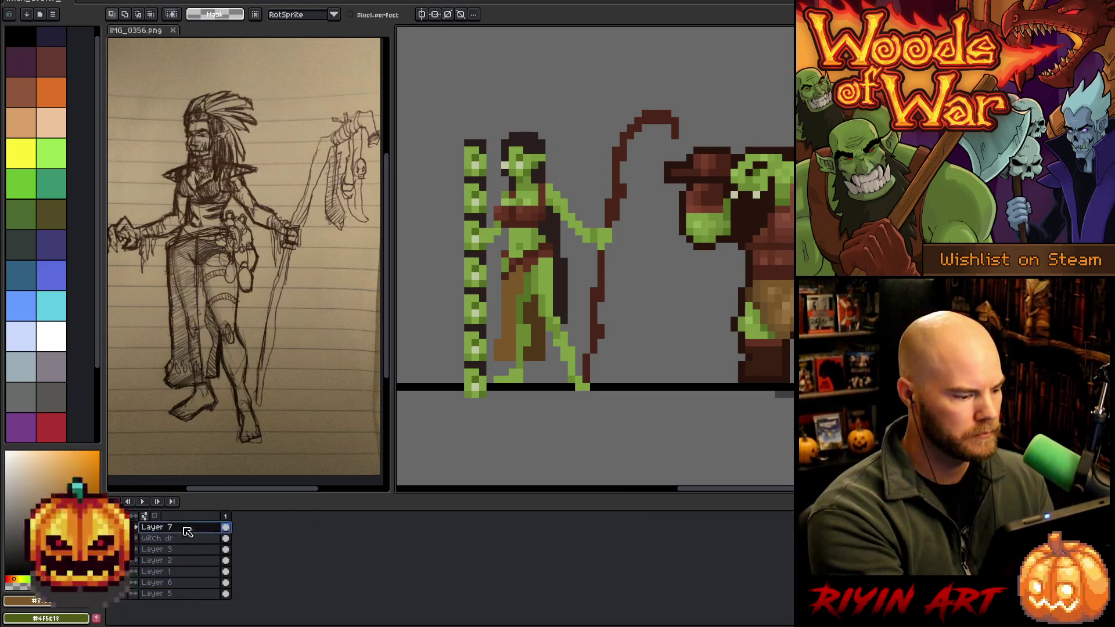
key("v")
left_click_drag(480, 357, 430, 356)
key("Right")
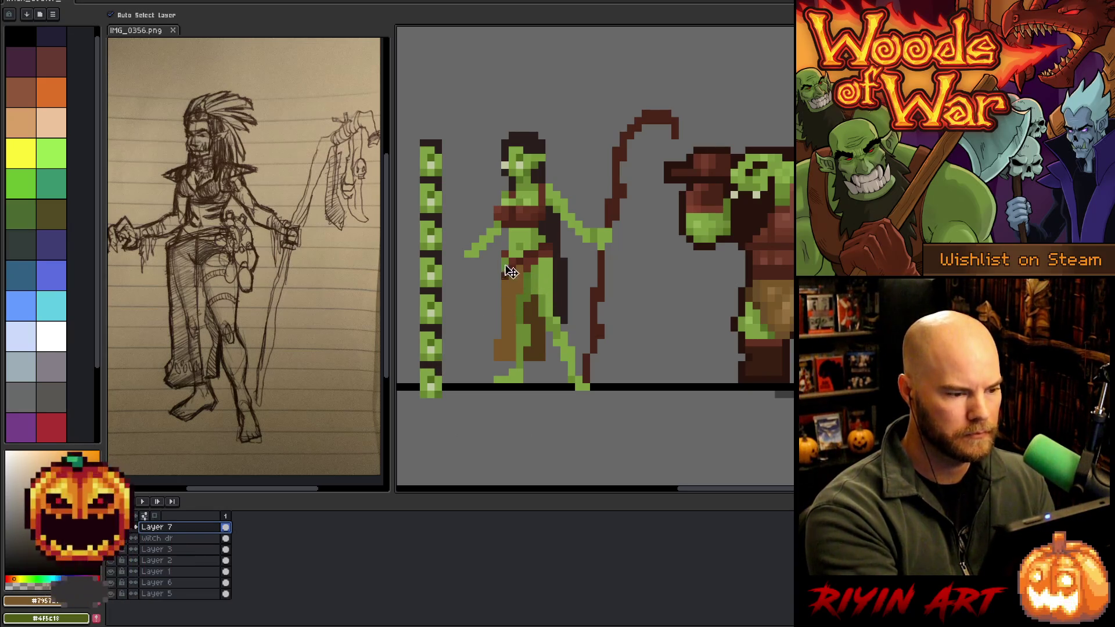
left_click(32, 153)
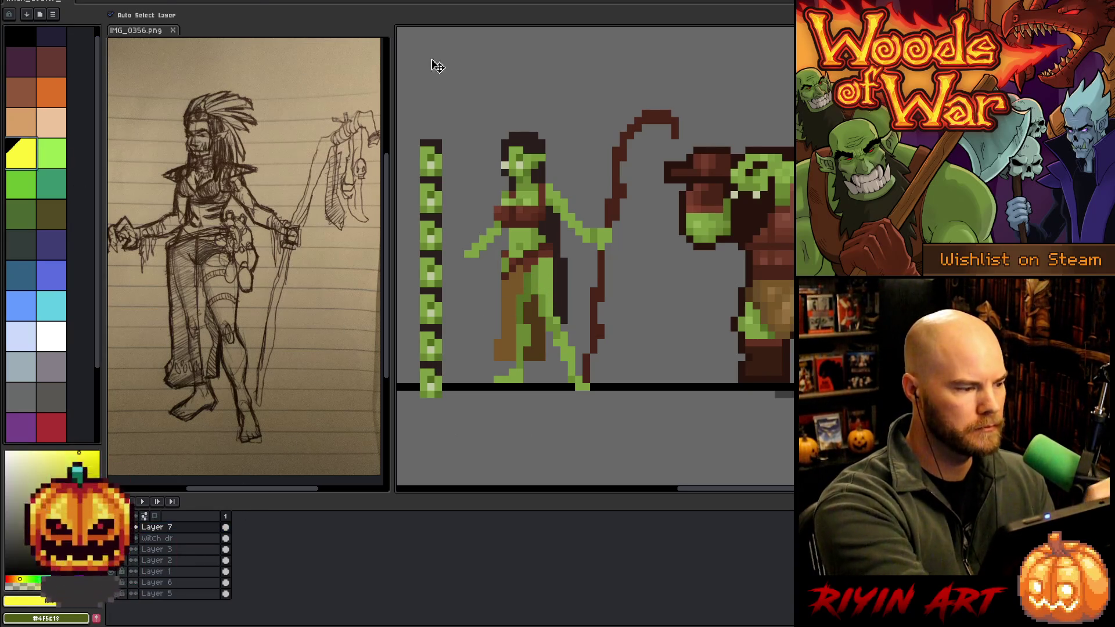
Draw evenly spaced olive horizontal lines from the staff across the witch down to the ground.
key("b")
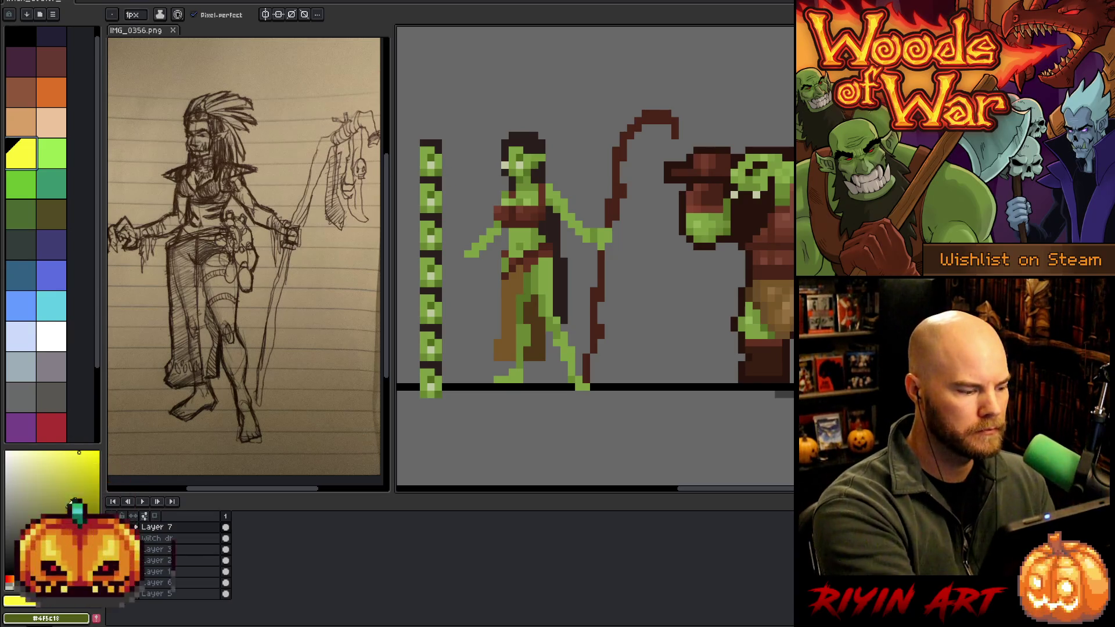
left_click(147, 438, "alt")
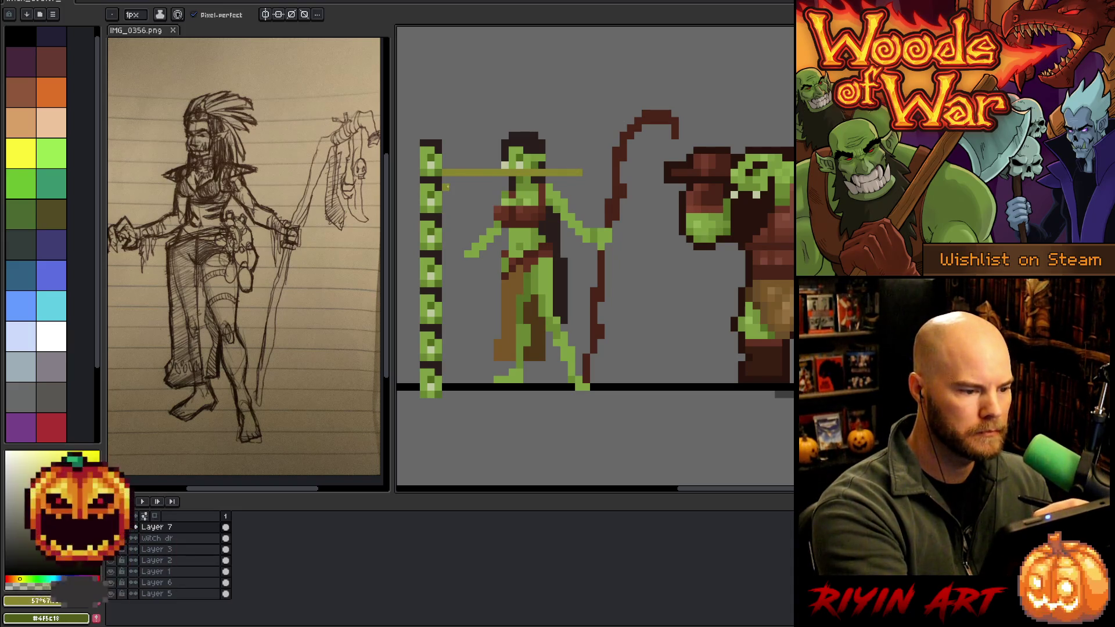
left_click_drag(593, 202, 590, 209)
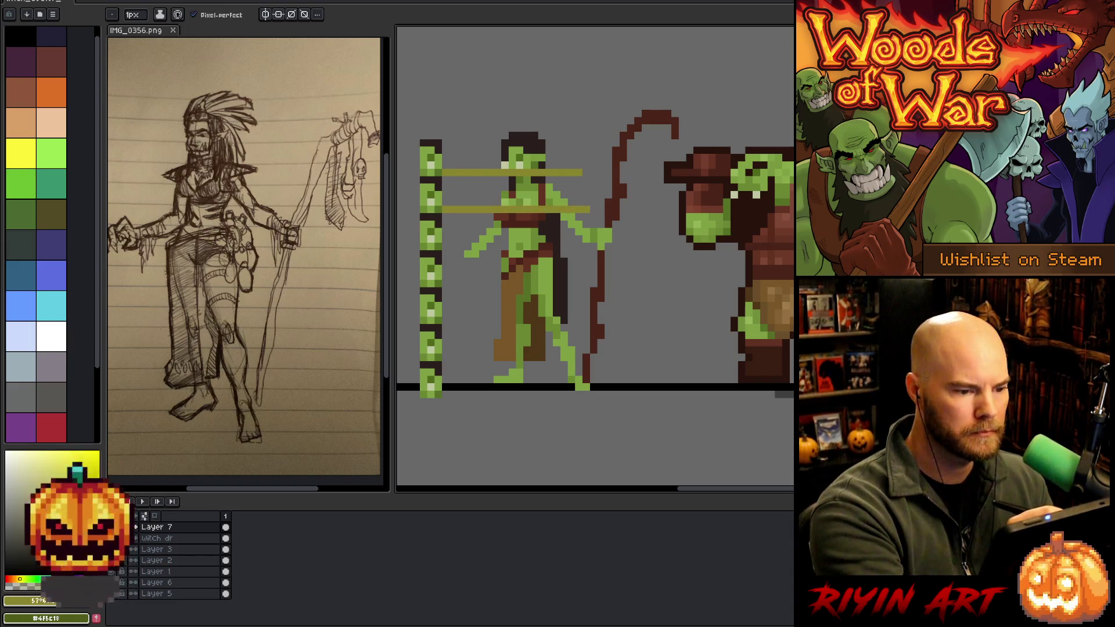
left_click_drag(446, 248, 582, 246)
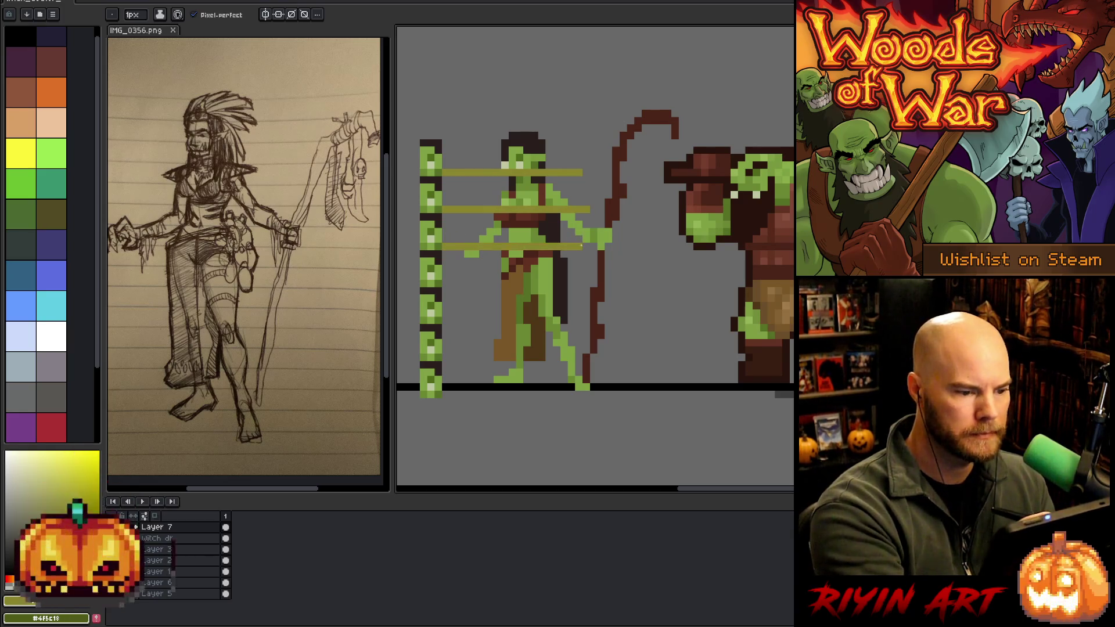
left_click_drag(446, 284, 579, 277)
left_click_drag(446, 320, 580, 320)
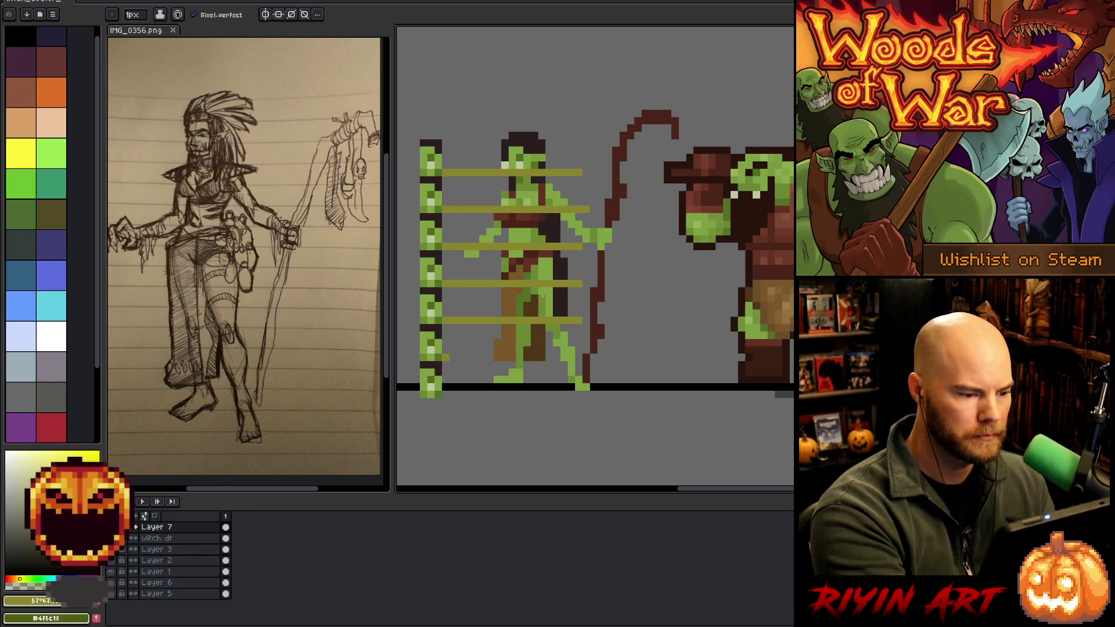
left_click_drag(446, 357, 577, 356)
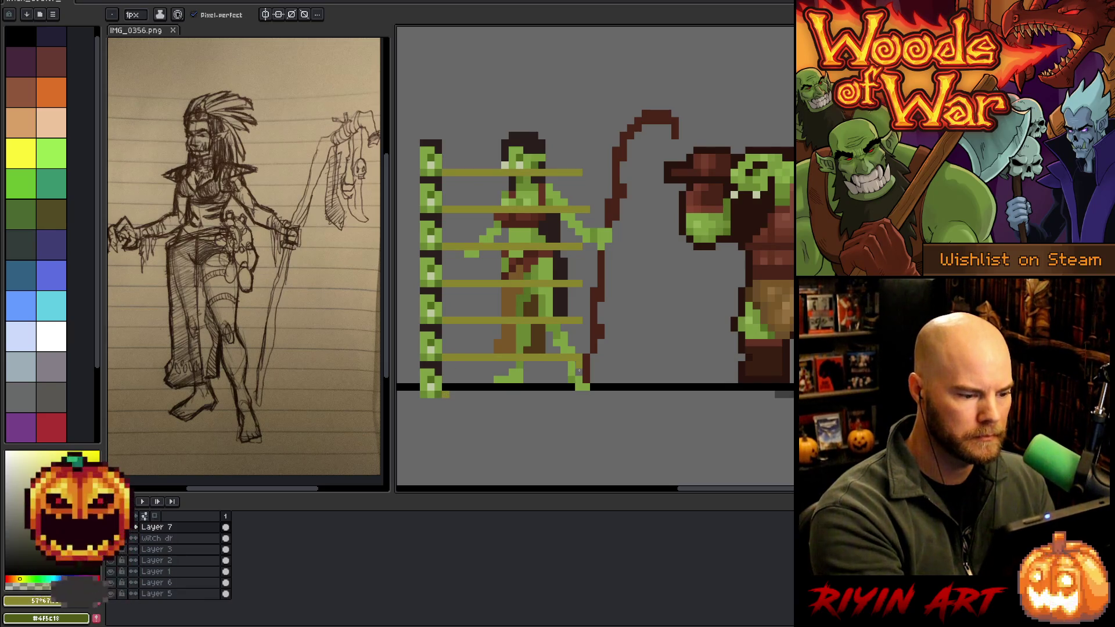
left_click_drag(445, 394, 589, 394)
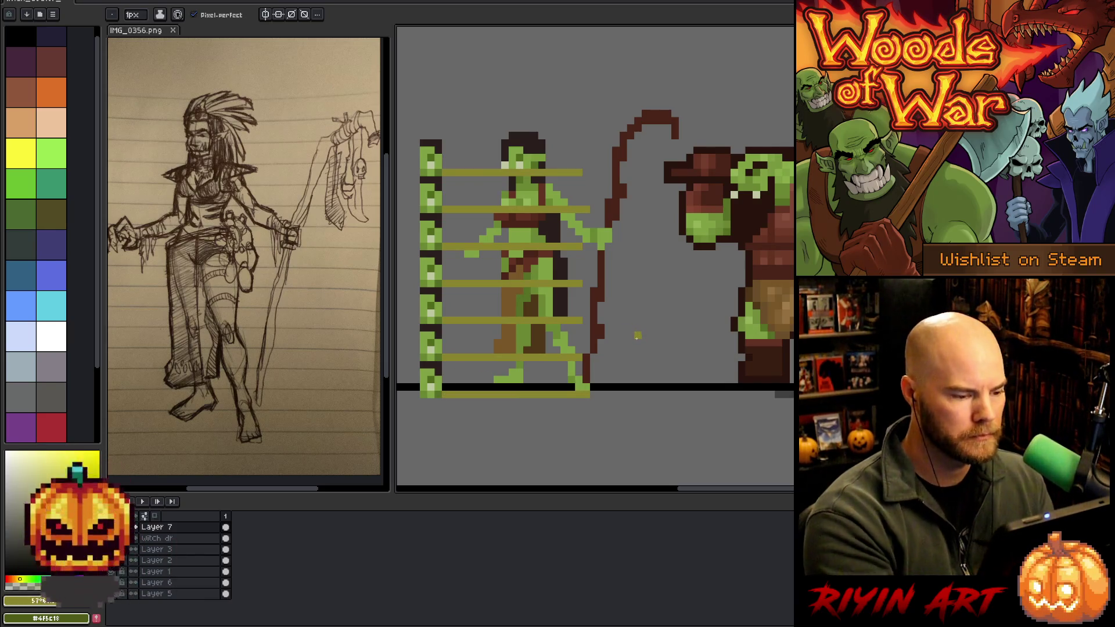
left_click(444, 378)
left_click(579, 379, "shift")
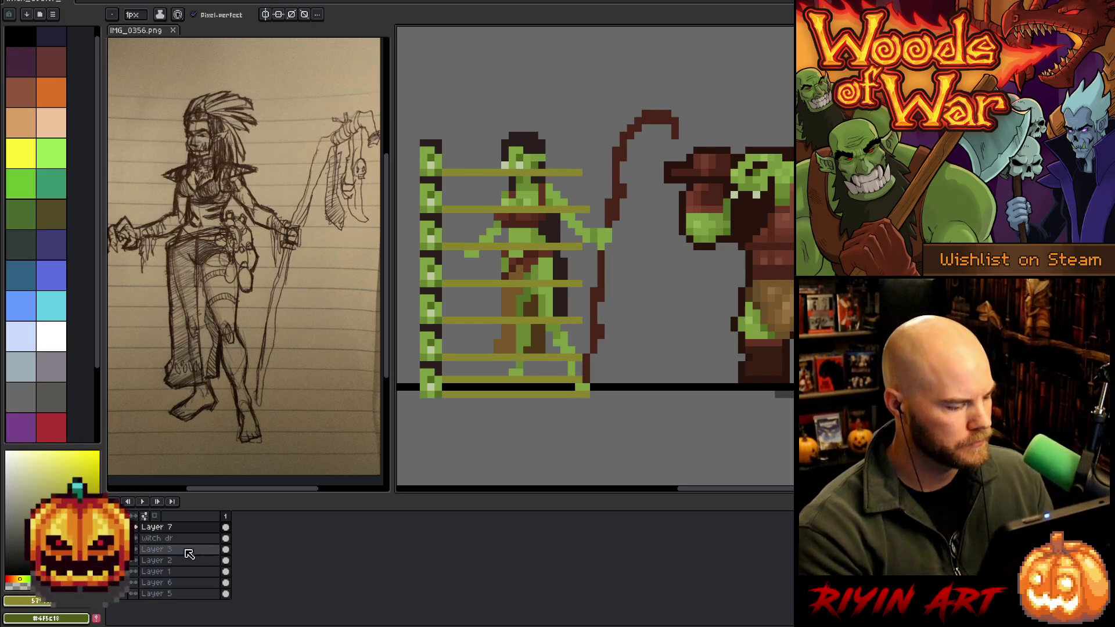
Move the staff layer below the witch layer and preview -100 saturation in Hue/Saturation.
left_click_drag(180, 533, 177, 546)
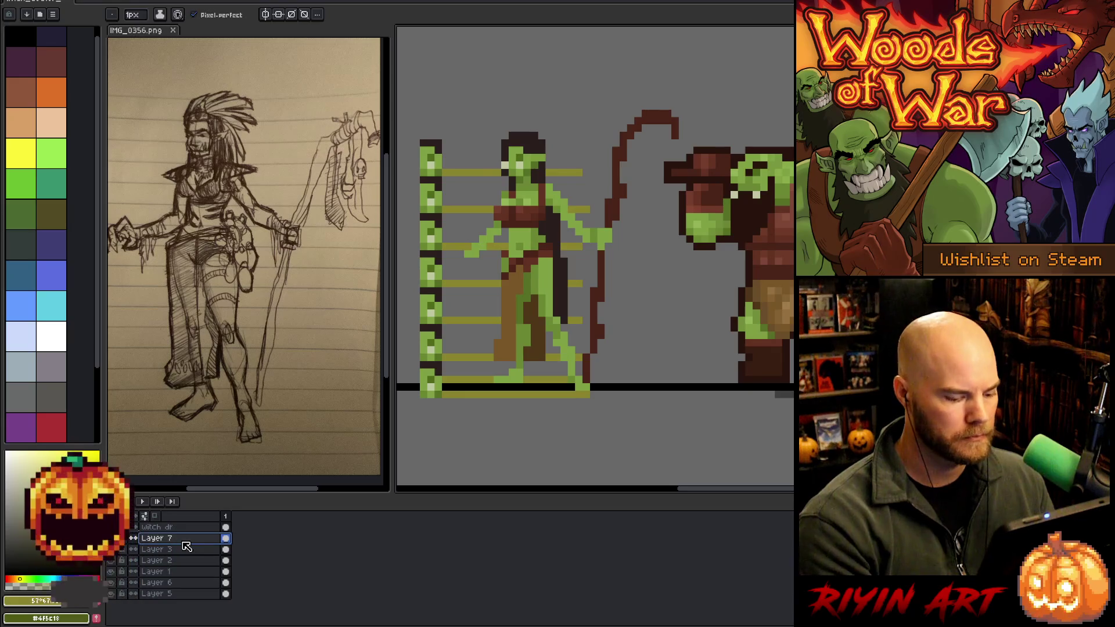
key("ctrl+u")
left_click_drag(562, 434, 431, 418)
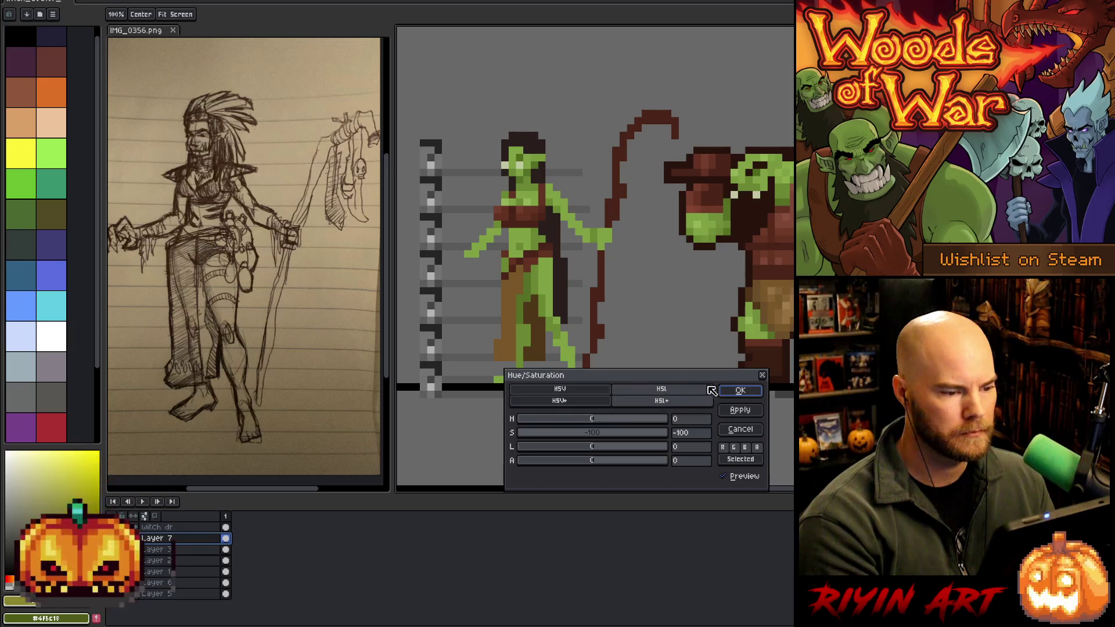
Apply the -100 saturation so the staff and guides turn gray, then select the witch's layer.
left_click(740, 390)
left_click(160, 528)
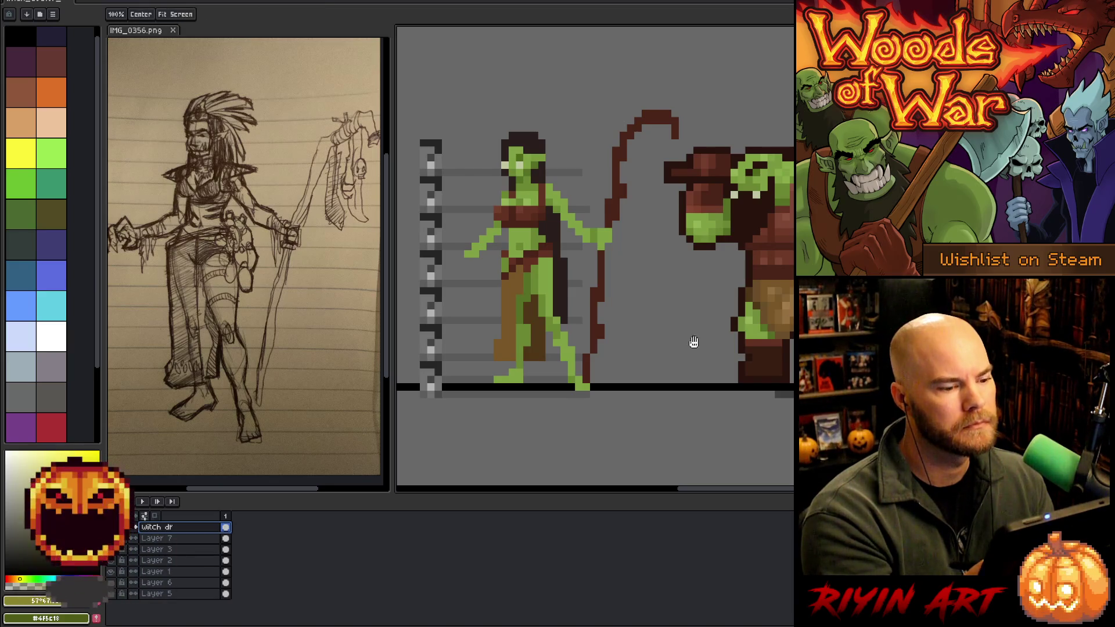
scroll(691, 343, "left", 4)
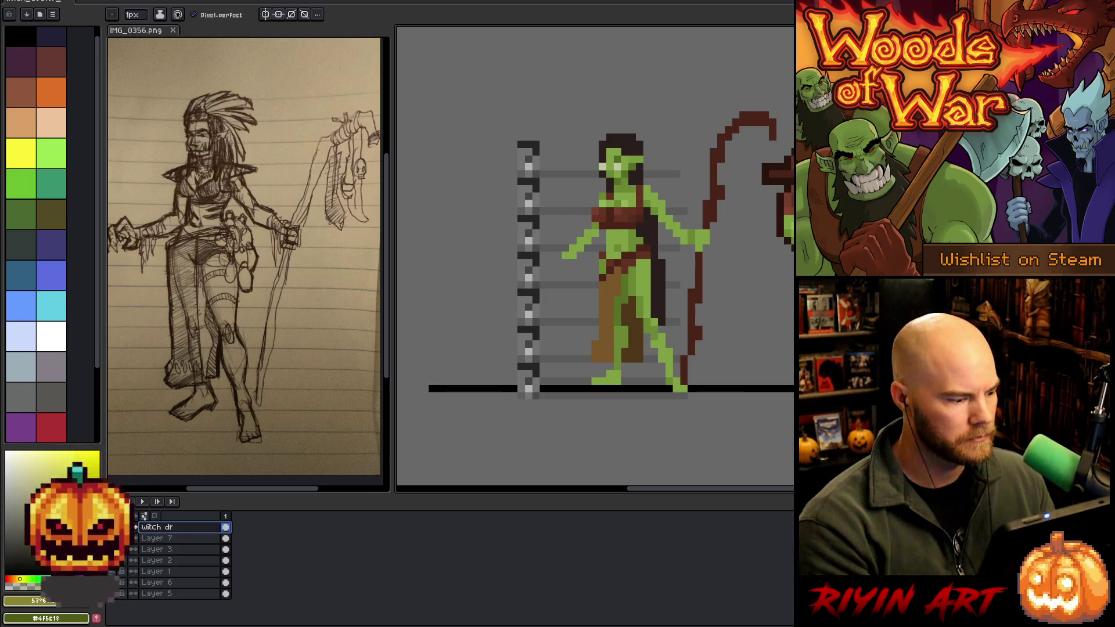
left_click(133, 550)
left_click(154, 550)
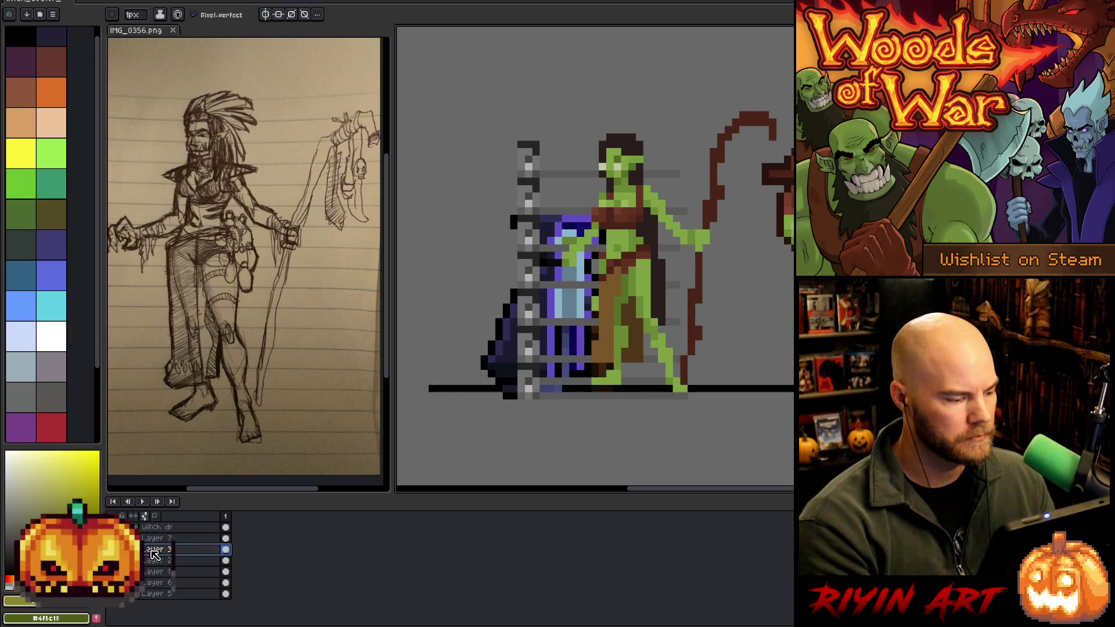
key("v")
left_click_drag(492, 355, 411, 352)
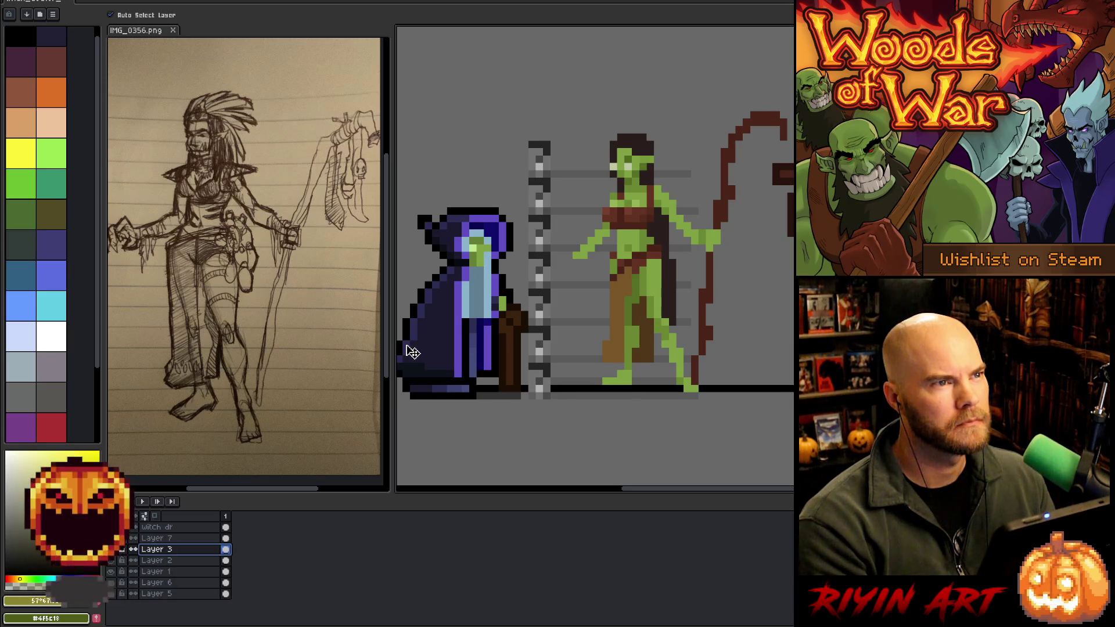
left_click_drag(412, 353, 416, 350)
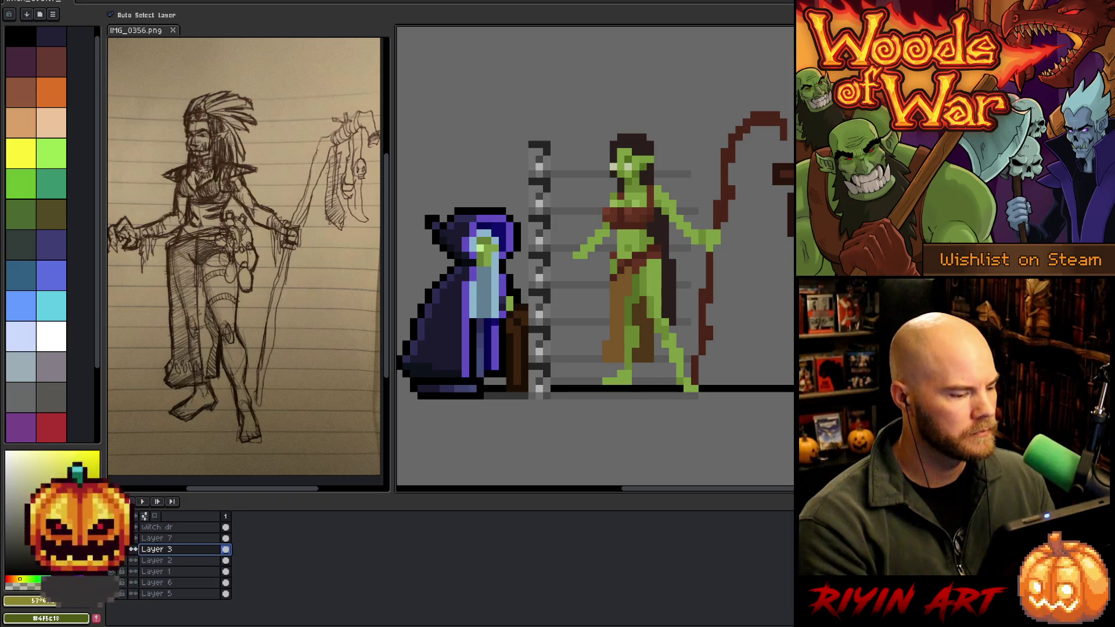
mouse_move(549, 403)
left_mouse_down()
mouse_move(397, 404)
mouse_move(442, 410)
left_mouse_up()
key("alt+Up")
key("alt+Up")
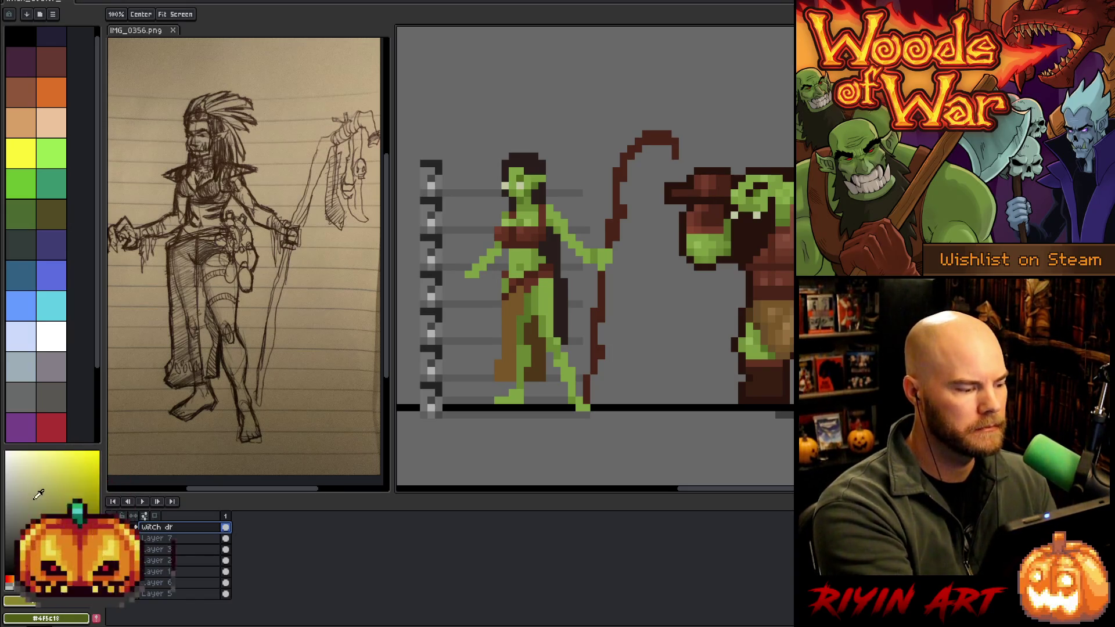
Add Layer 8 above the witch and dab headpiece pixels on her head, sampling reddish-brown from the artwork.
key("v")
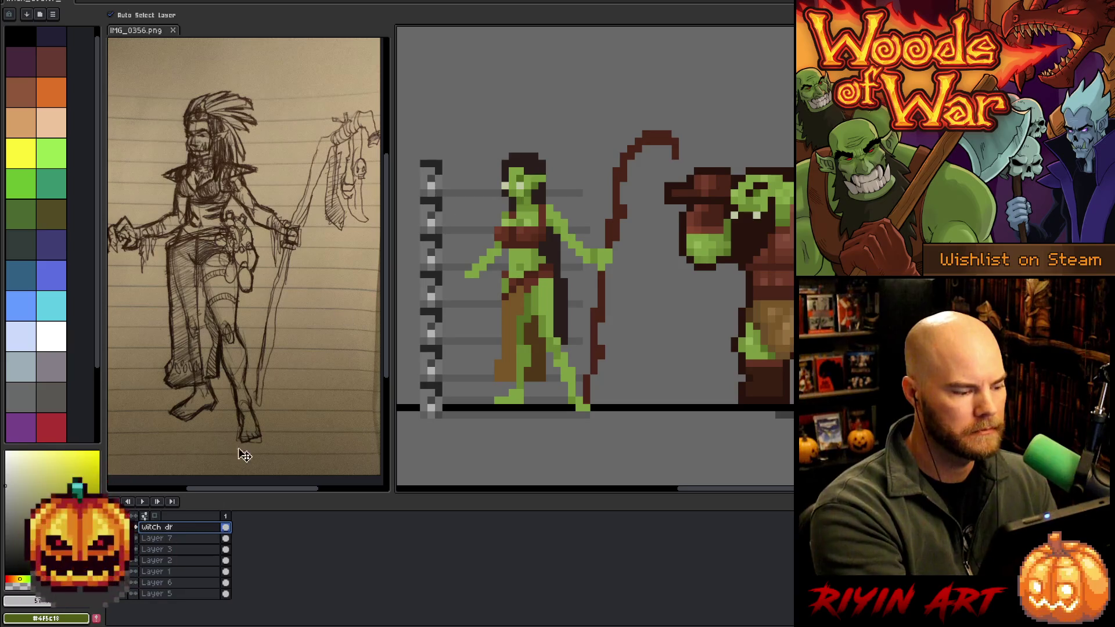
key("shift+n")
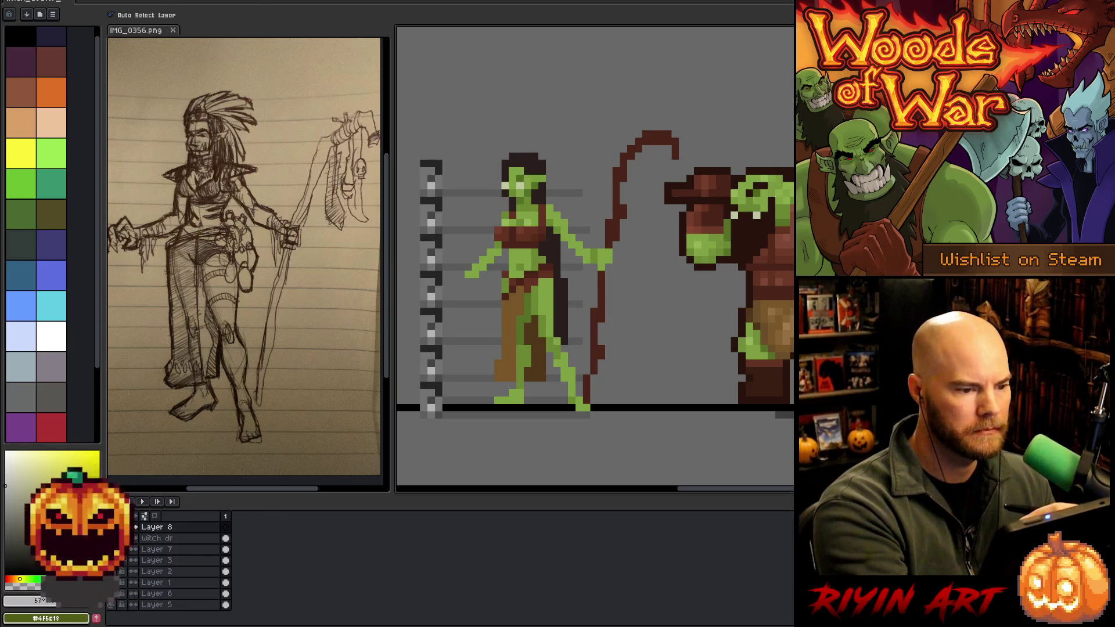
key("b")
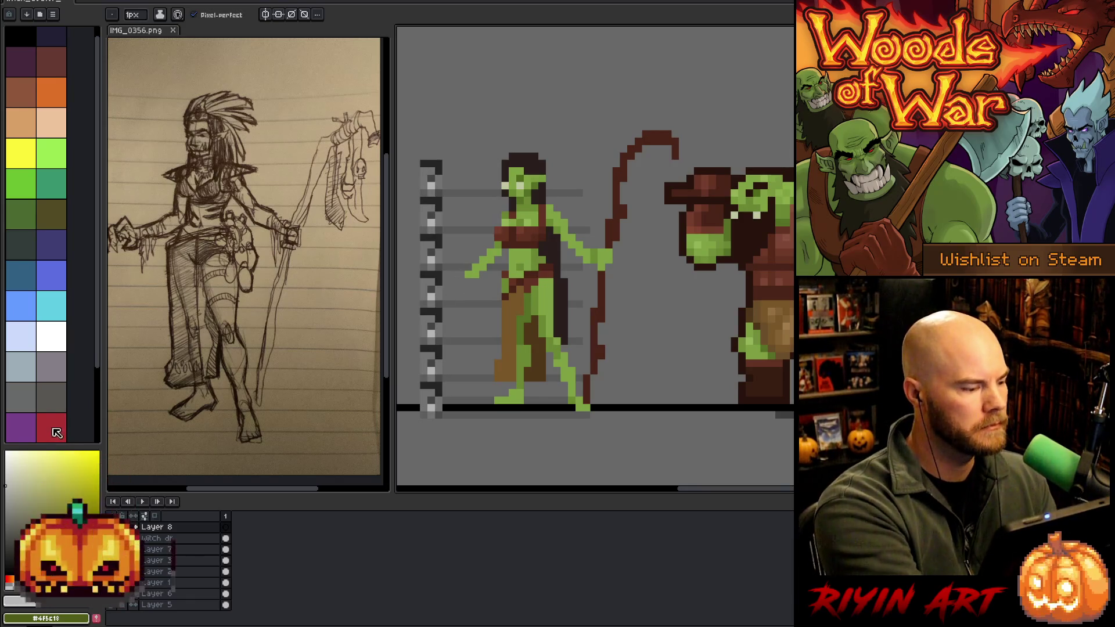
mouse_move(98, 350)
left_mouse_down()
mouse_move(99, 365)
mouse_move(100, 337)
left_mouse_up()
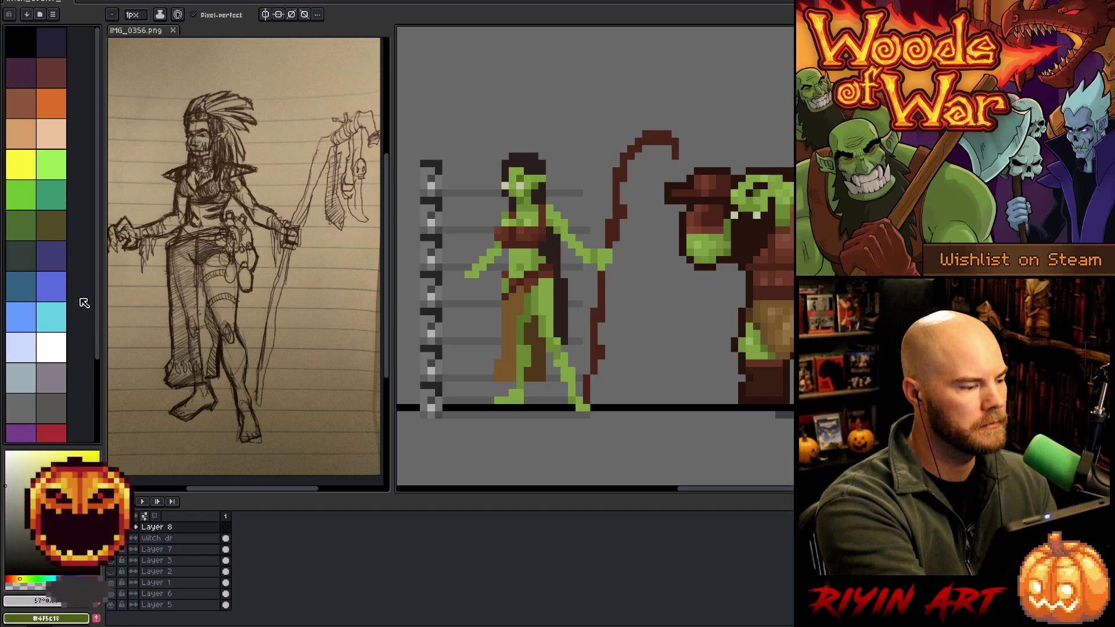
scroll(100, 318, "down", 1)
left_click_drag(102, 318, 101, 404)
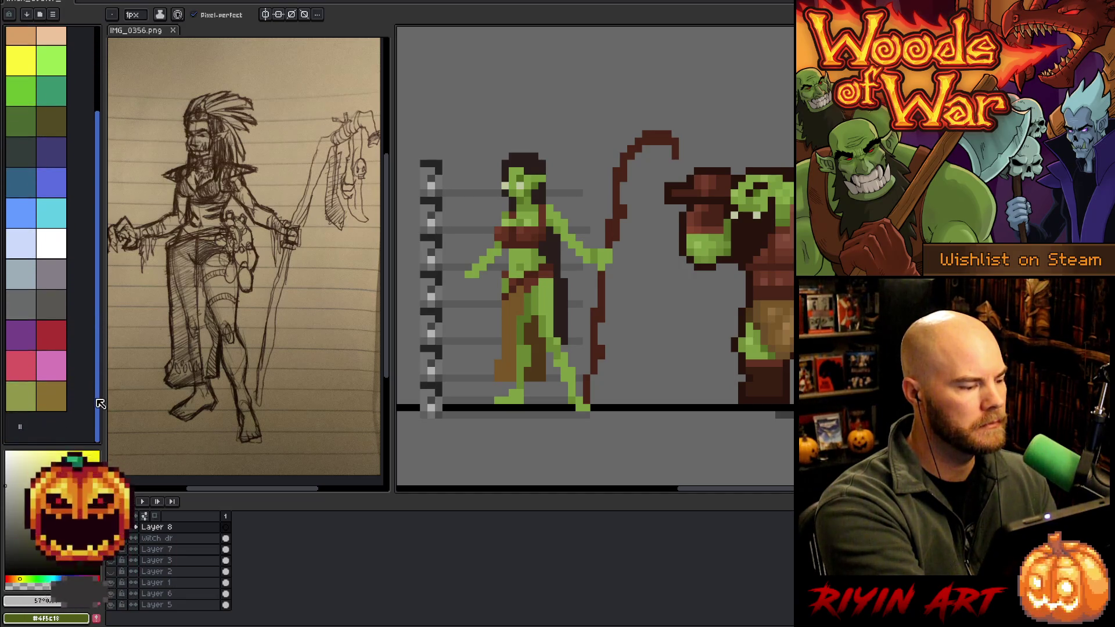
scroll(100, 401, "up", 4)
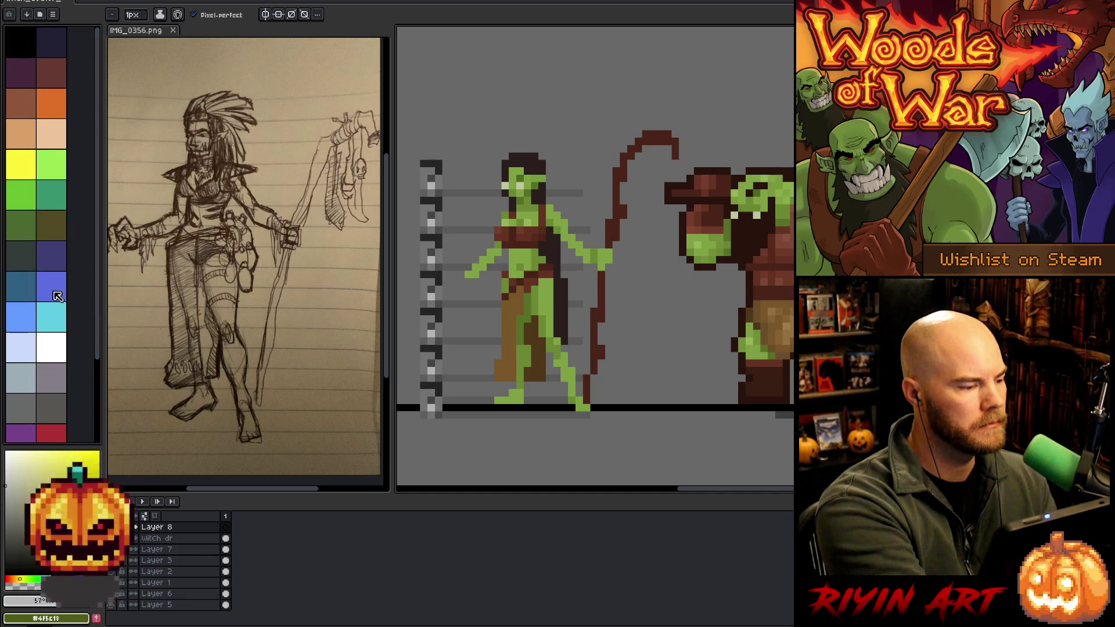
left_click(55, 319)
left_click(520, 163)
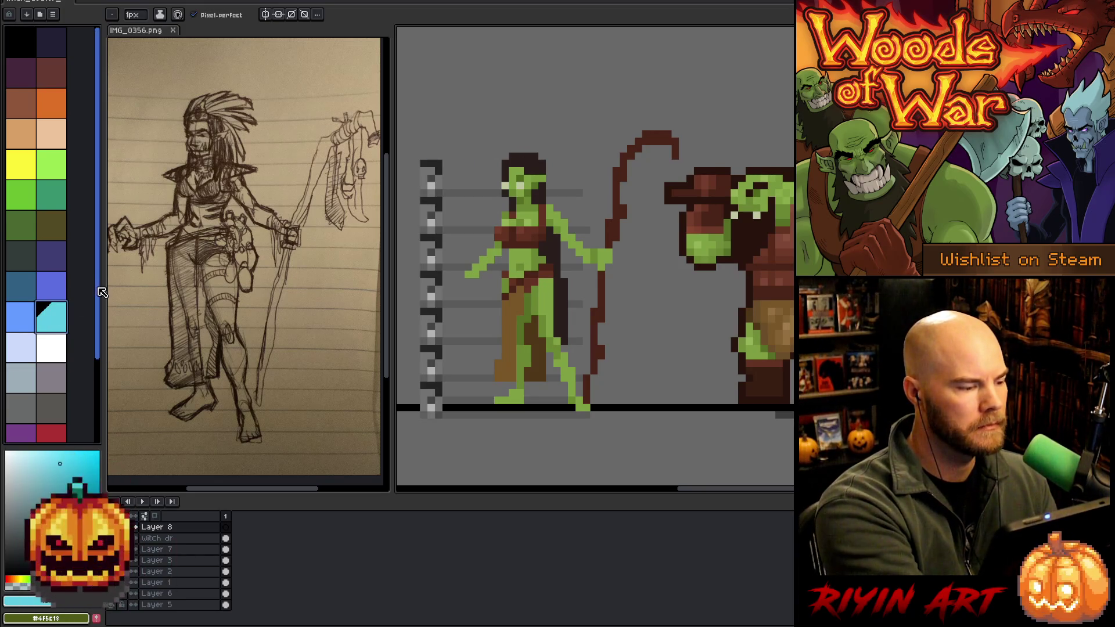
left_click(526, 233, "alt")
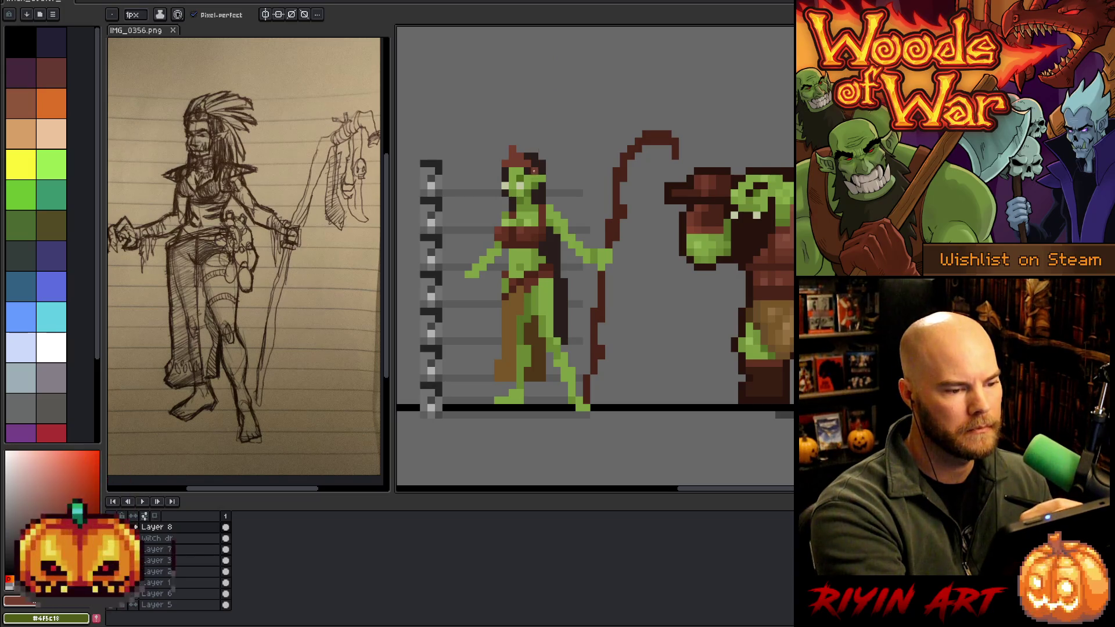
Eyedrop a grey and draw a diagonal feather stroke rising above the witch's head.
left_click(506, 200, "alt")
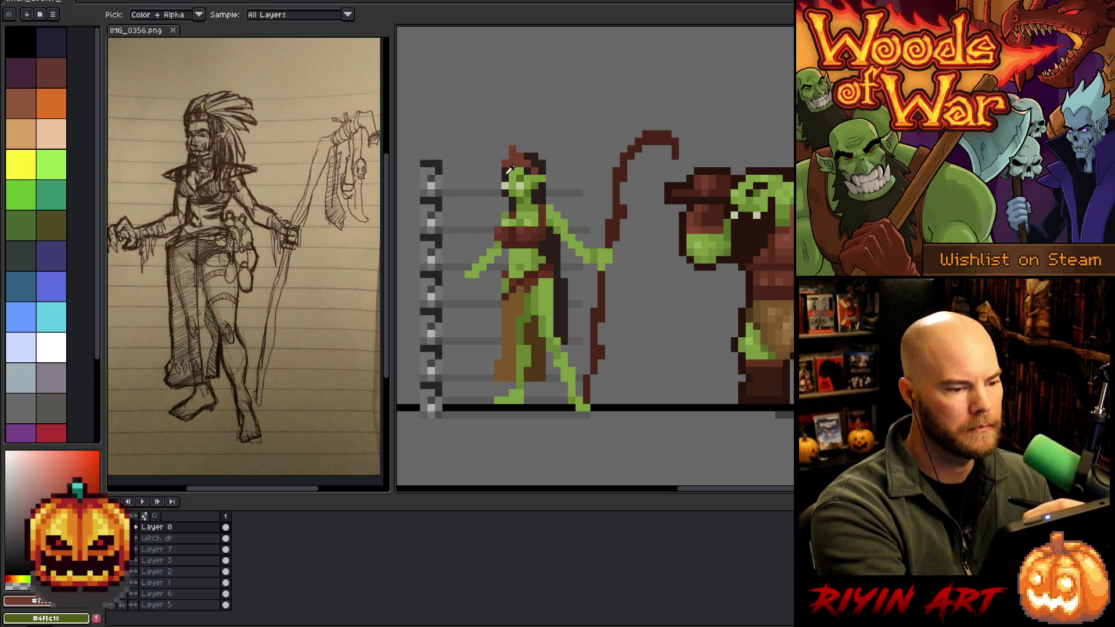
left_click(515, 152, "alt")
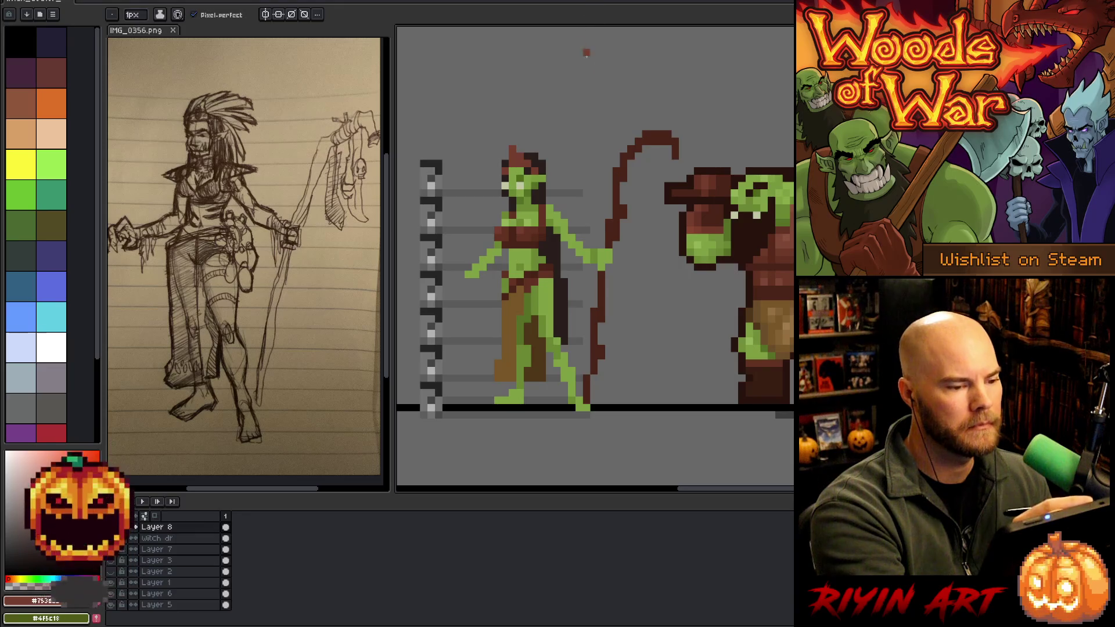
left_click(584, 52, "alt")
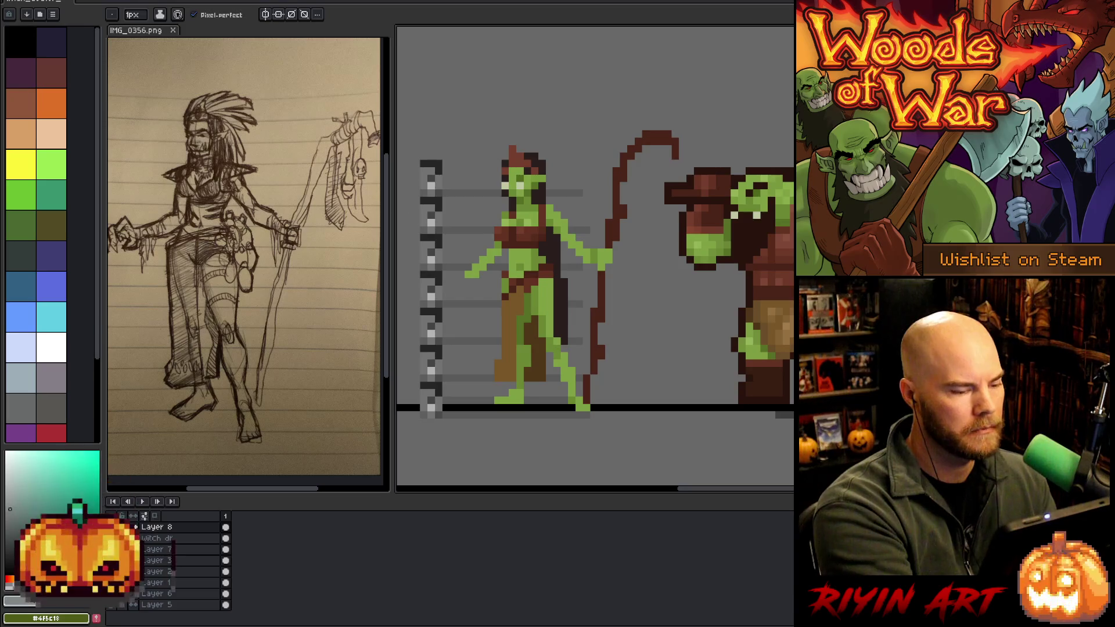
left_click_drag(524, 149, 566, 110)
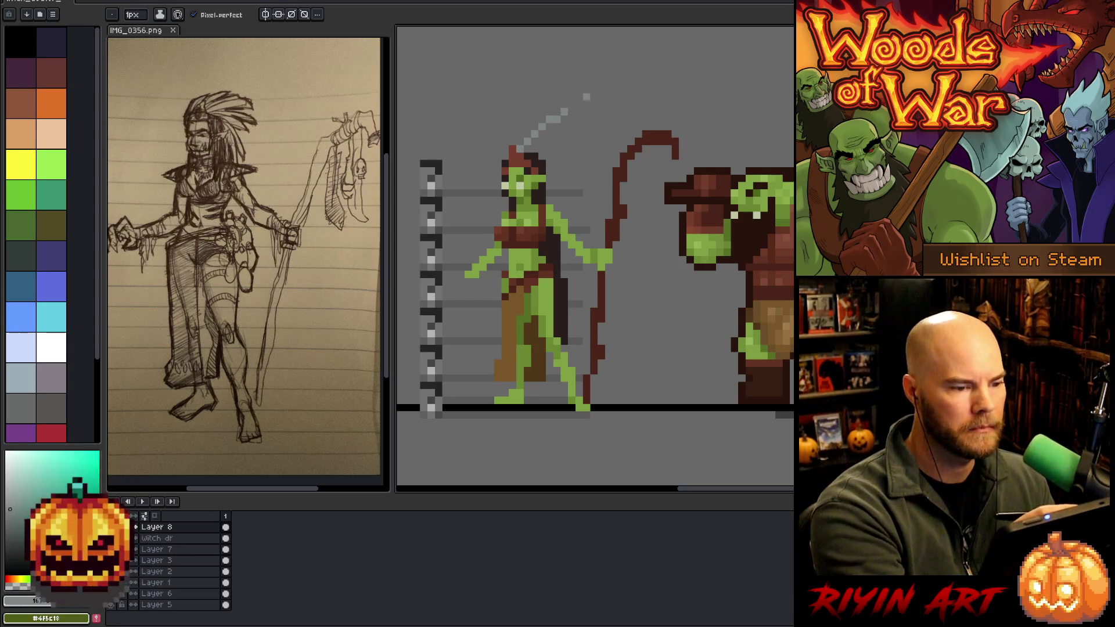
key("ctrl+z")
left_click_drag(525, 146, 565, 111)
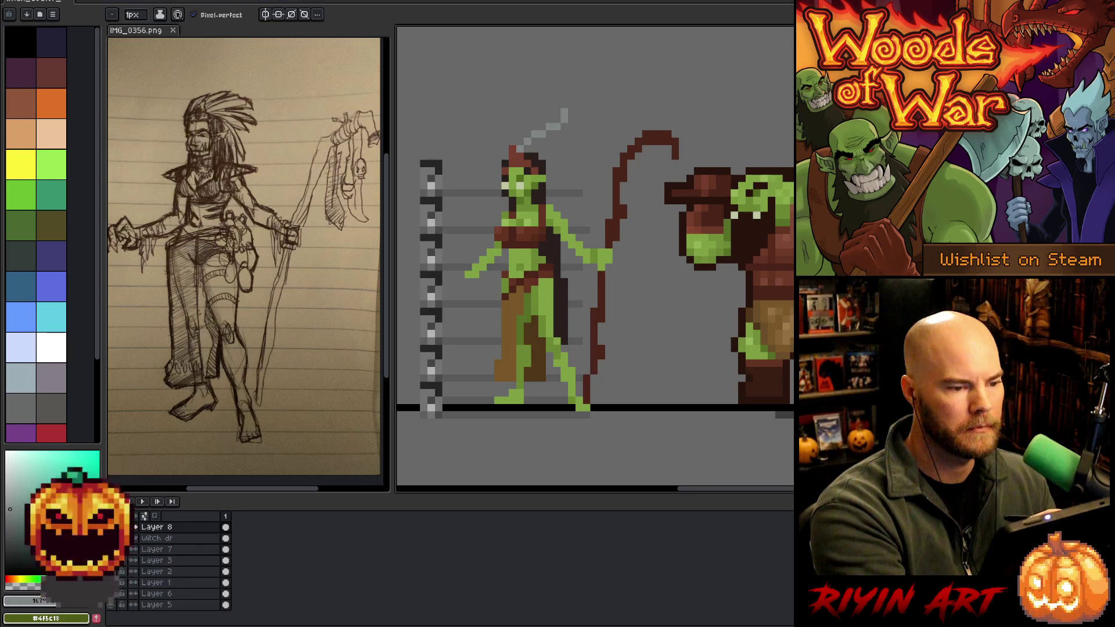
Add a second grey feather stroke to the right, retrying it with undo.
mouse_move(530, 154)
left_mouse_down()
mouse_move(577, 140)
mouse_move(574, 159)
mouse_move(588, 163)
mouse_move(552, 163)
mouse_move(582, 163)
left_mouse_up()
key("ctrl+z")
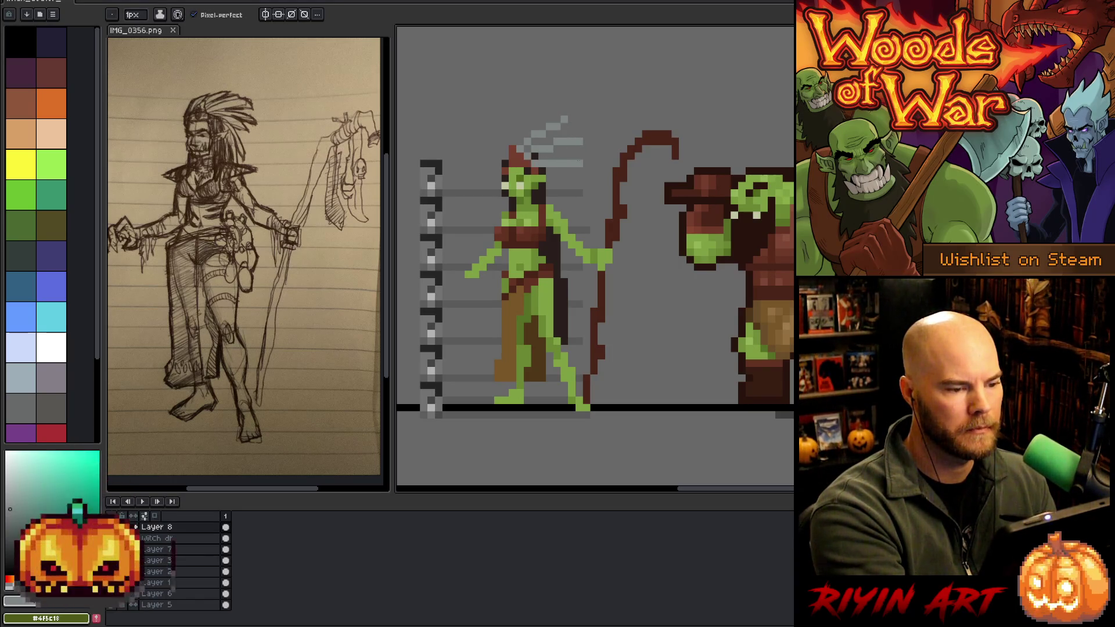
key("ctrl+z")
left_click(549, 163)
left_click(564, 164)
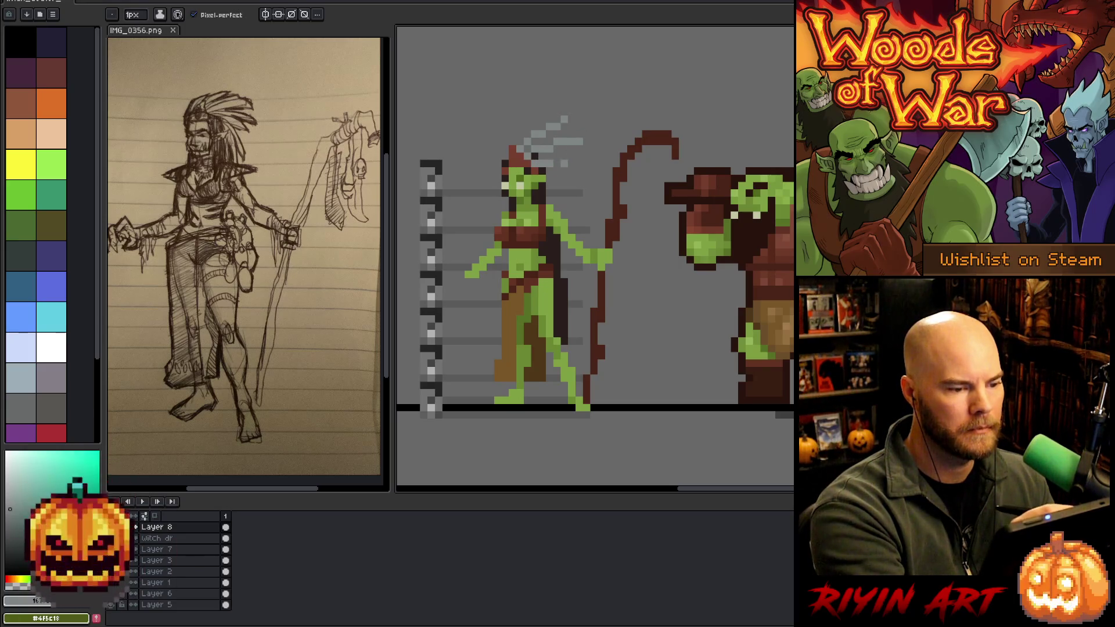
key("ctrl+z")
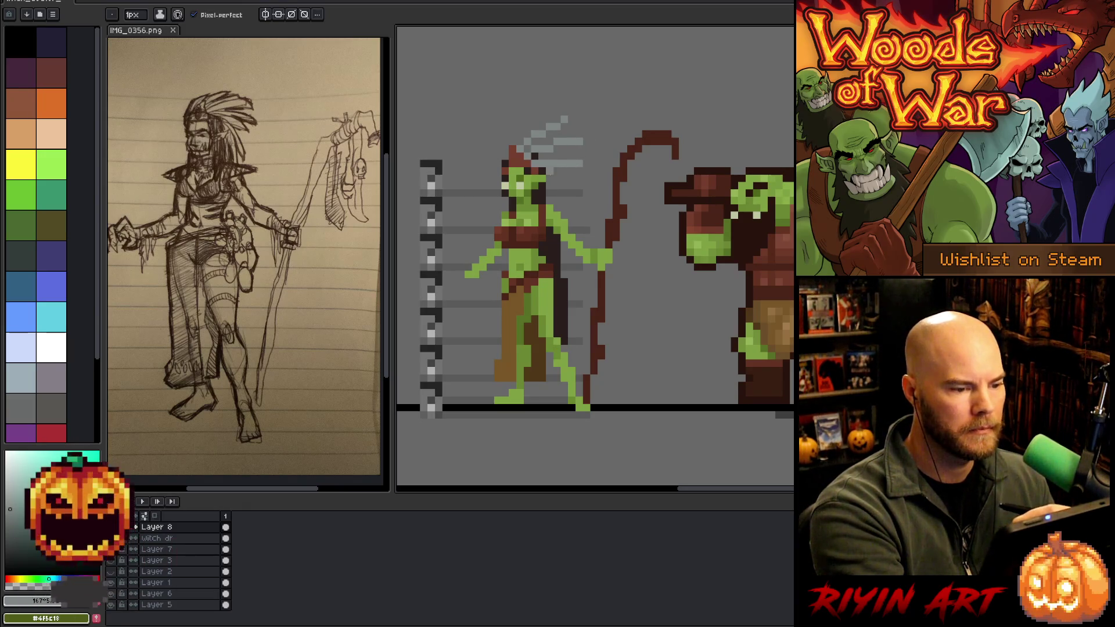
key("ctrl+z")
key("ctrl+z")
Fill out the headdress using a darker feather grey and the reddish-brown hair colour.
key("b")
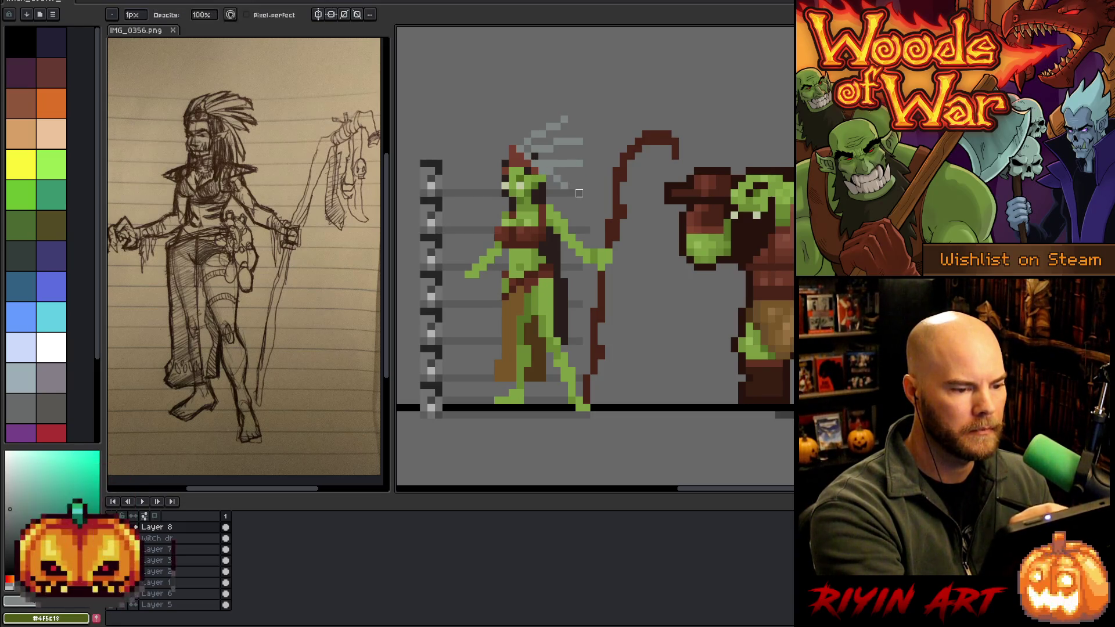
key("e")
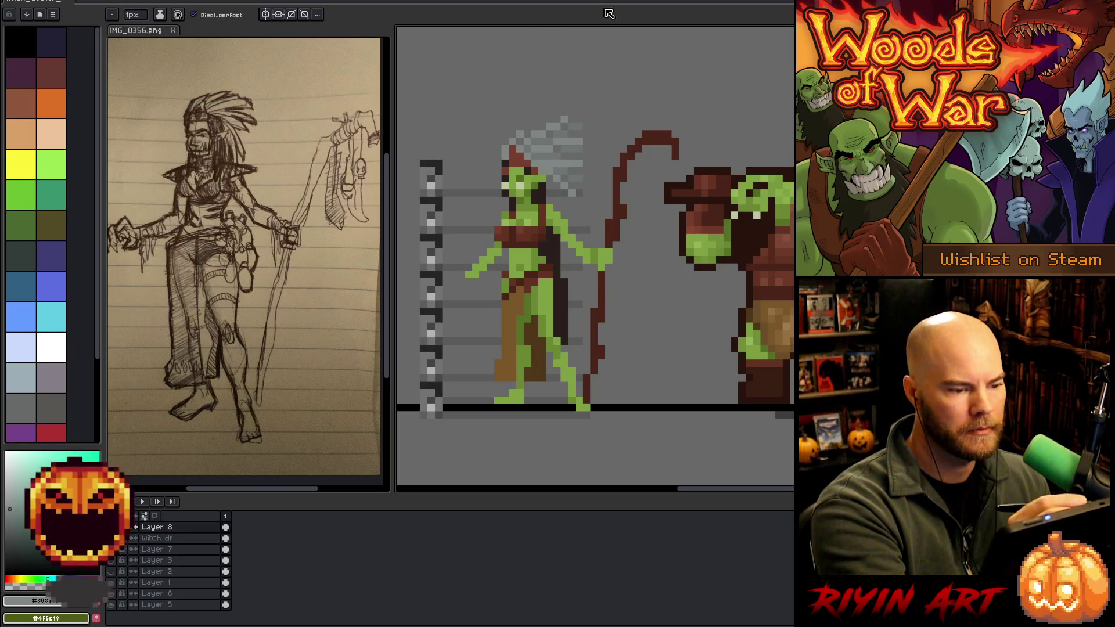
left_click(572, 119, "alt")
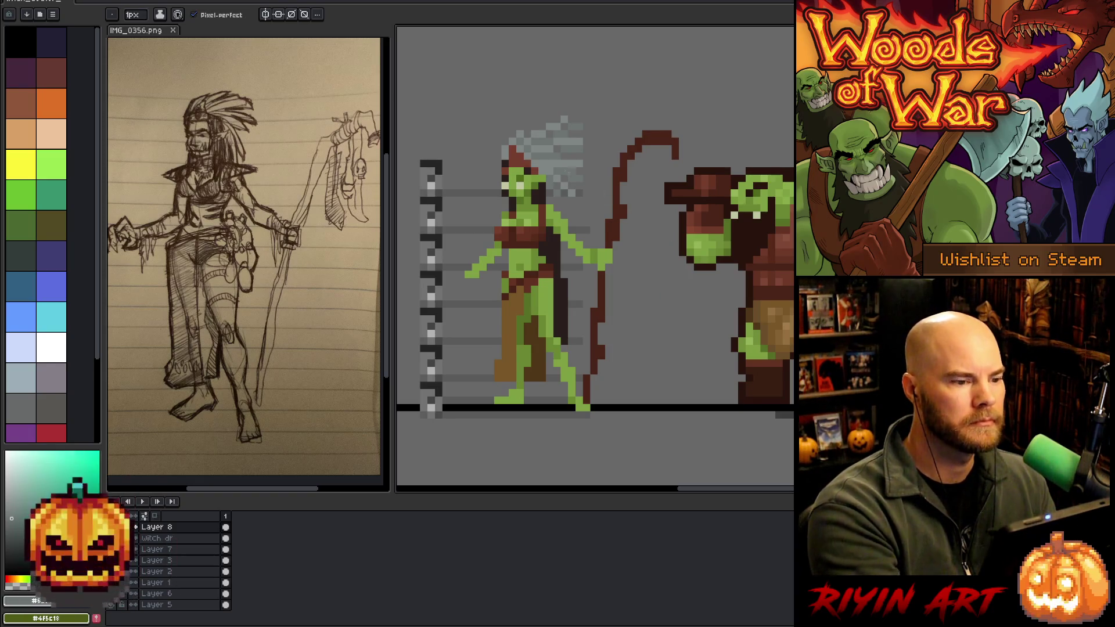
left_click(505, 162, "alt")
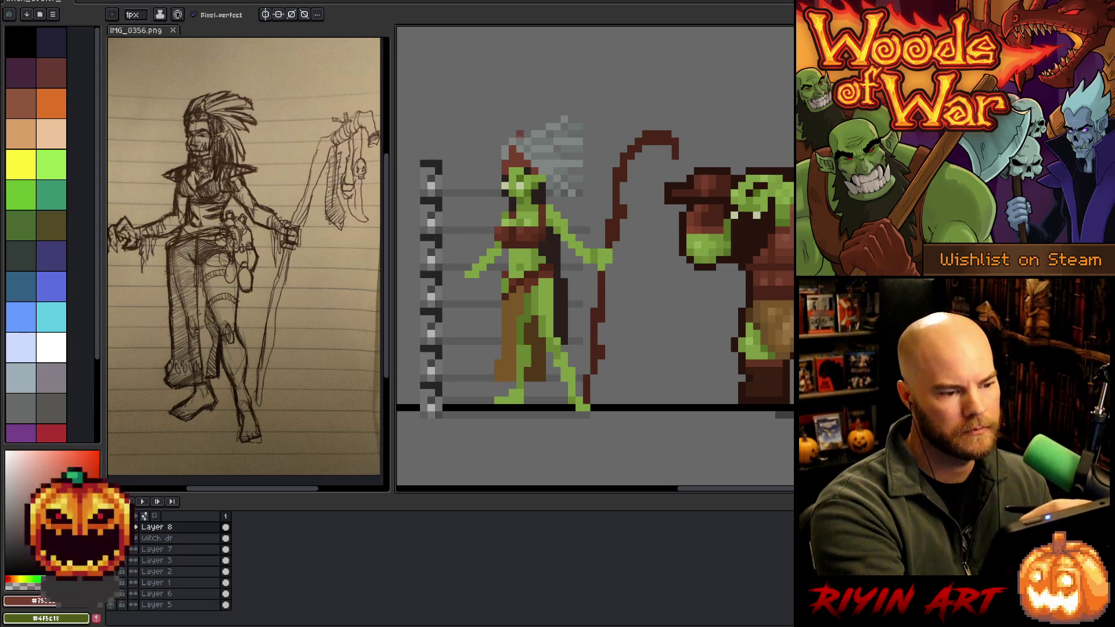
left_click(516, 140, "alt")
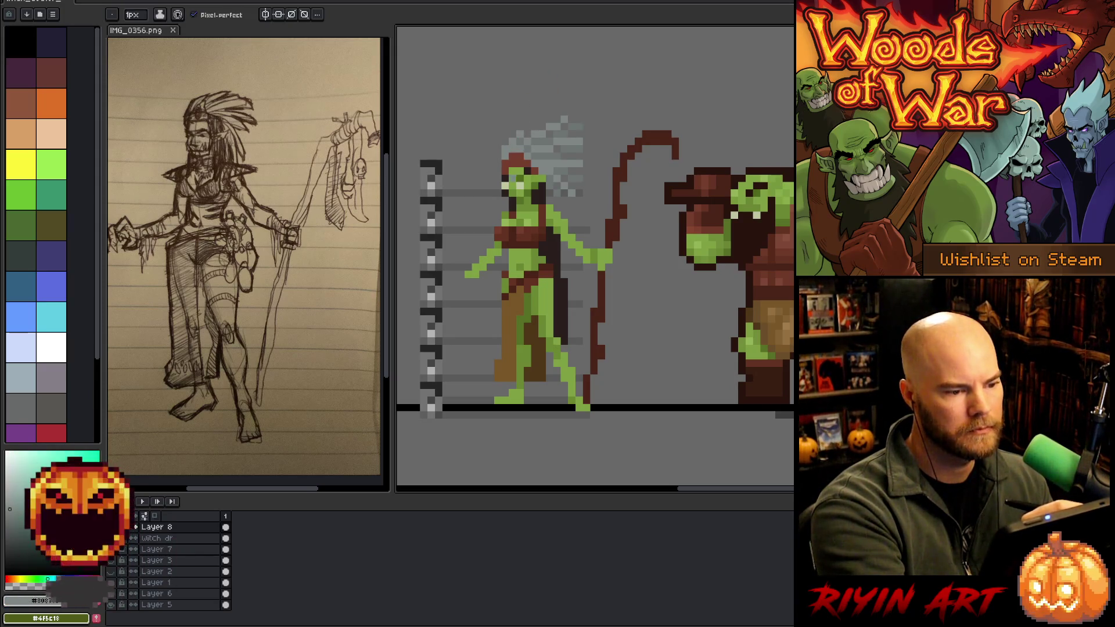
left_click(531, 164, "alt")
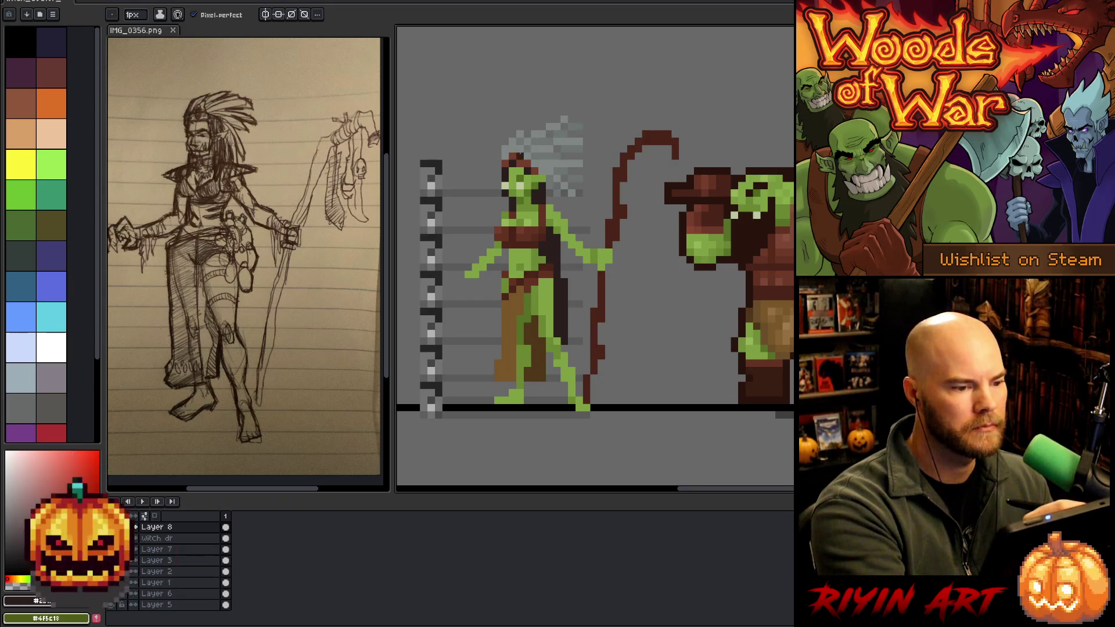
left_click(523, 148, "alt")
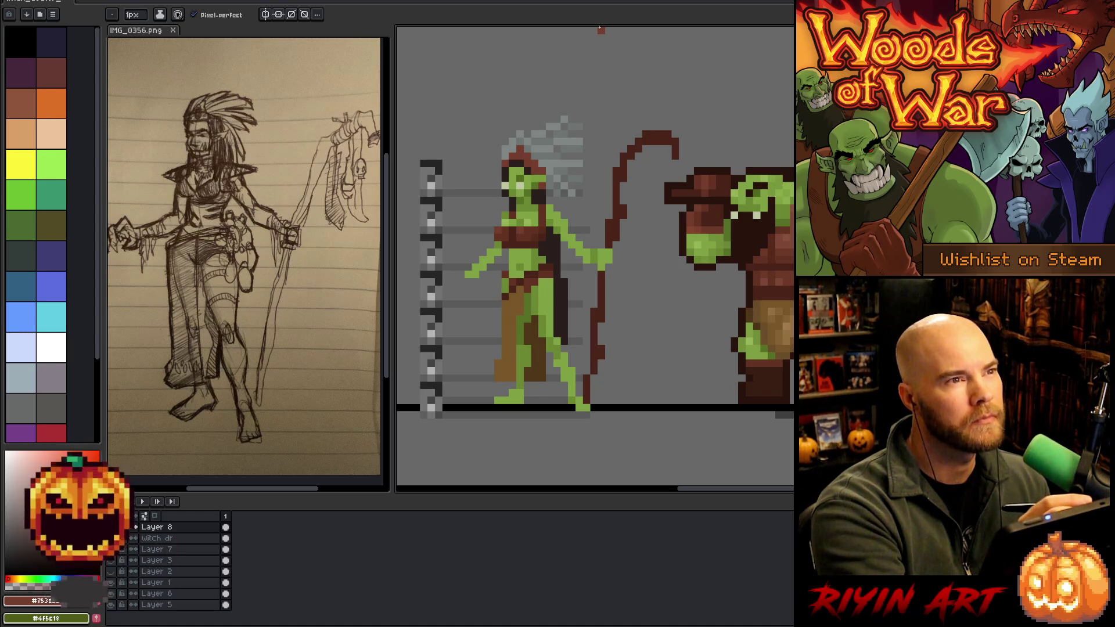
Erase stray grey pixels at the headdress top and shade it with light and darker greys.
key("e")
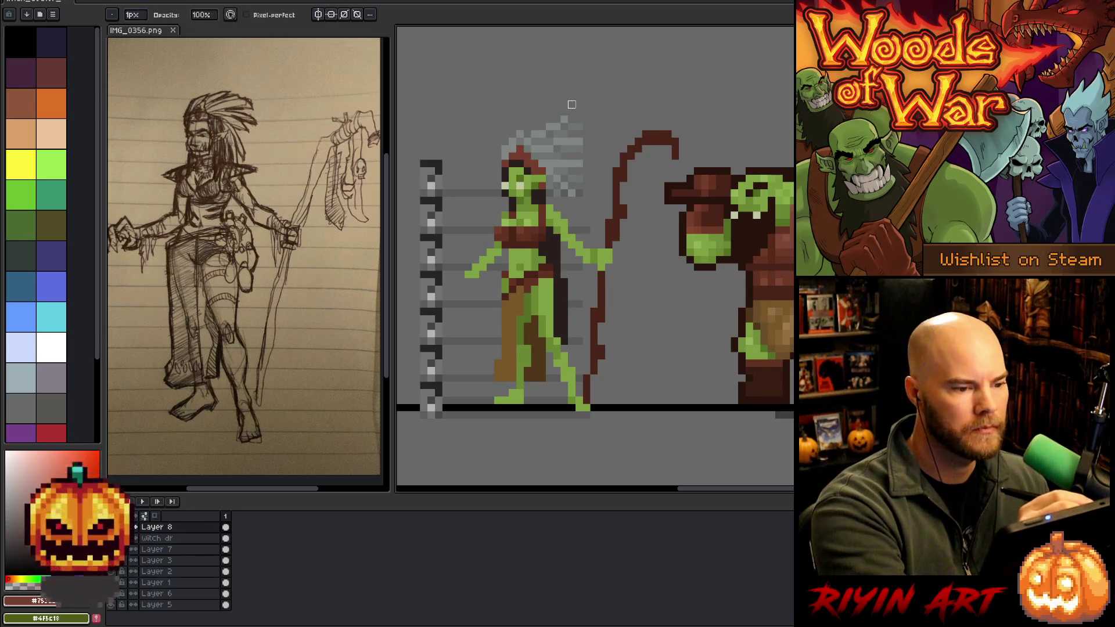
left_click(565, 119)
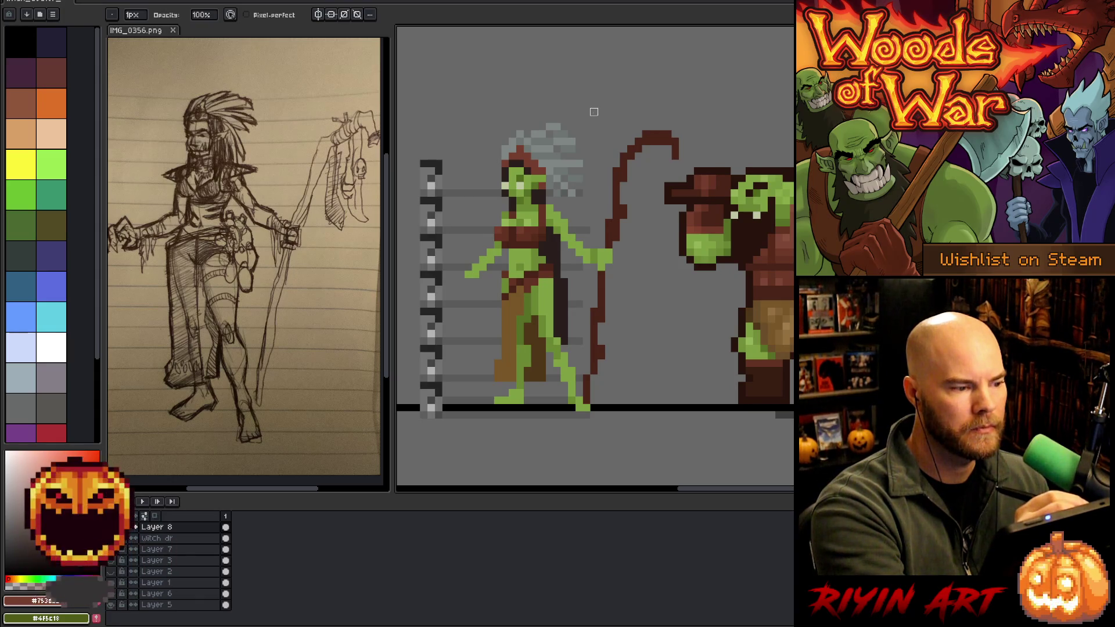
left_click(586, 157, "alt")
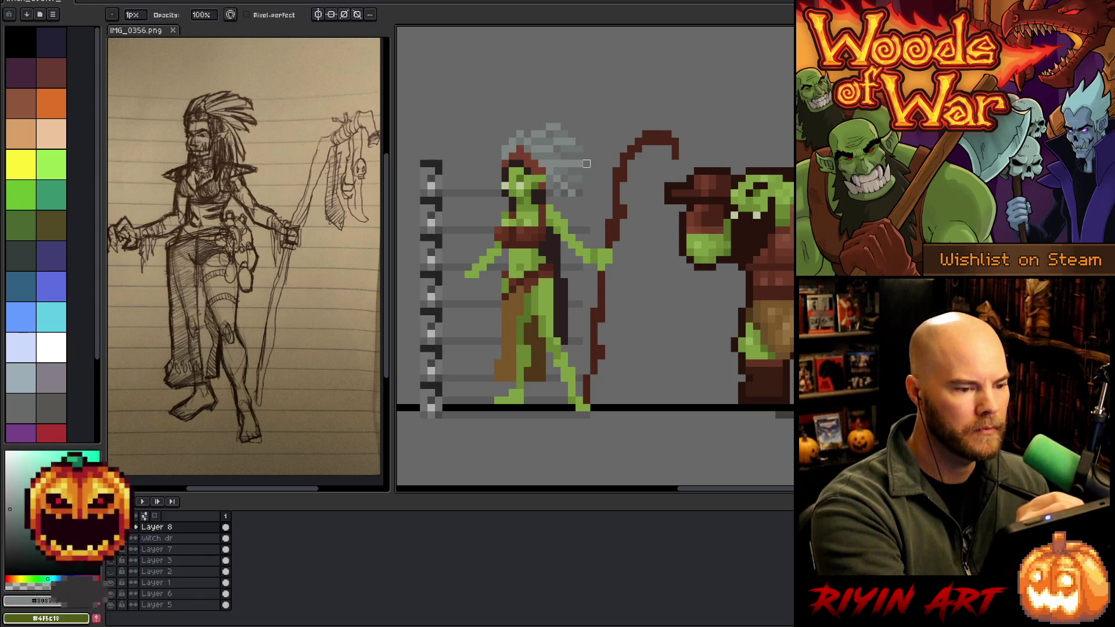
key("b")
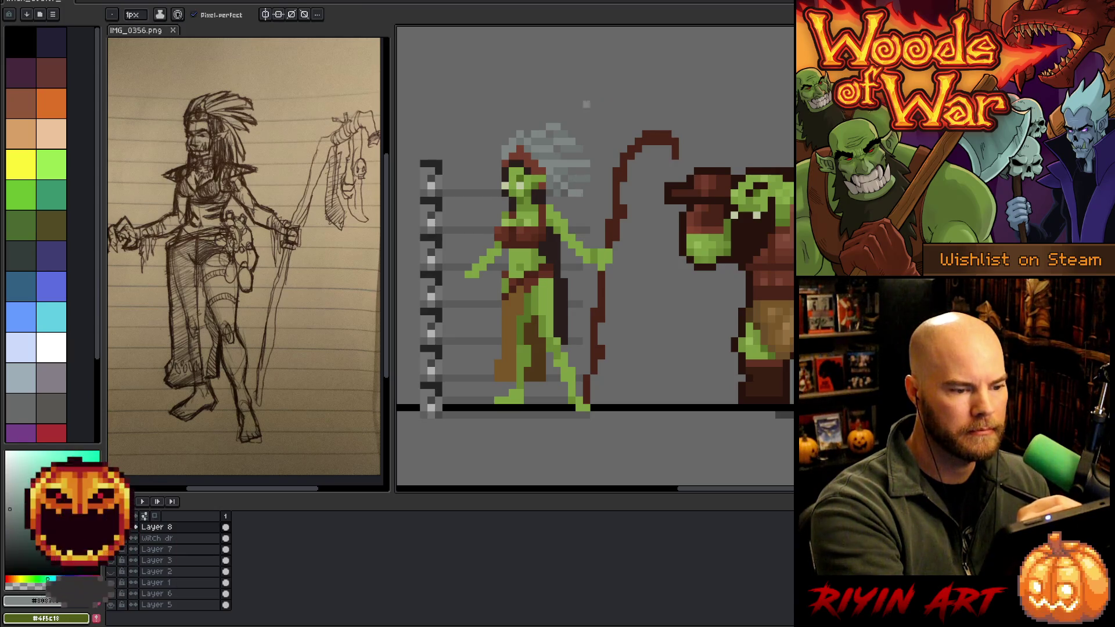
left_click(572, 152, "alt")
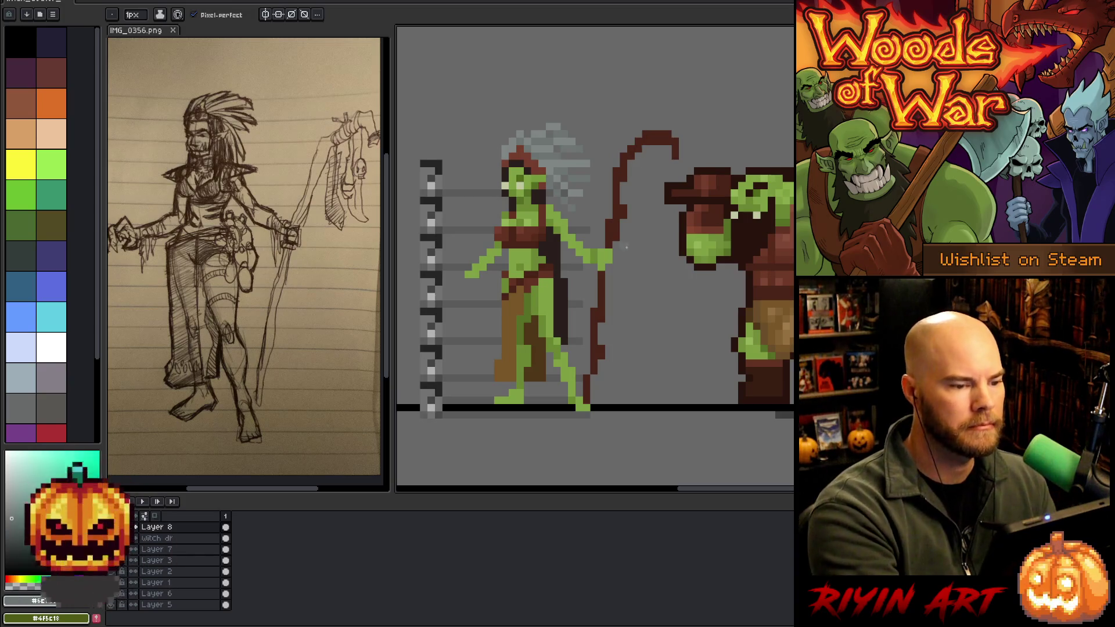
left_click(575, 191, "alt")
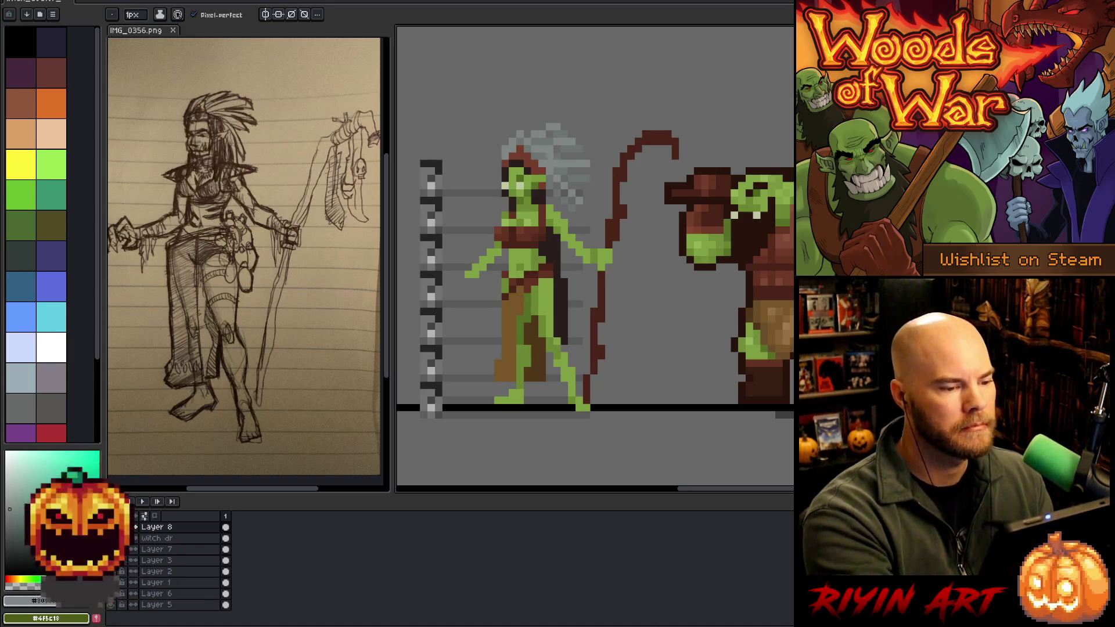
left_click(534, 178, "alt")
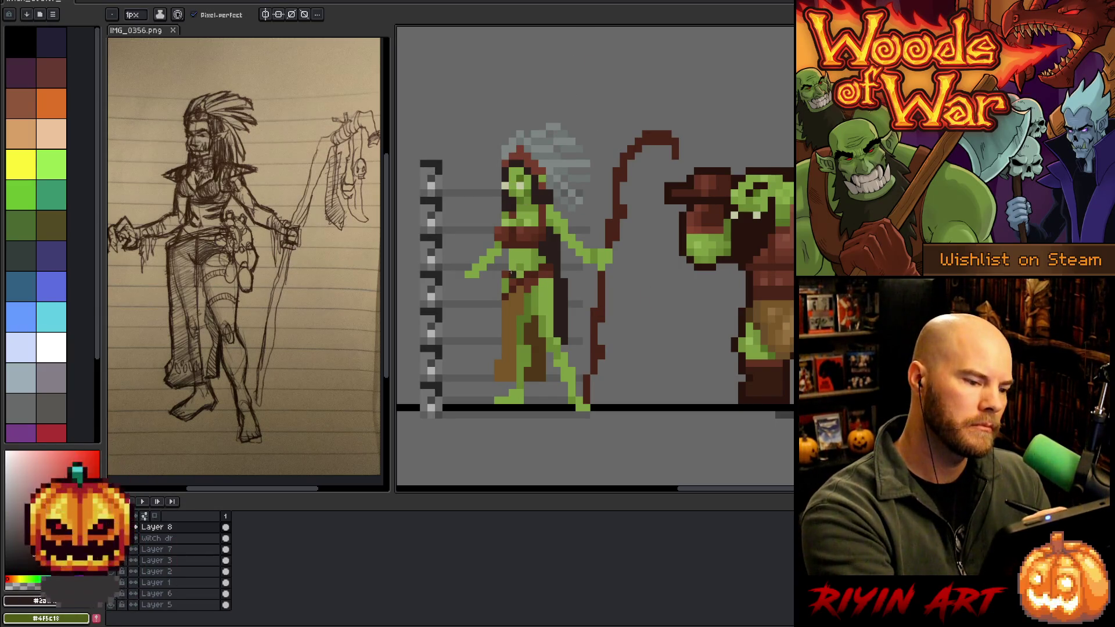
key("e")
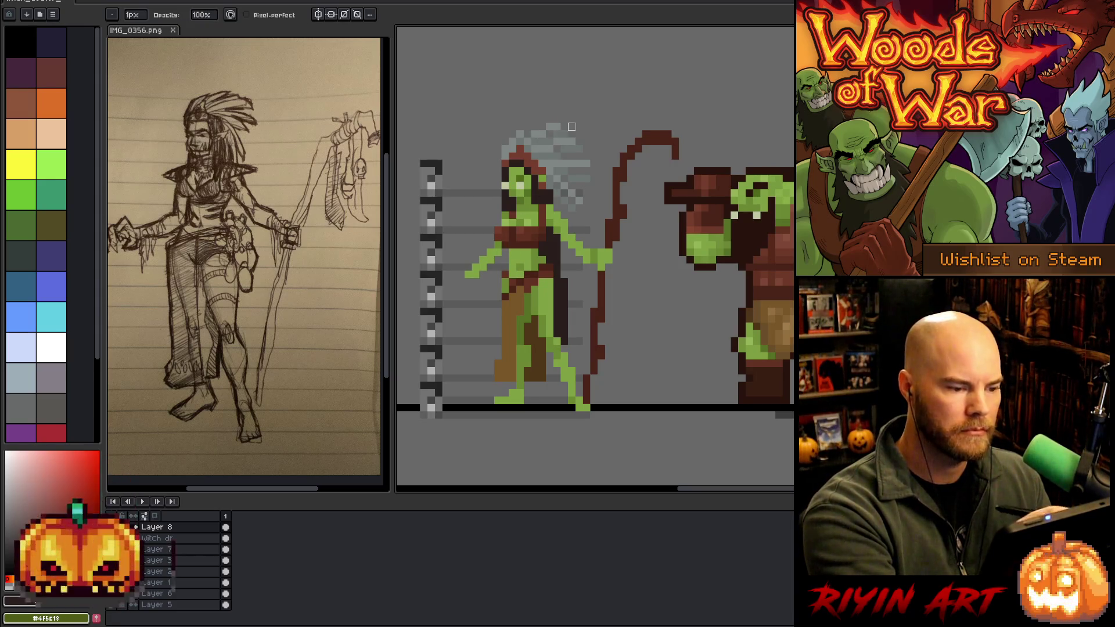
key("Down")
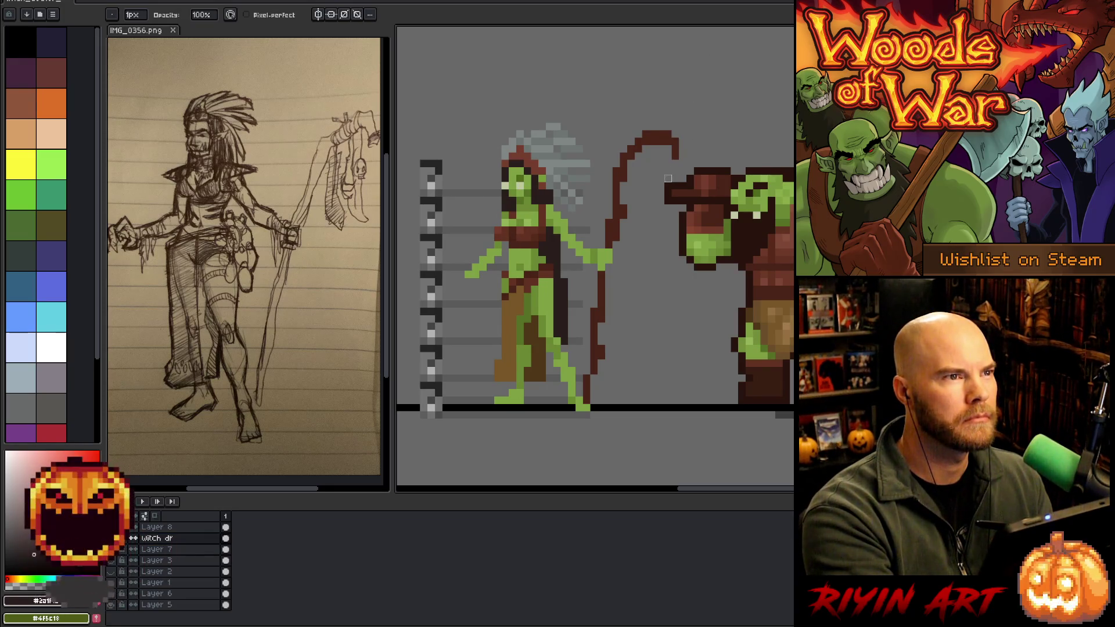
key("i")
left_click(519, 240)
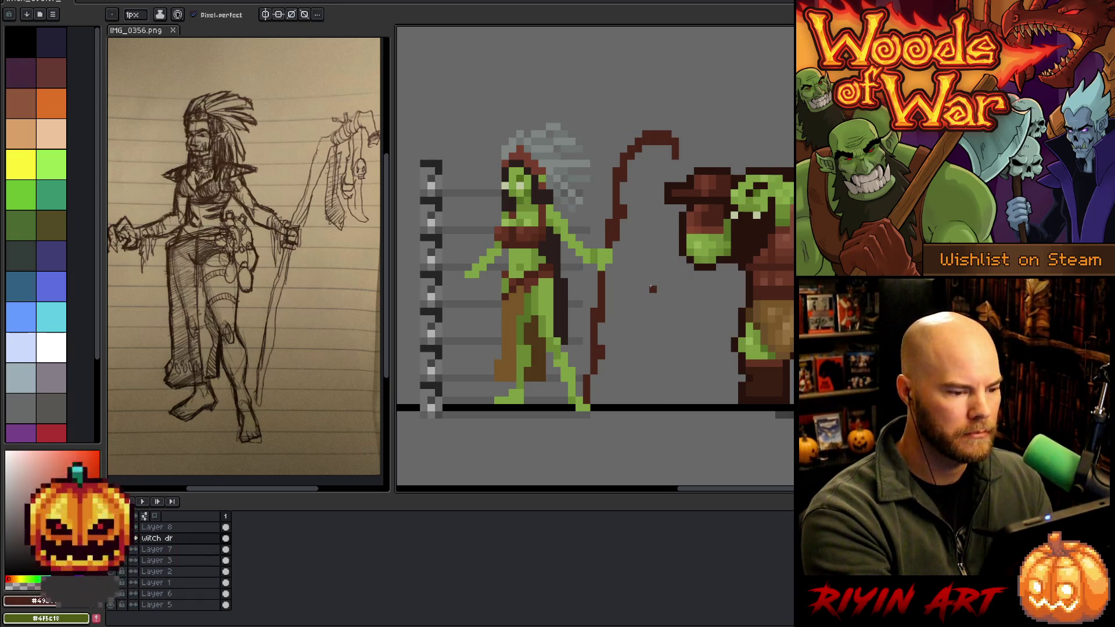
key("e")
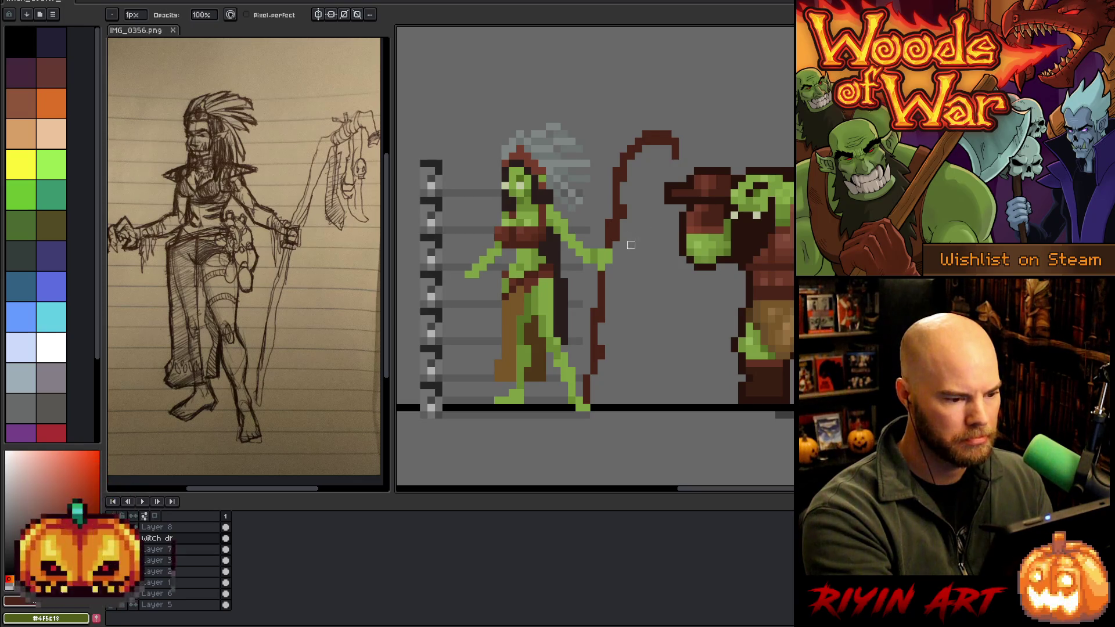
key("m")
Lasso the witch's lower body, move it one pixel left and commit the change.
mouse_move(581, 399)
left_mouse_down()
mouse_move(556, 340)
mouse_move(549, 260)
mouse_move(509, 250)
mouse_move(487, 342)
mouse_move(494, 433)
left_mouse_up()
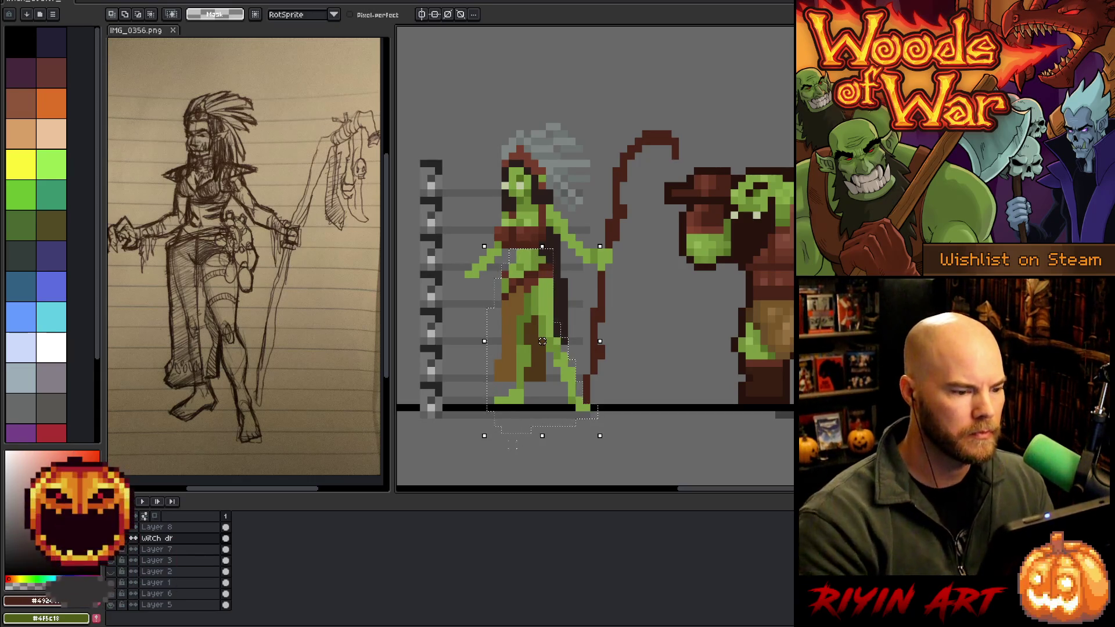
left_click_drag(542, 341, 534, 342)
key("Return")
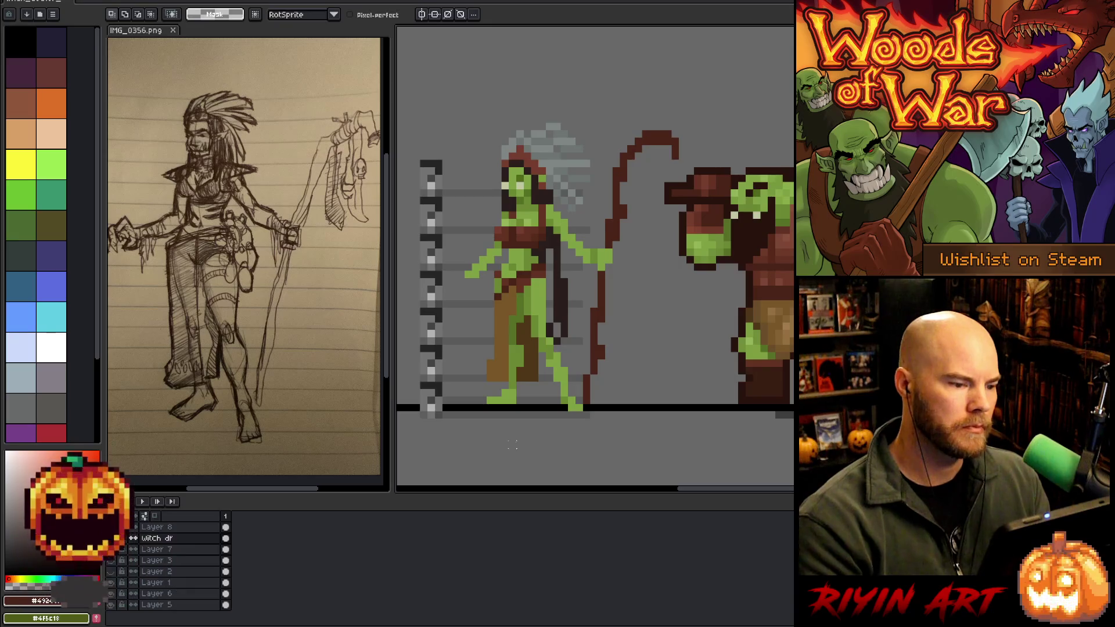
key("i")
left_click(556, 239)
key("b")
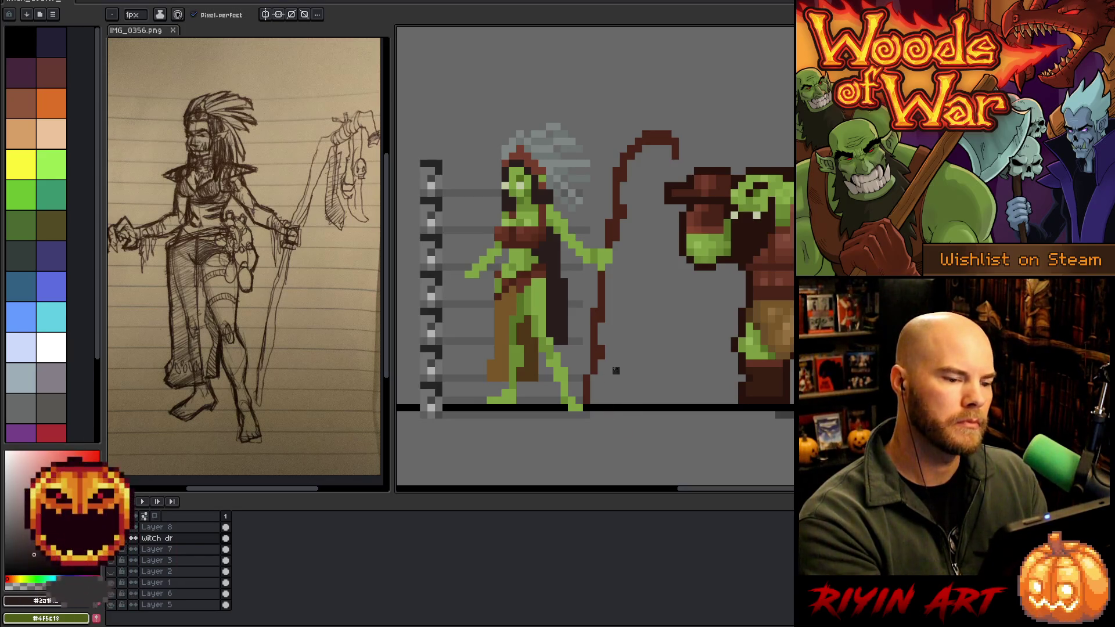
key("e")
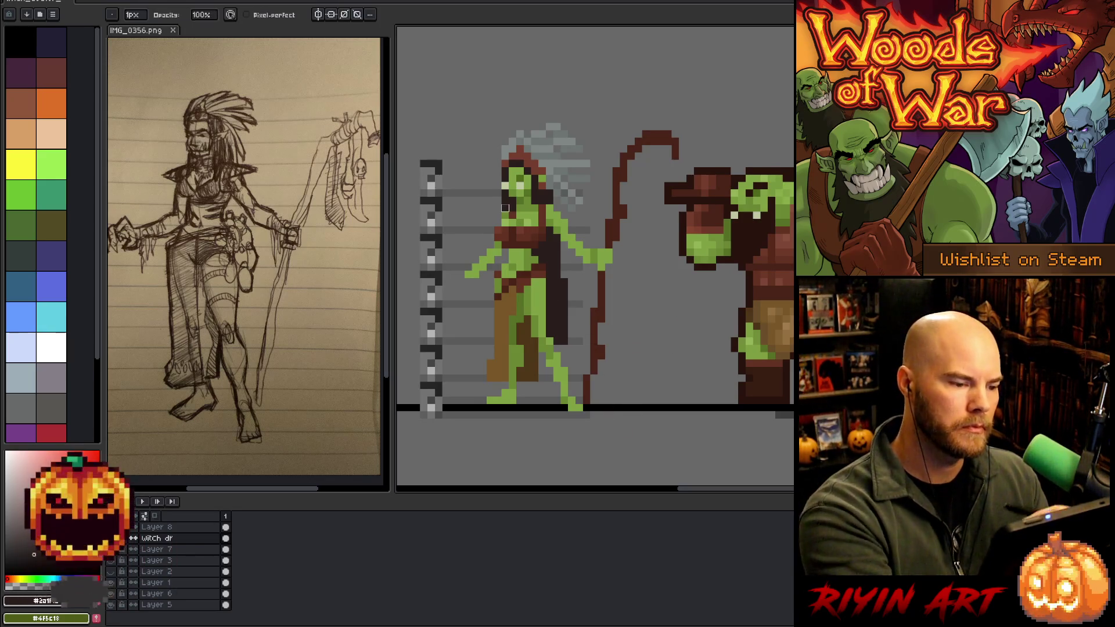
On Layer 8, restore the accidentally deleted grey headdress pixels.
left_click(153, 527)
key("Delete")
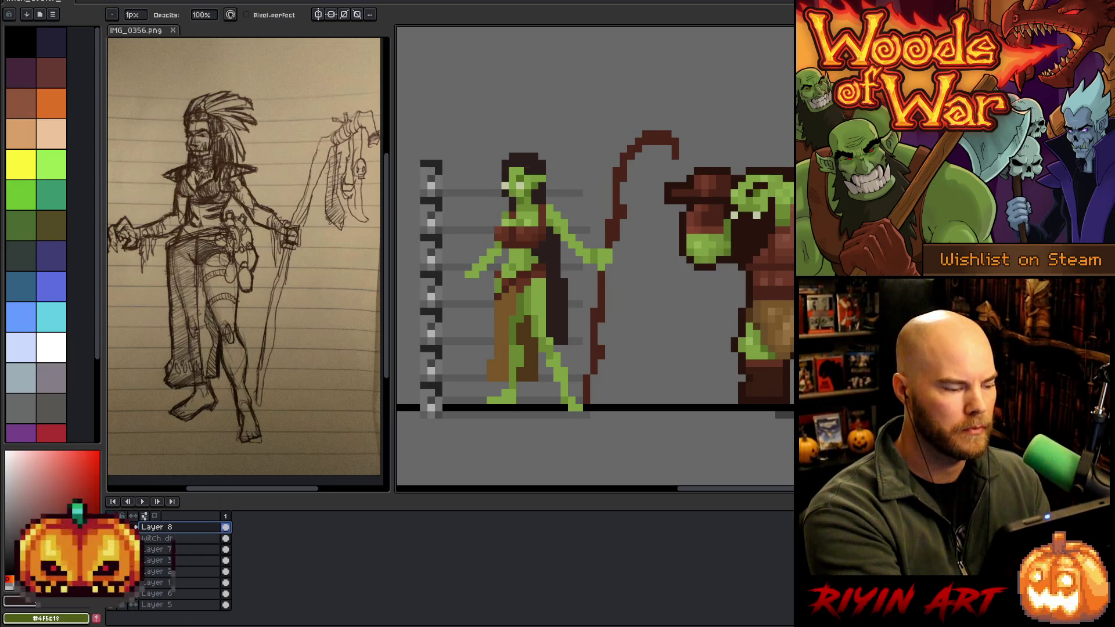
key("ctrl+z")
key("ctrl+y")
key("ctrl+z")
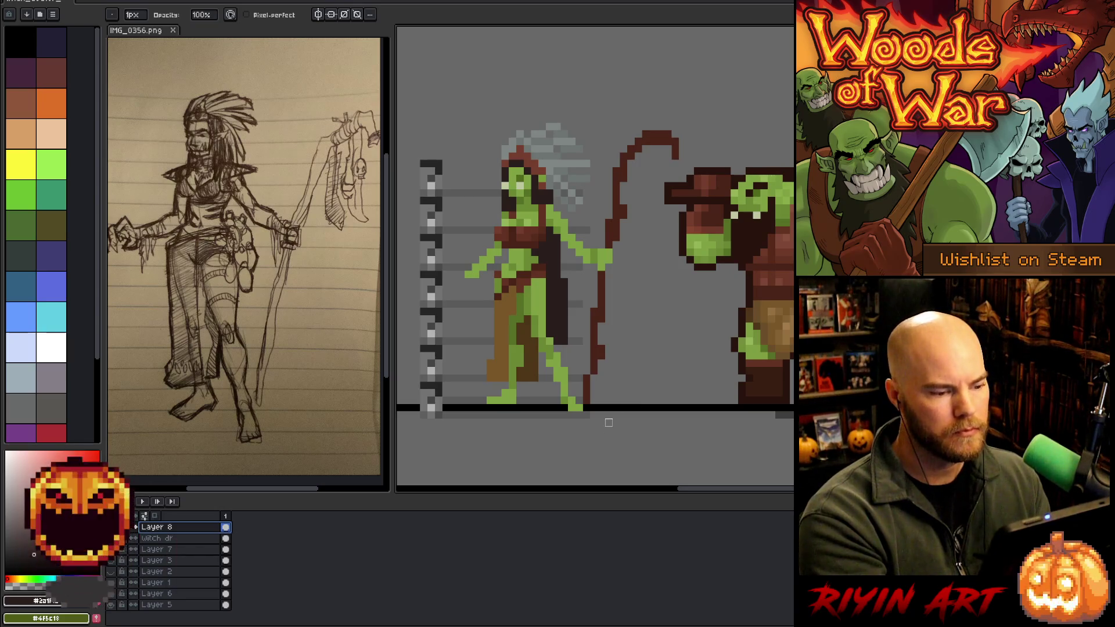
Repaint the cloak and green legs with skin green and dark colours sampled from the figure.
left_click(545, 284, "alt")
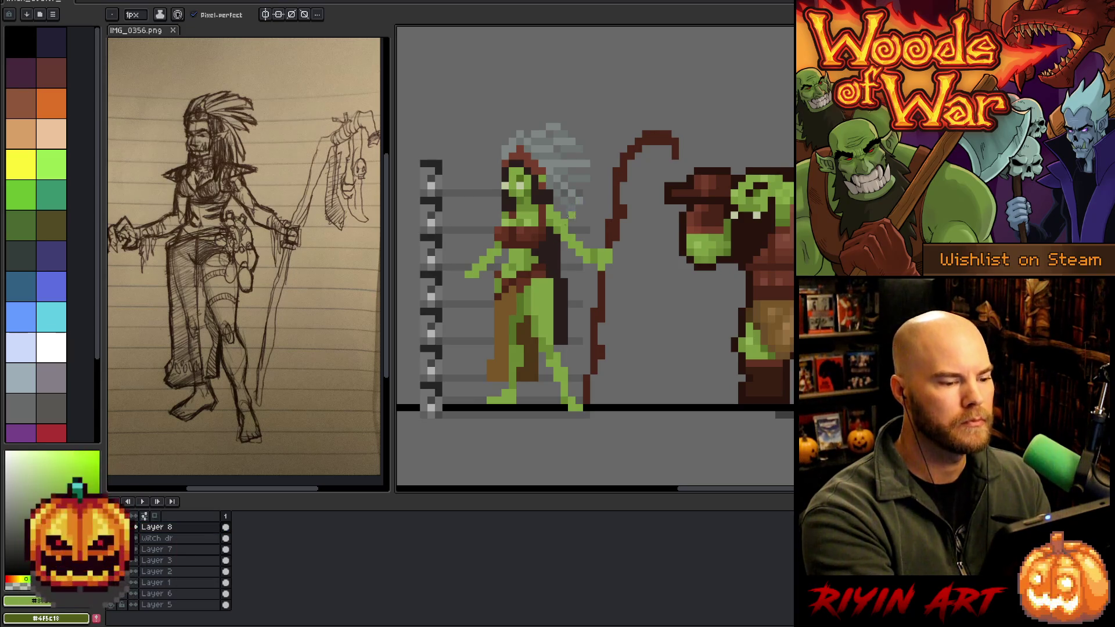
left_click(550, 279, "alt")
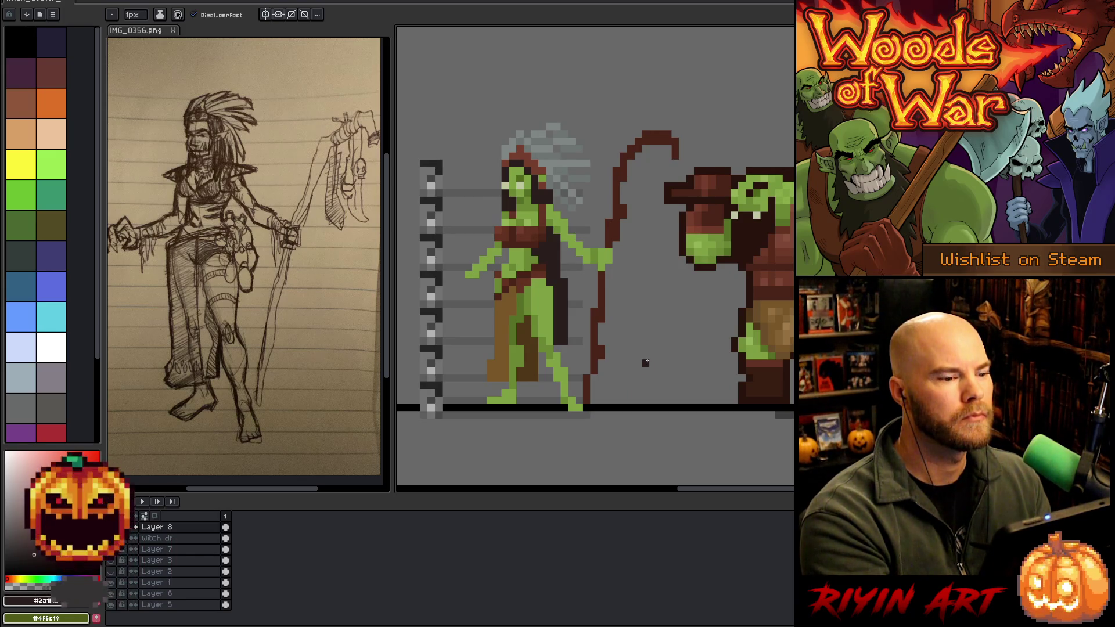
key("ctrl+z")
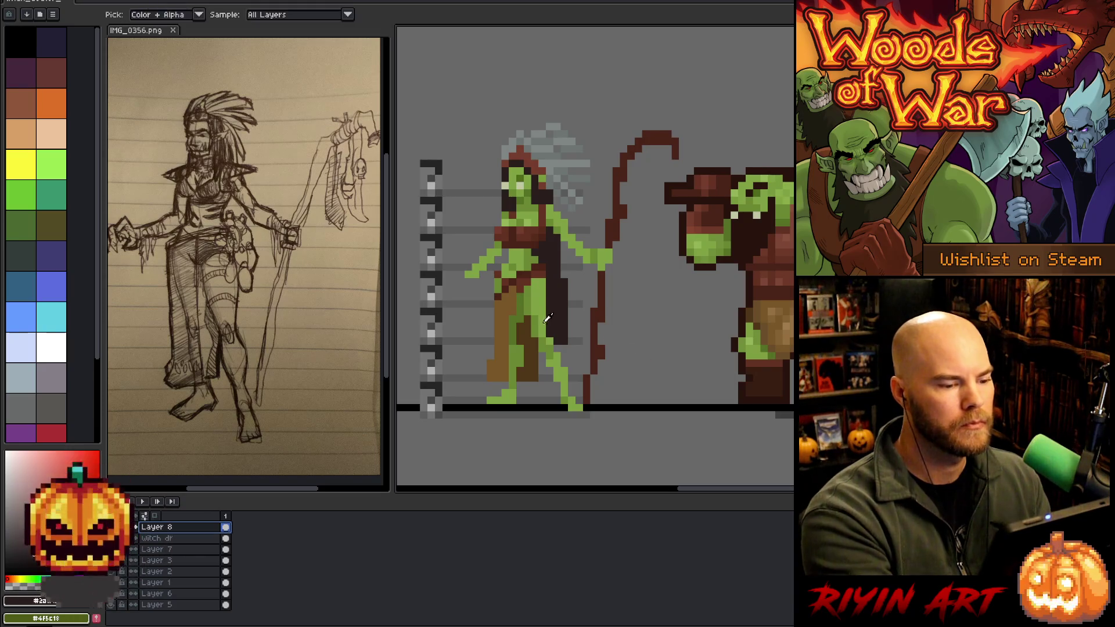
left_click(572, 384, "alt")
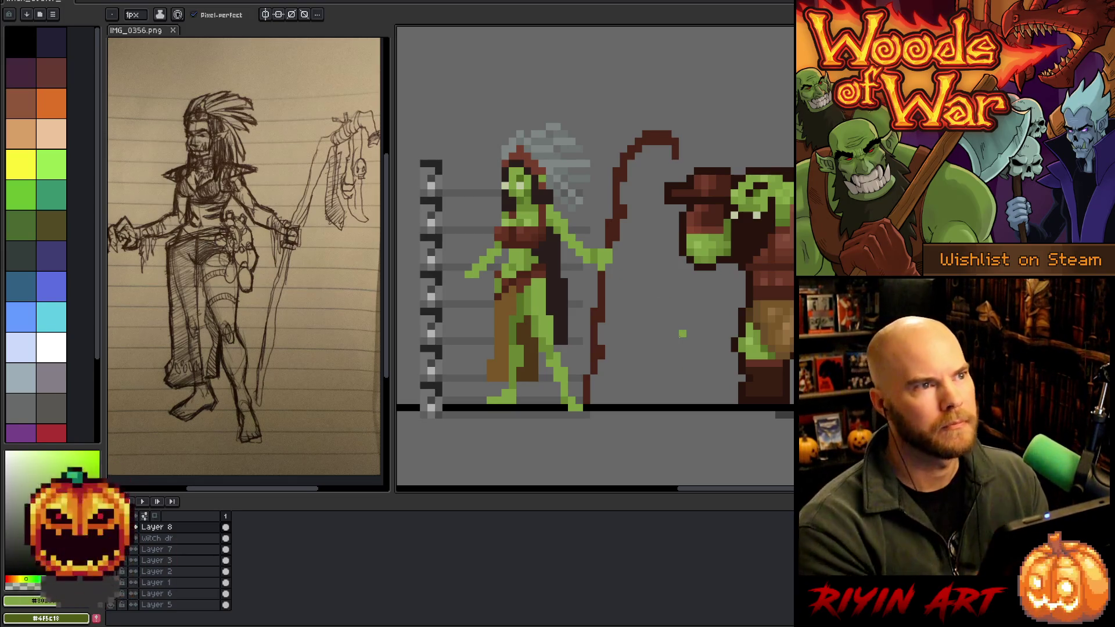
key("alt")
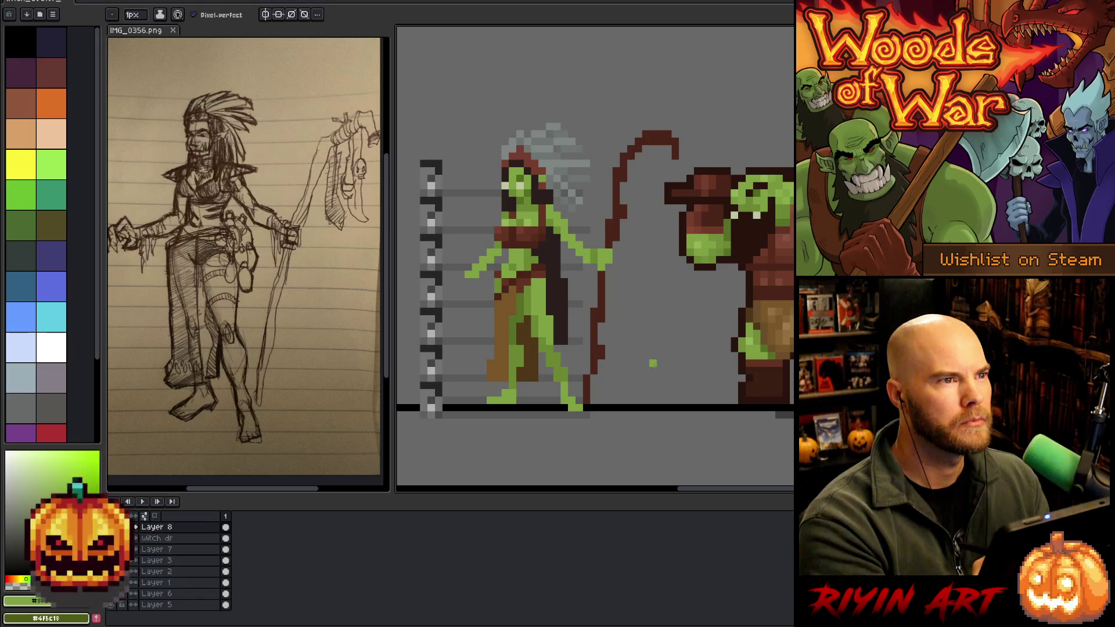
left_click(565, 392, "alt")
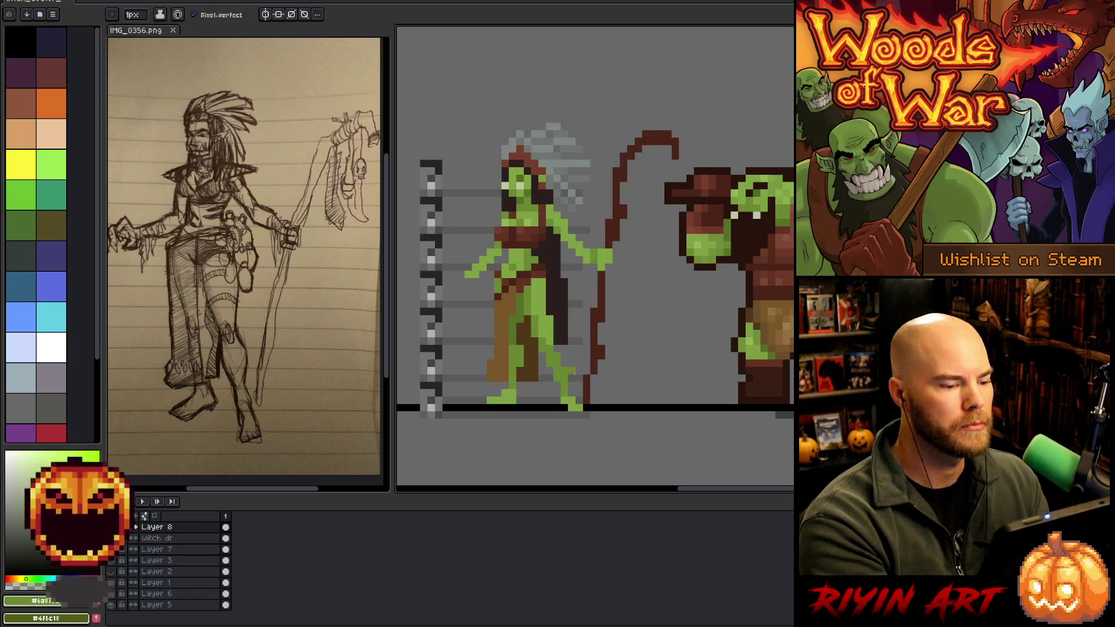
left_click(565, 366, "alt")
Undo a stray green fill and repaint the face with its dark colour on the witch drawing layer.
key("g")
left_click(461, 386)
key("ctrl+z")
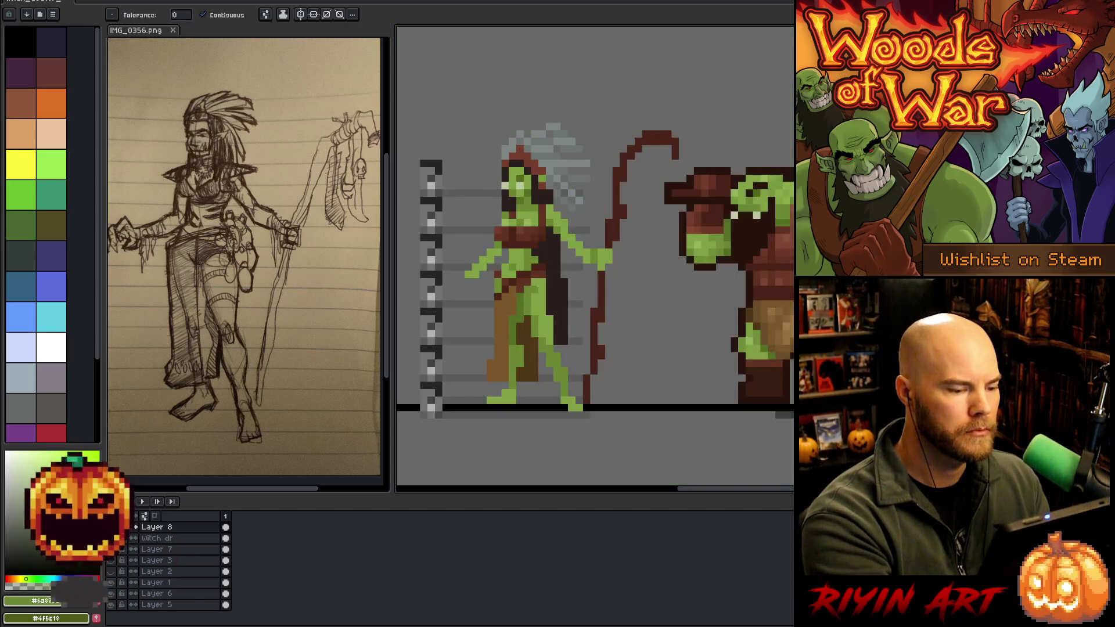
left_click(157, 539)
key("b")
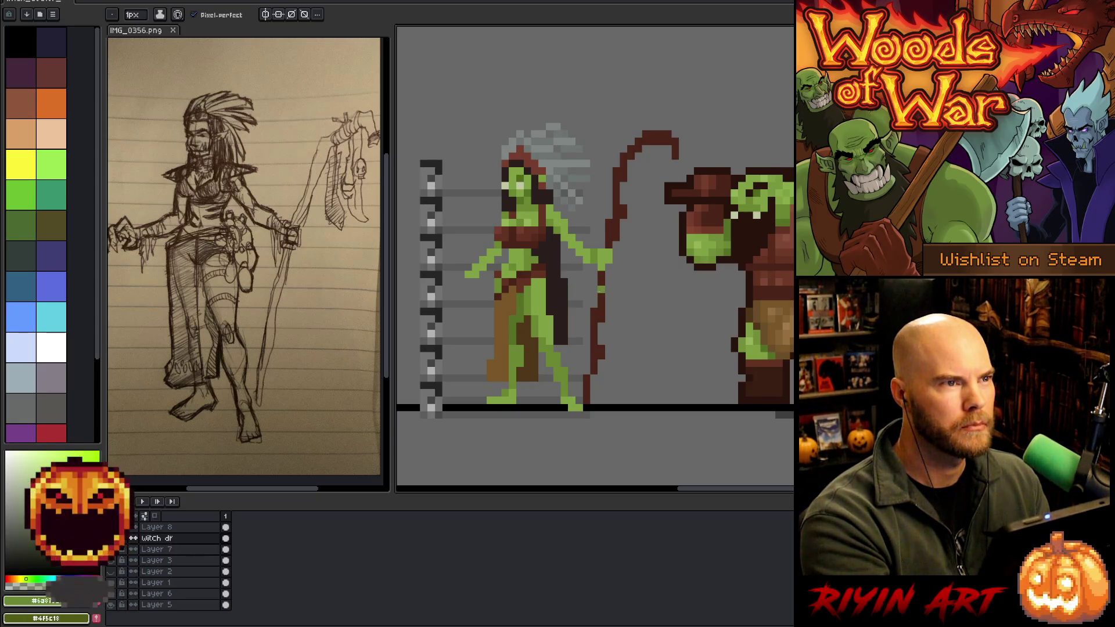
key("e")
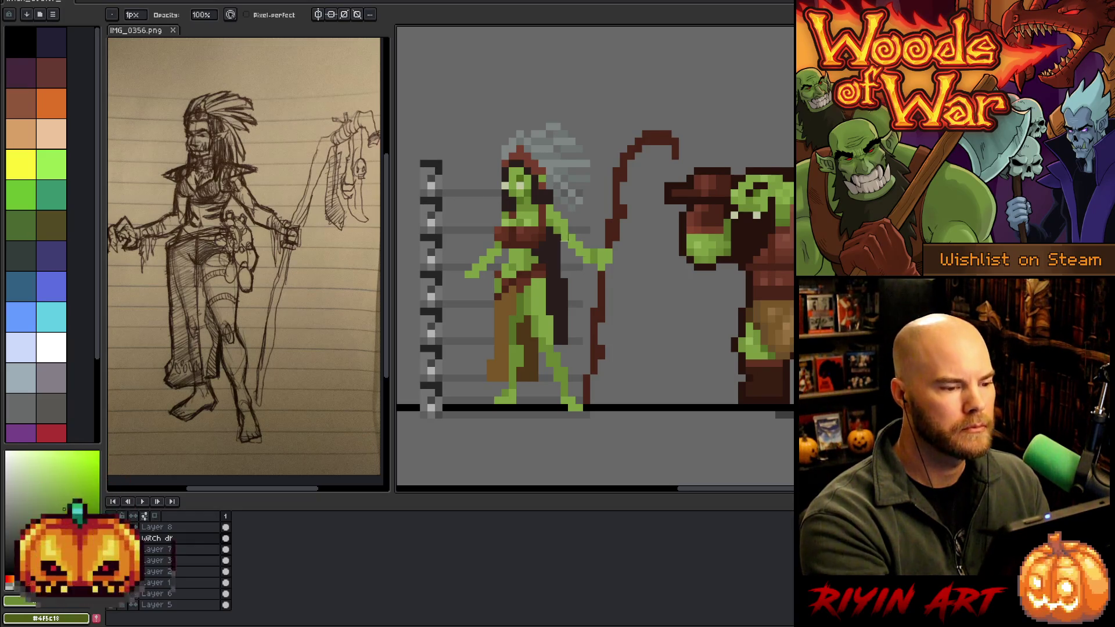
key("i")
left_click(512, 174)
key("b")
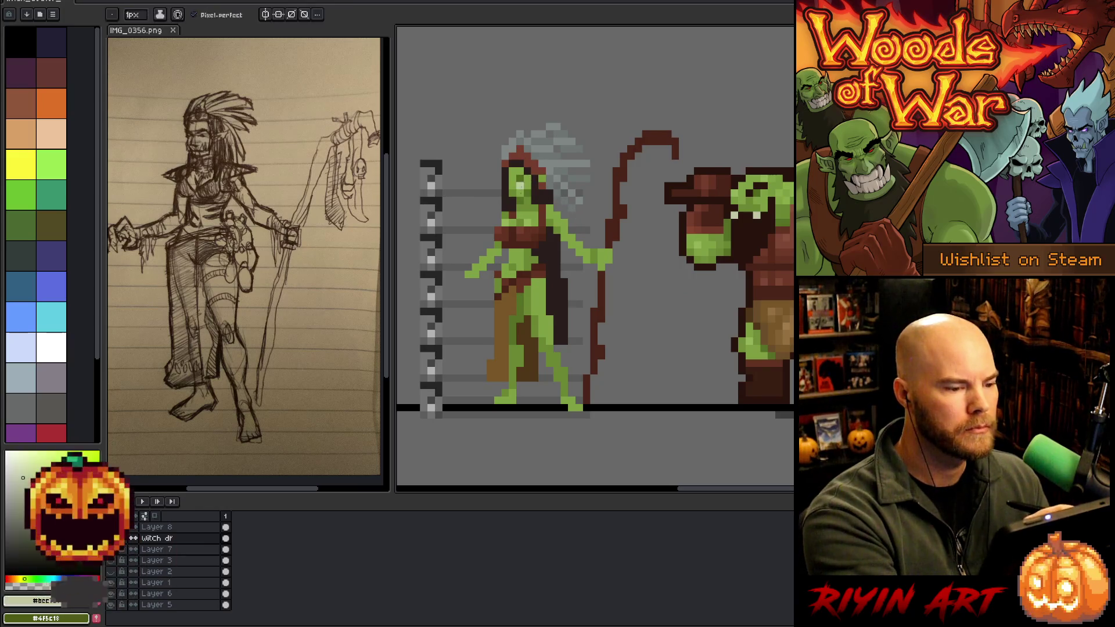
Repaint the hair with red-brown, pale and dark red-brown tones, adding face green.
left_click(523, 166, "alt")
left_click(576, 147, "alt")
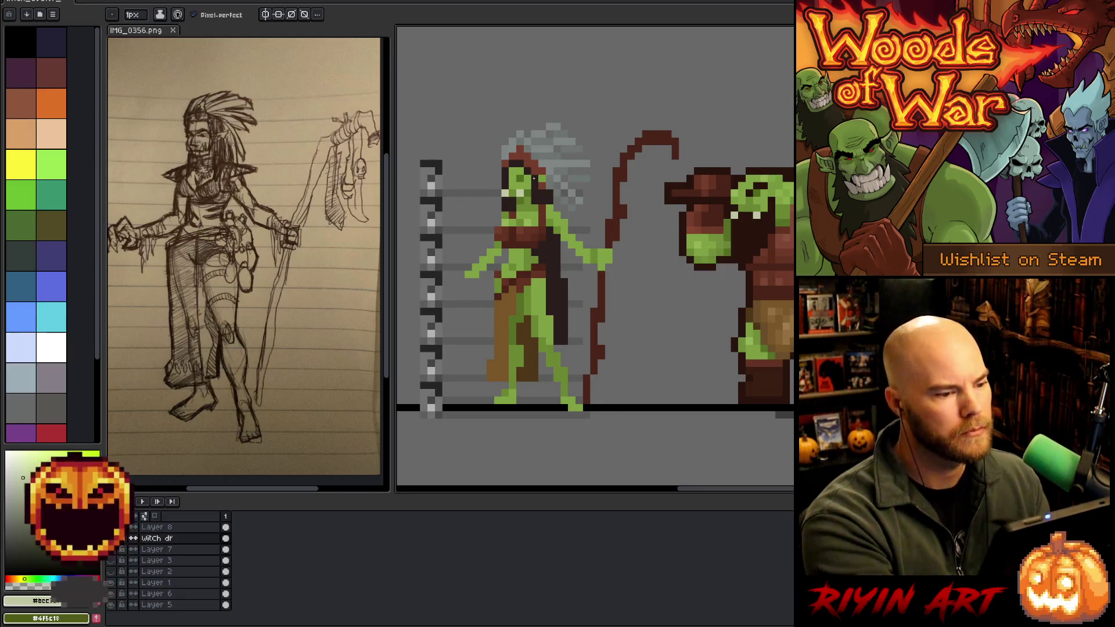
key("alt")
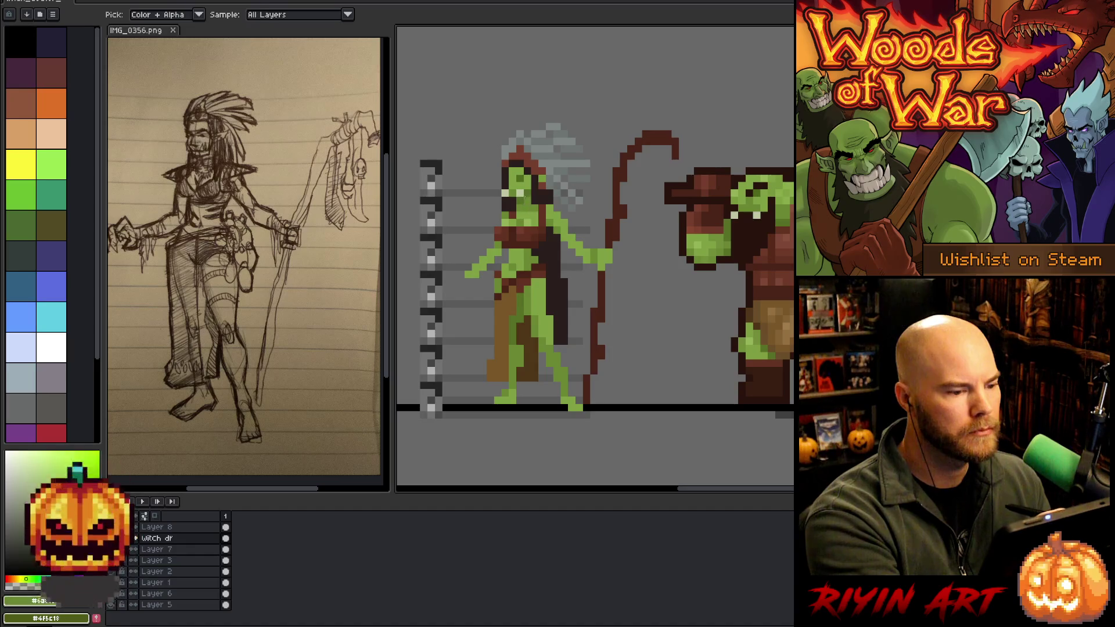
key("b")
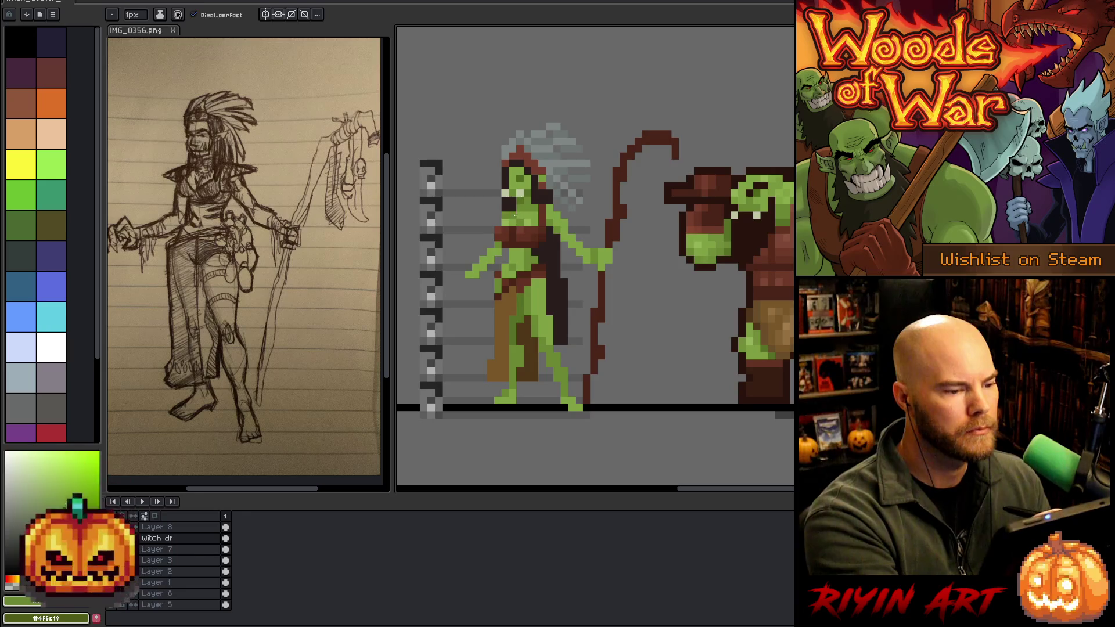
left_click(616, 186, "alt")
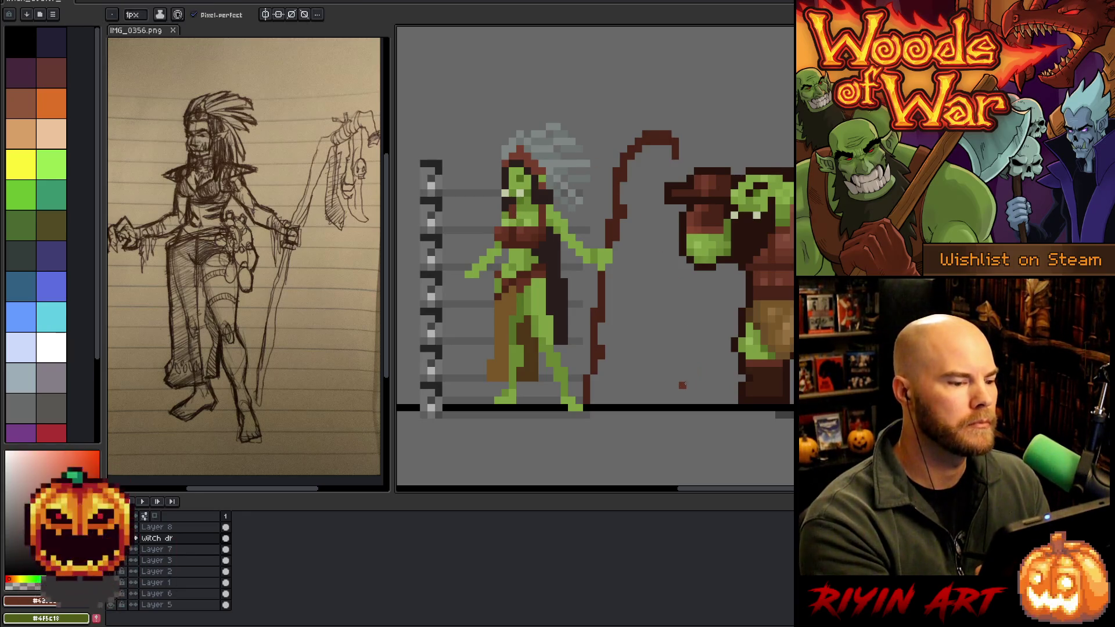
left_click(504, 207, "alt")
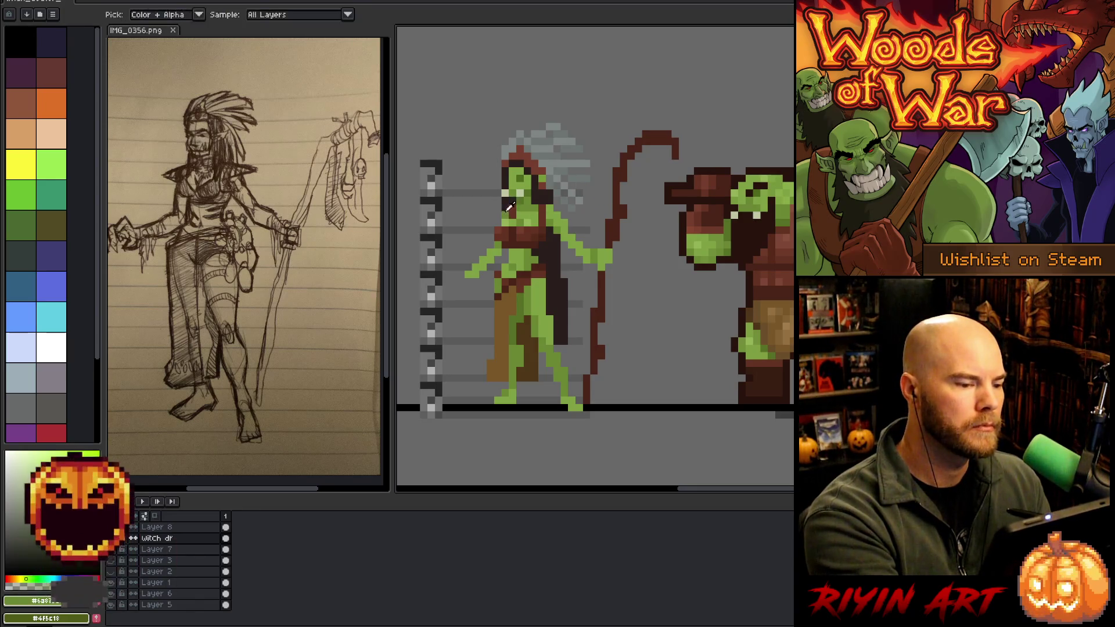
Erase stray pixels on Layer 8, then touch up green areas on the witch drawing layer.
left_click(195, 528)
key("e")
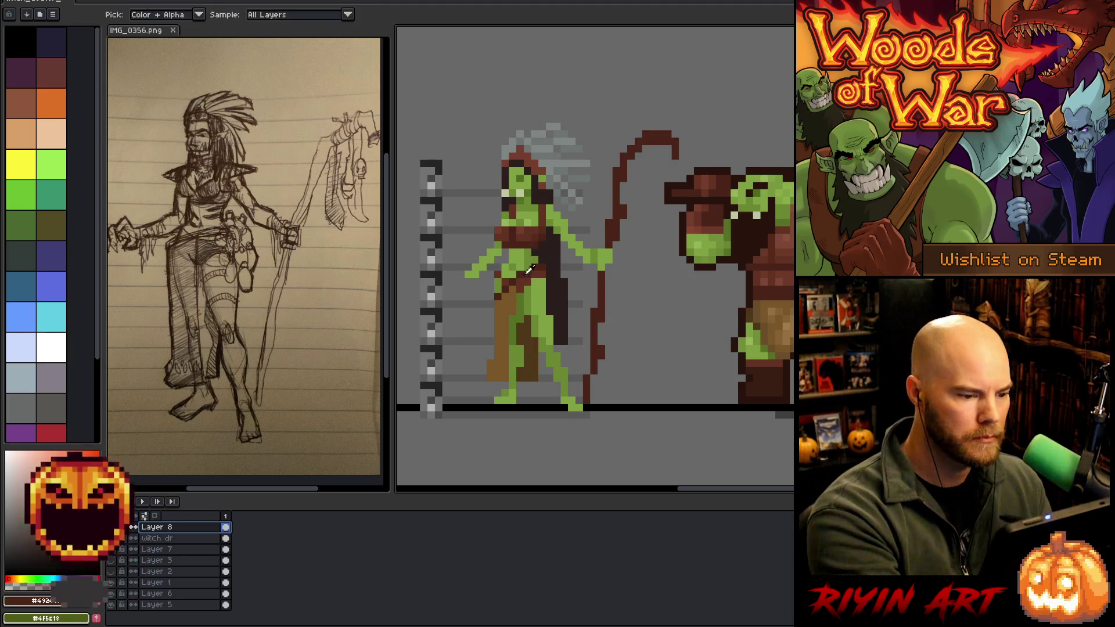
left_click(215, 538)
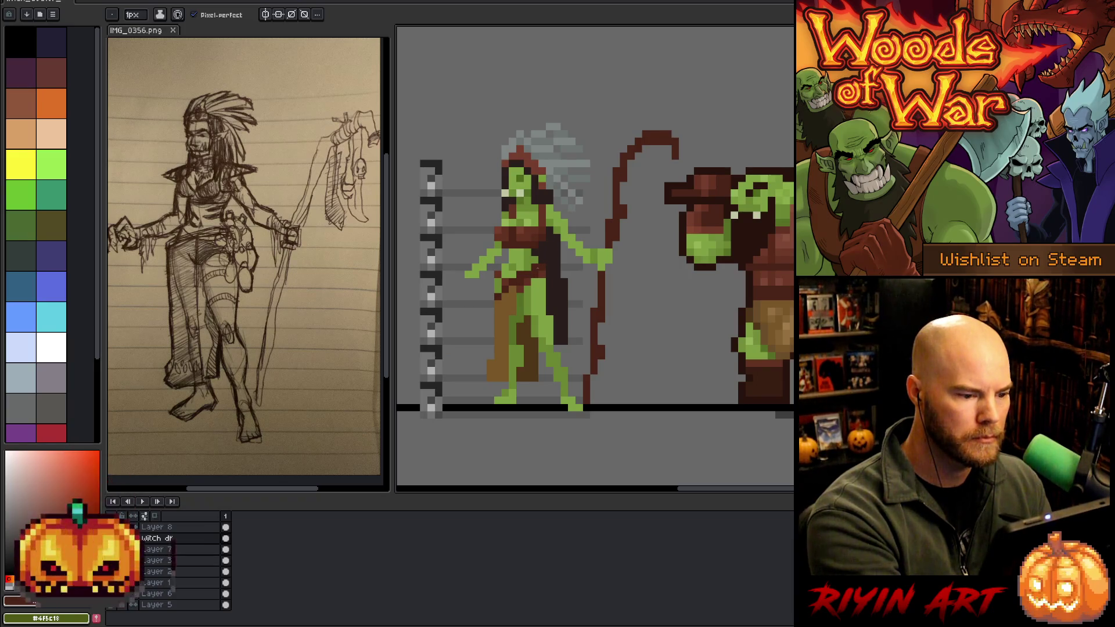
left_click(537, 258, "alt")
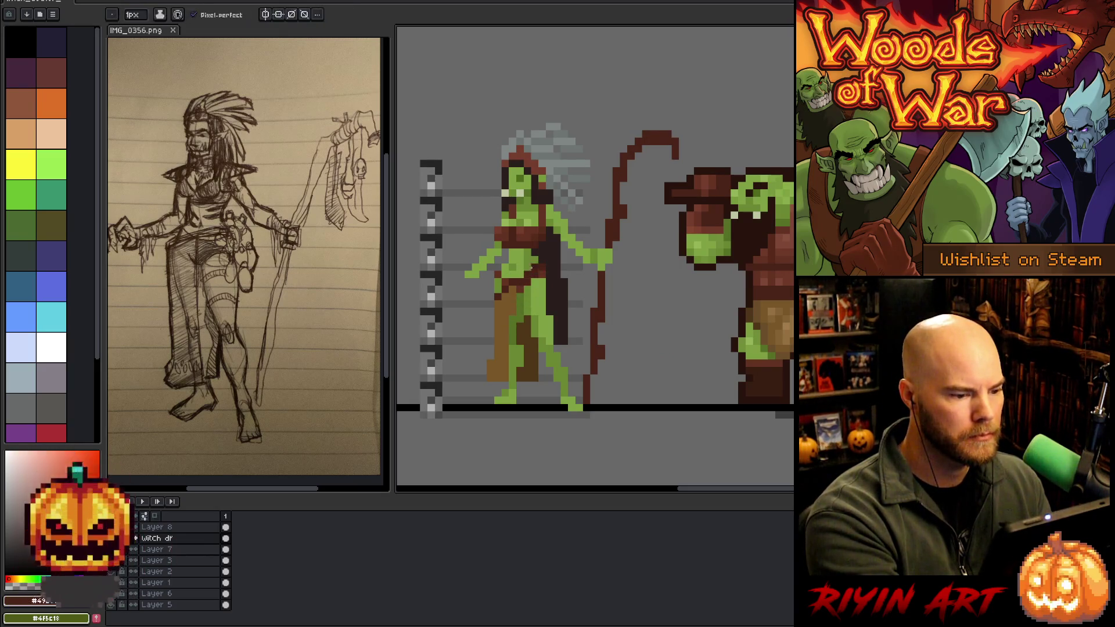
left_click(538, 273, "alt")
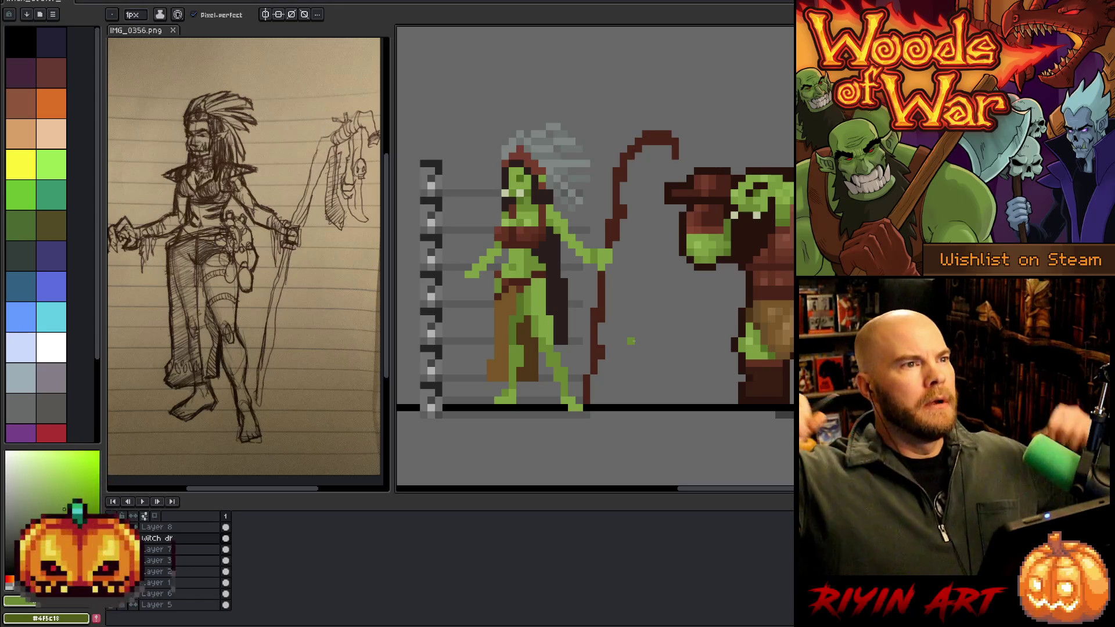
Add a new layer and paint light greyish-cyan pixels on the witch's lower leg.
left_click(514, 152, "alt")
key("Up")
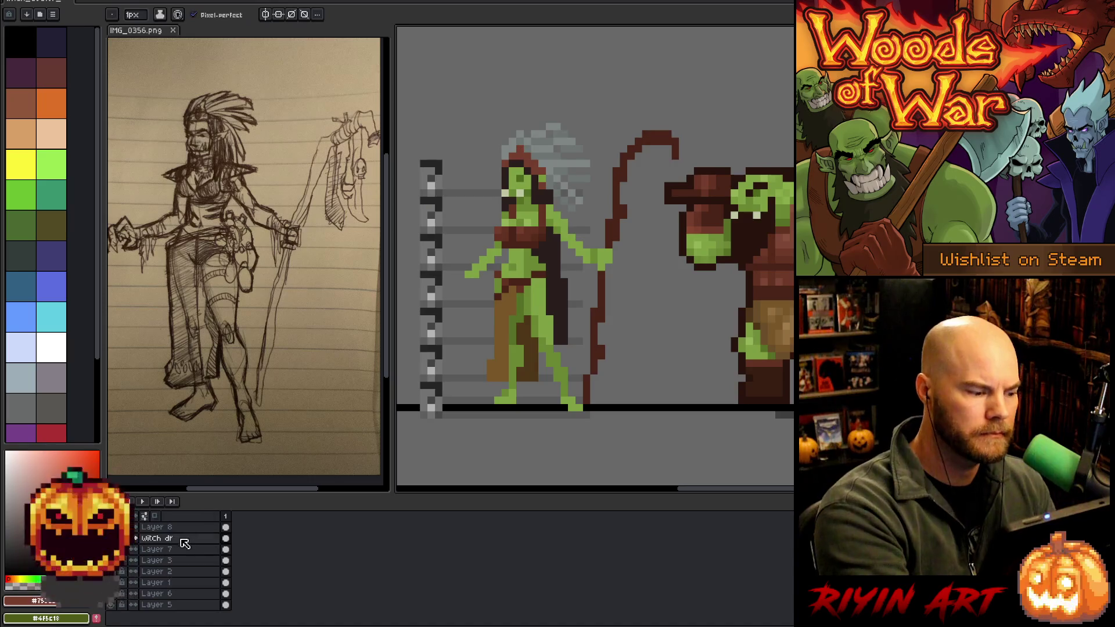
left_click(156, 527)
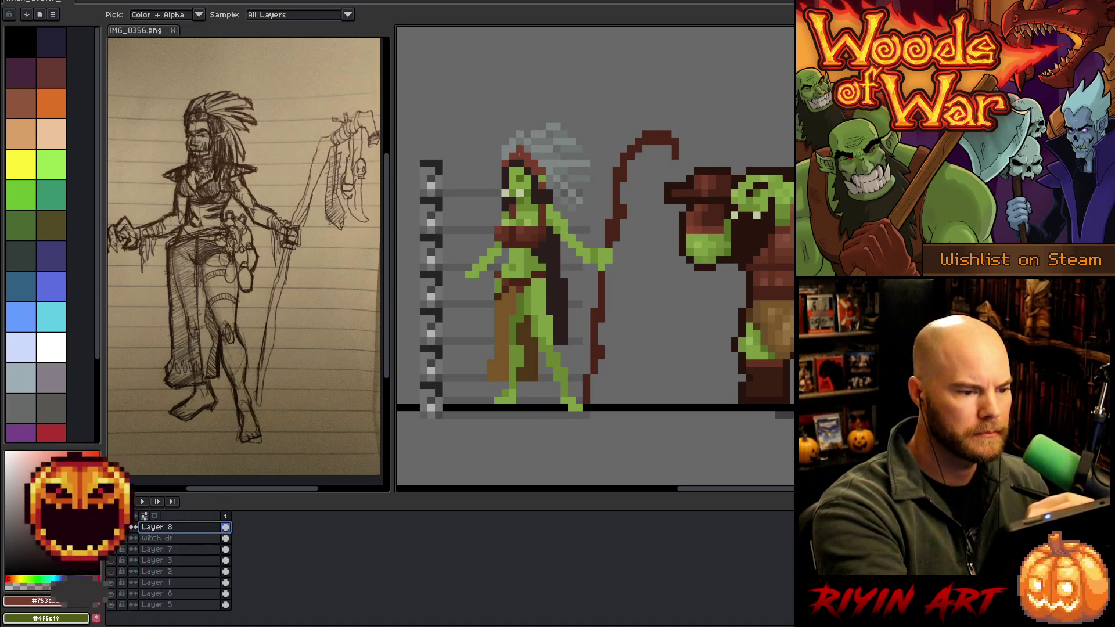
left_click(506, 154, "alt")
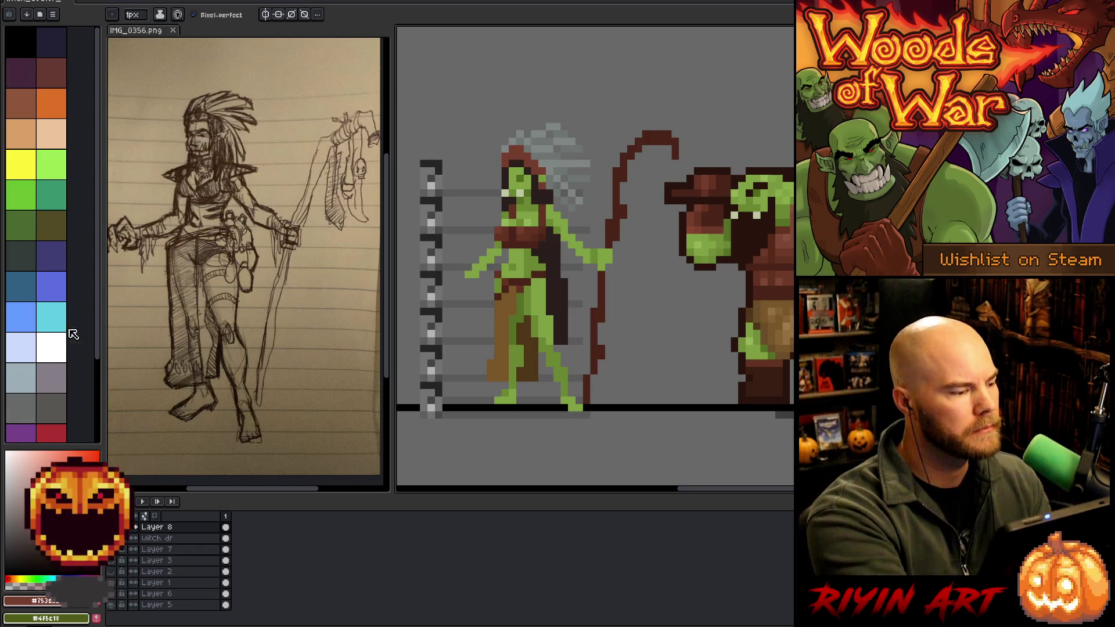
left_click(51, 316)
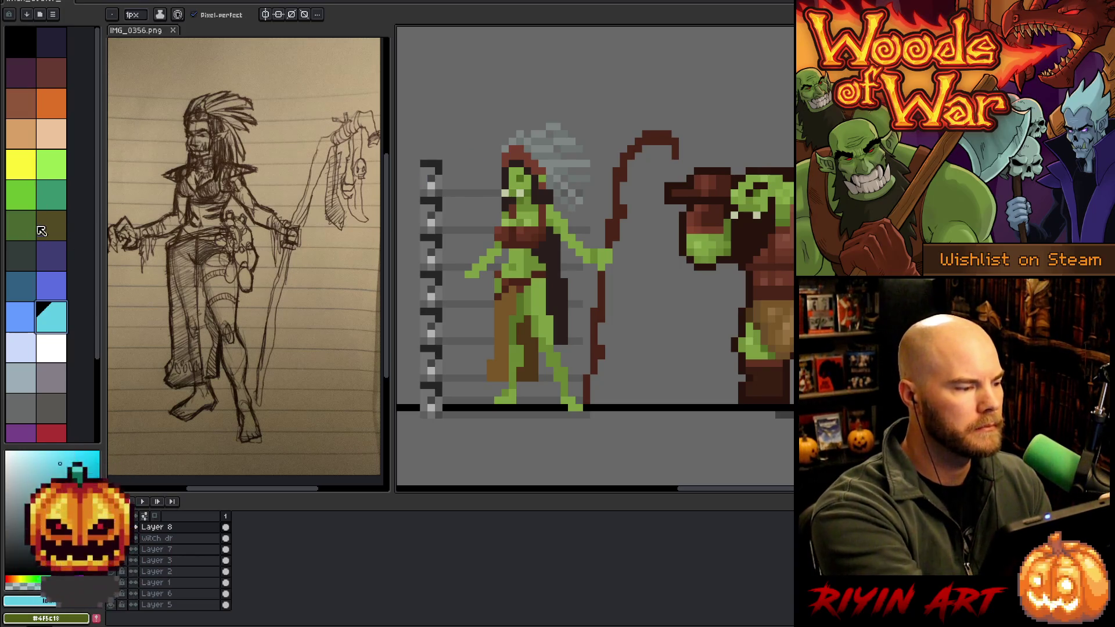
left_click(38, 498)
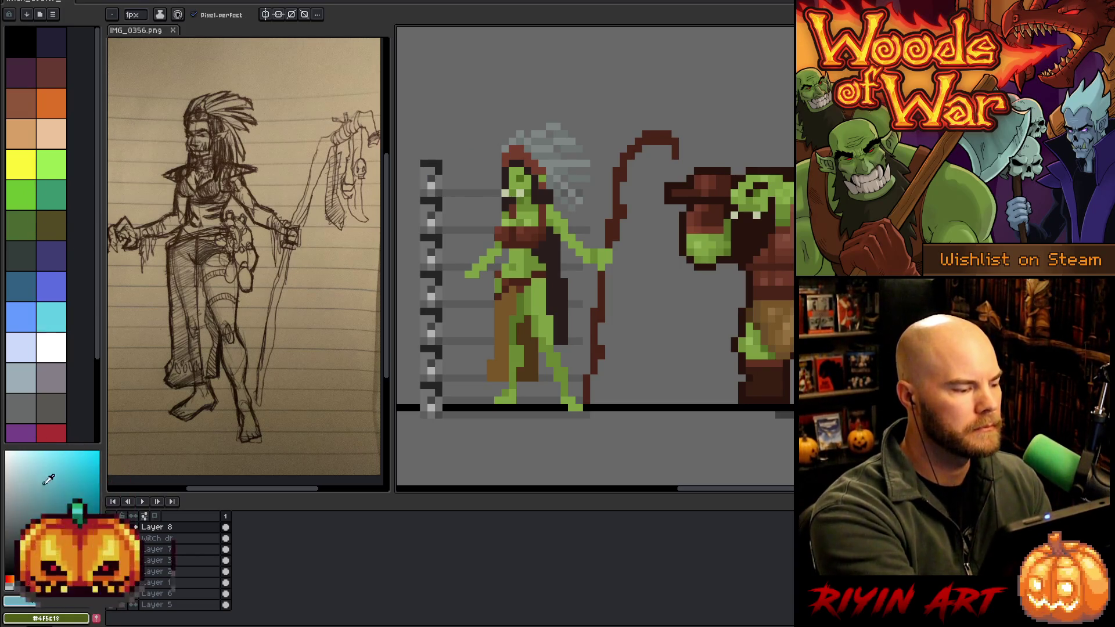
left_click(512, 156)
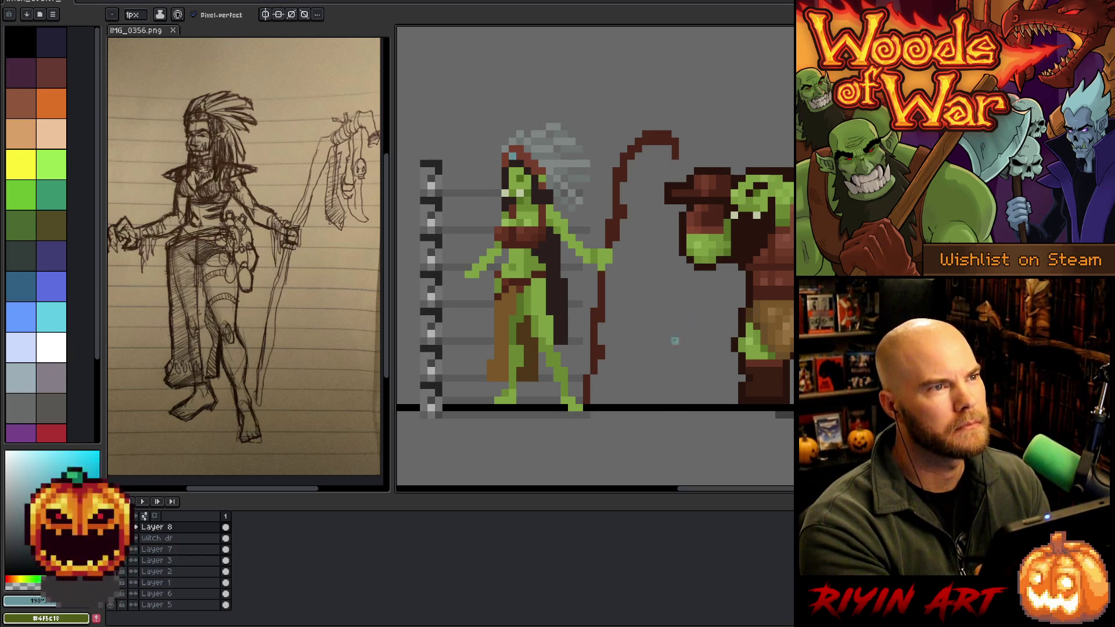
left_click(497, 366)
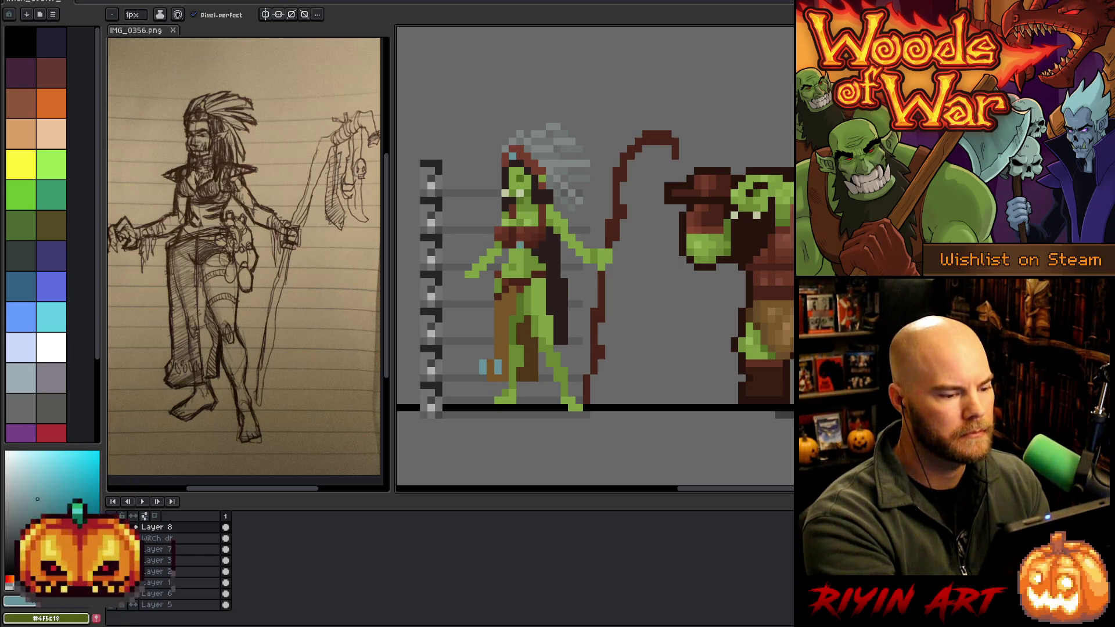
Refine the hip bag with dark brown, lighter skirt brown and tan sampled from the figure.
left_click(491, 366, "alt")
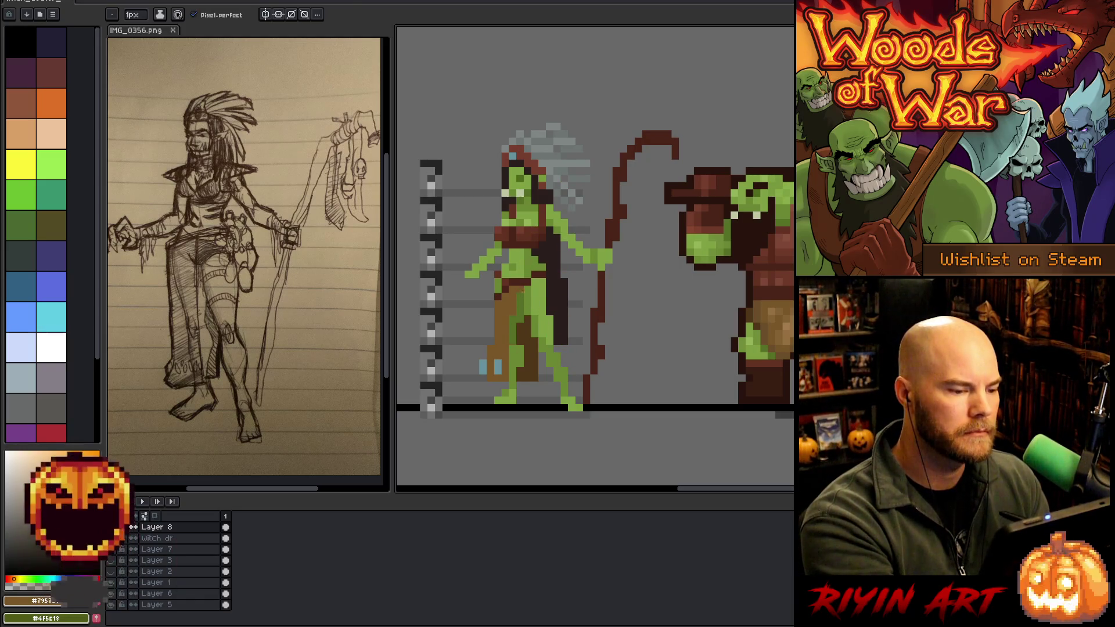
left_click(524, 297, "alt")
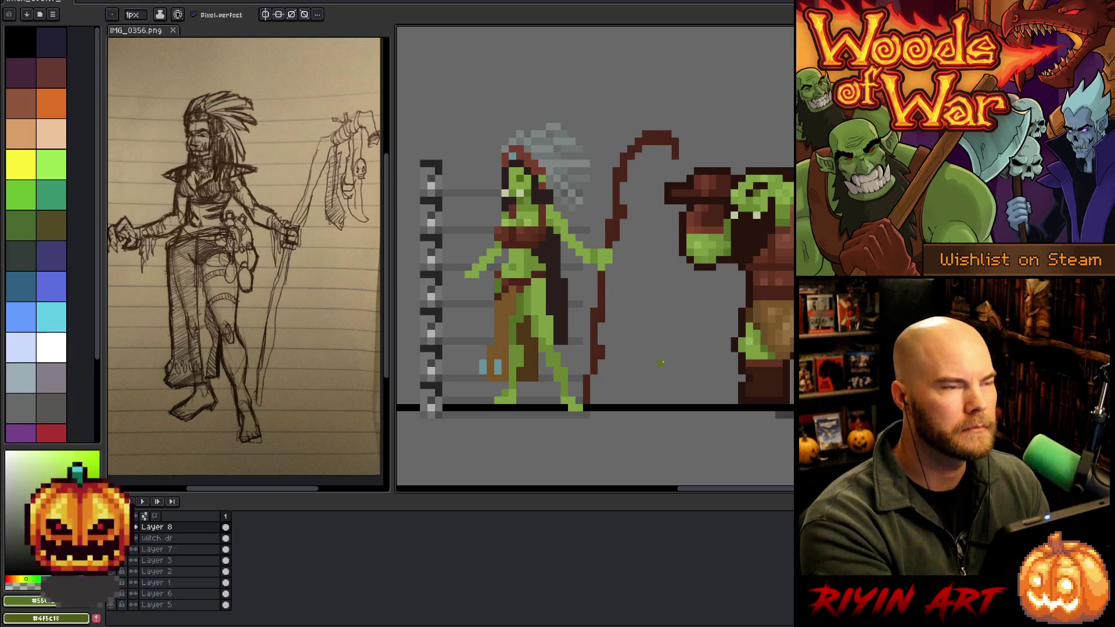
left_click(491, 302, "alt")
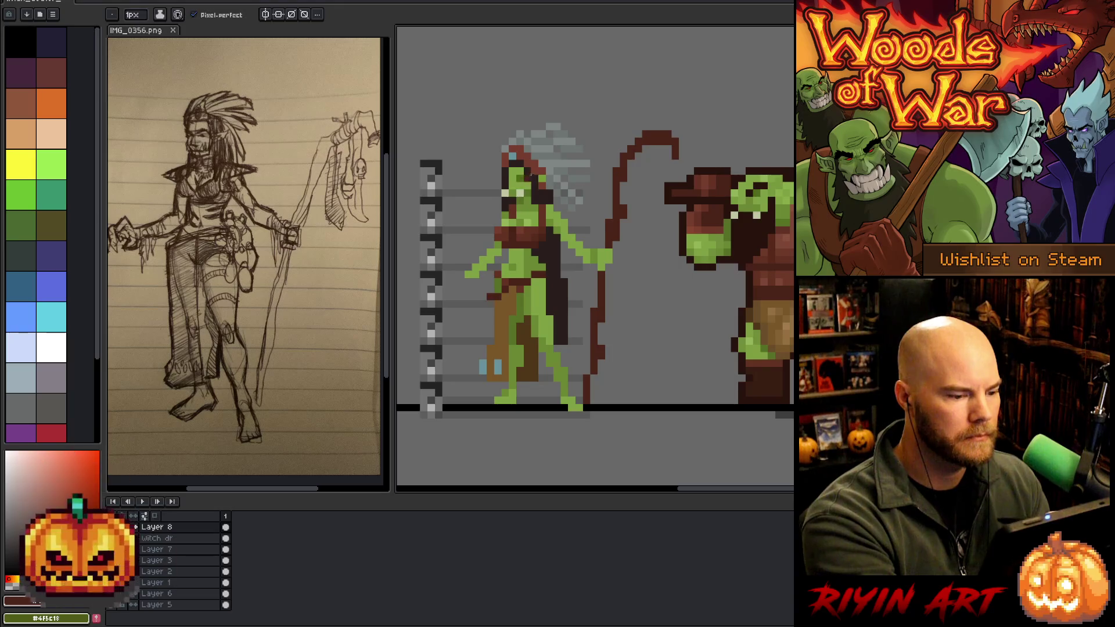
left_click(499, 319, "alt")
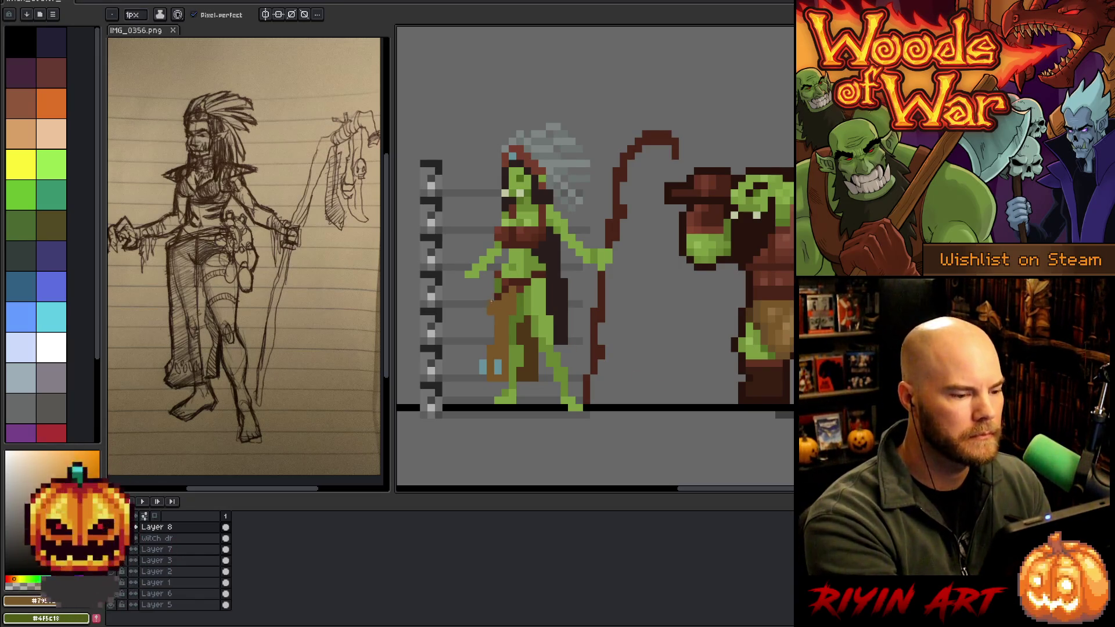
left_click(554, 231, "alt")
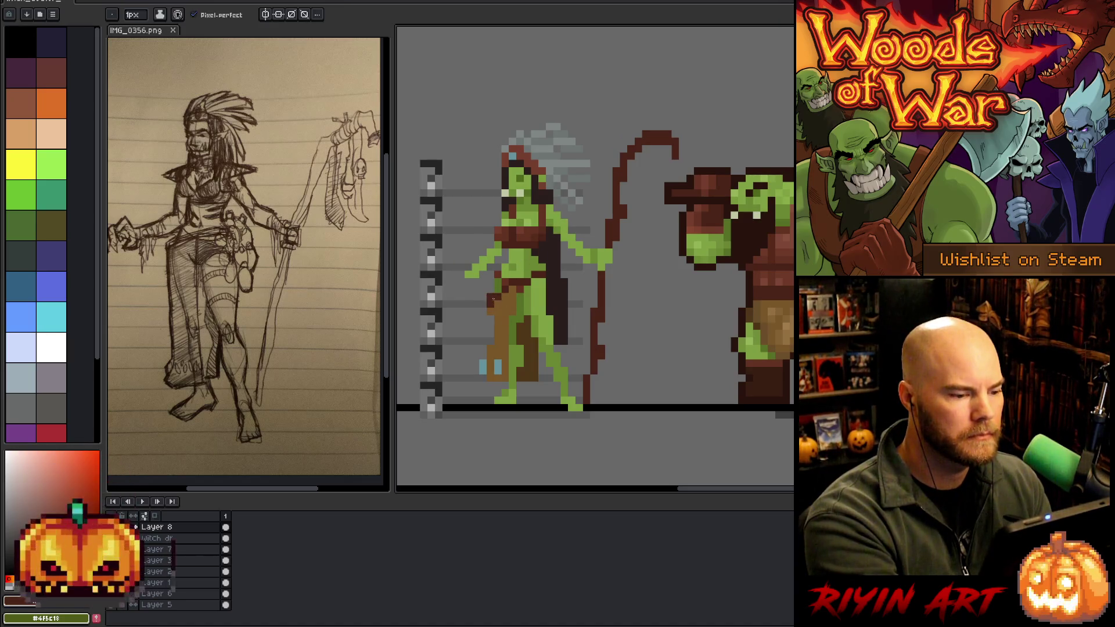
left_click(491, 306, "alt")
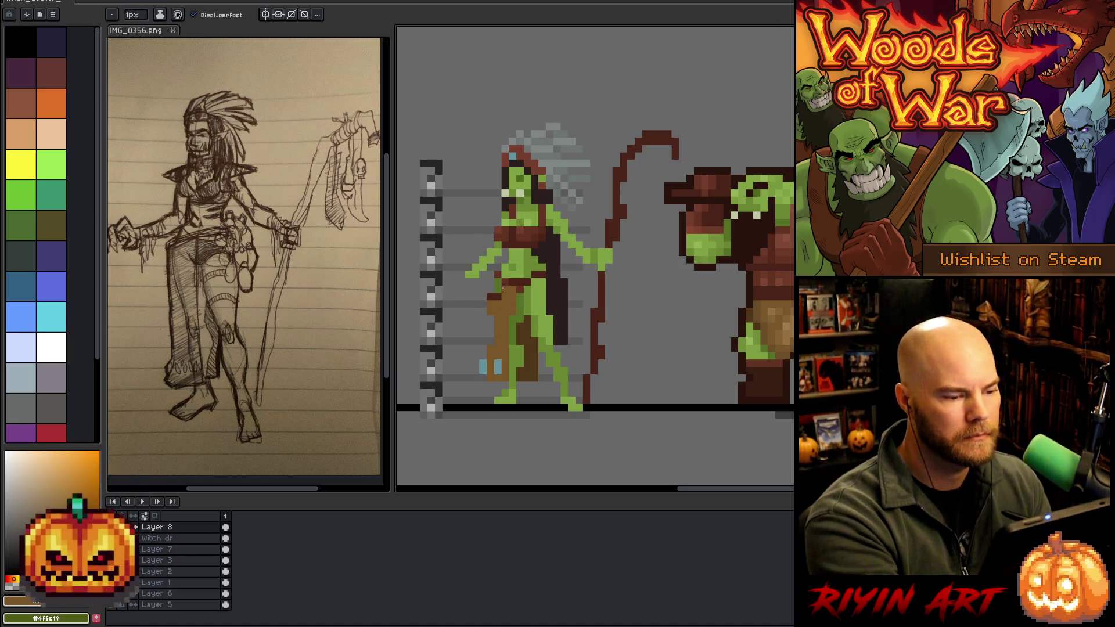
left_click(497, 290, "alt")
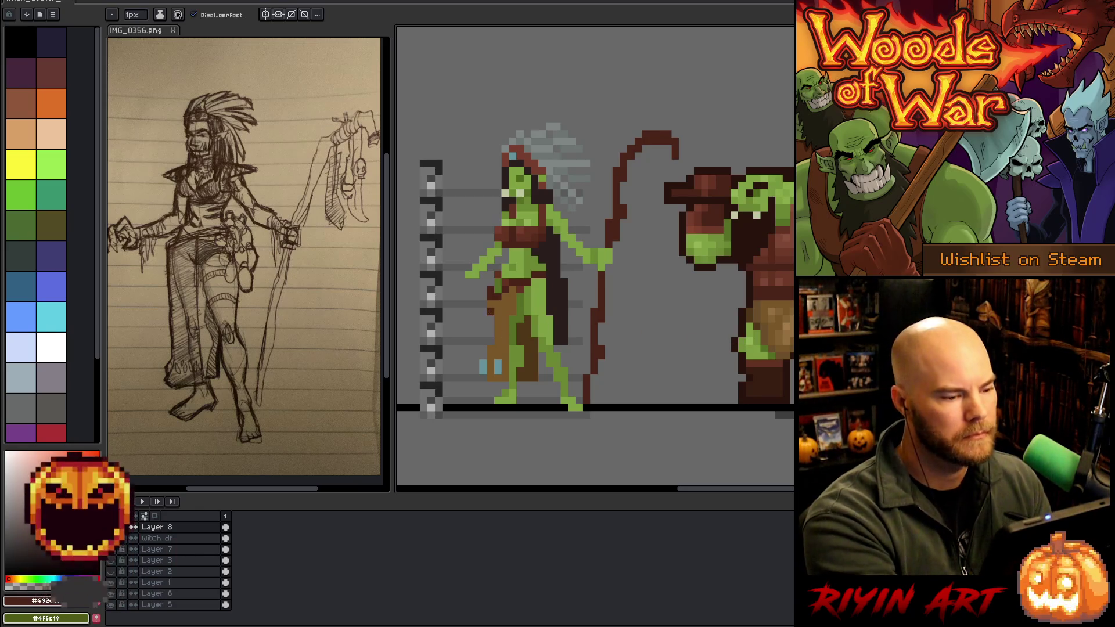
Touch up the bag's brown pixels and select, then deselect, the brown strip beside the leg.
key("e")
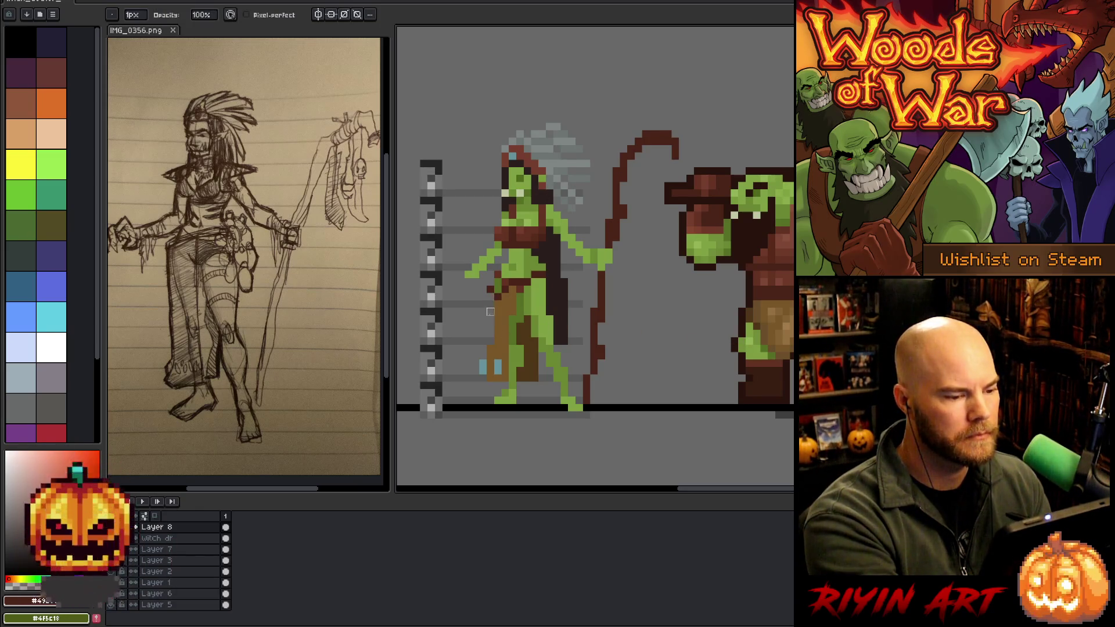
key("b")
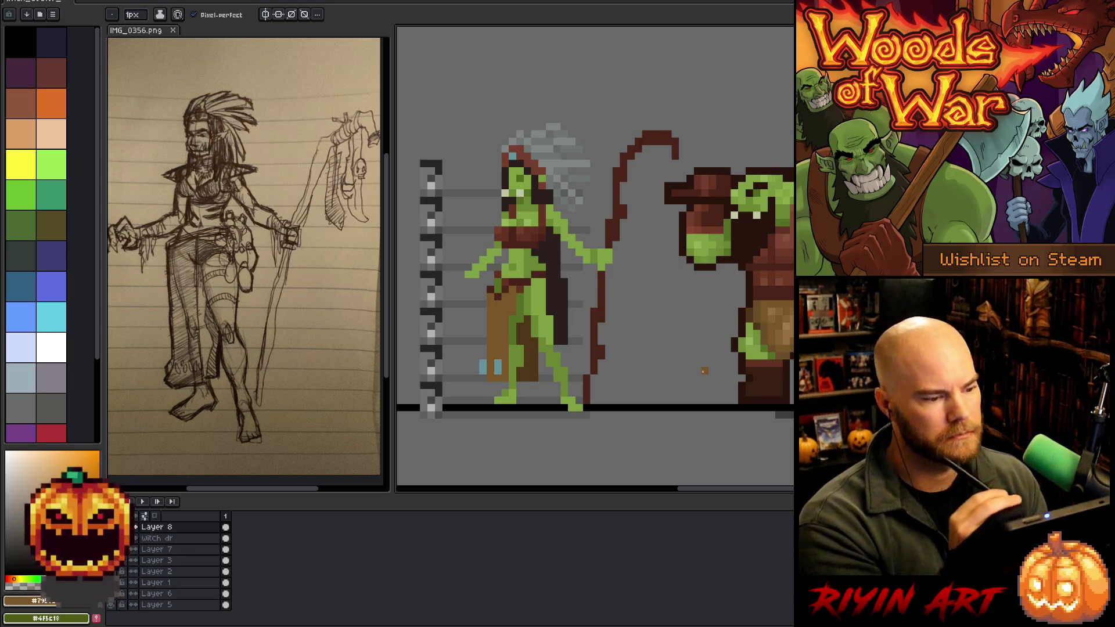
left_click(508, 291, "alt")
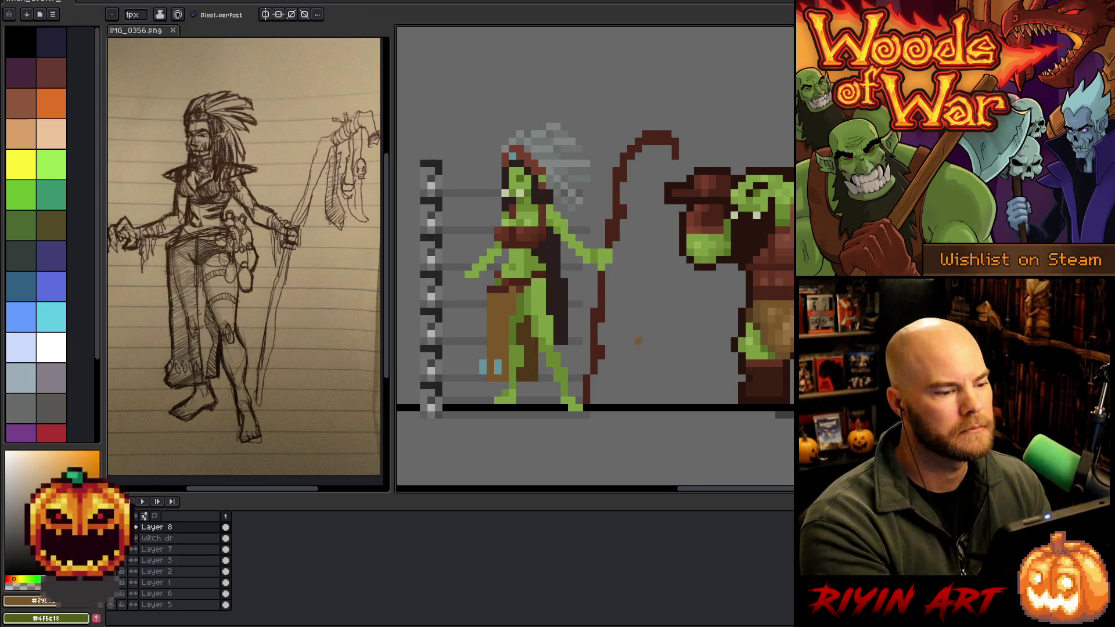
key("m")
left_click_drag(486, 277, 503, 340)
left_click(498, 311)
left_click(482, 340)
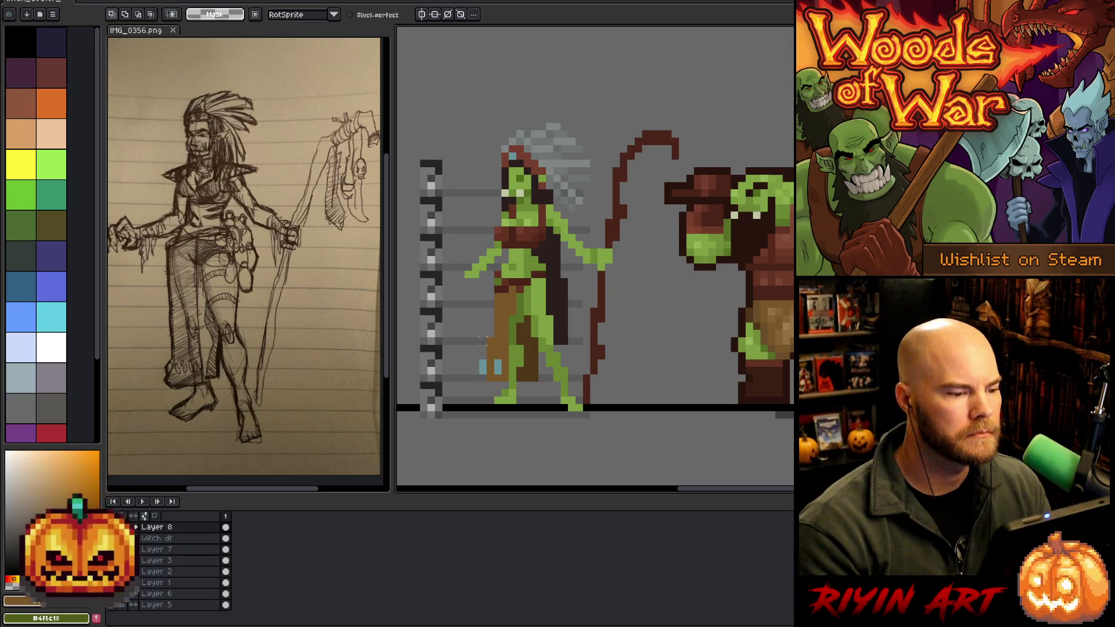
Place muted green, light green and dark brown shading pixels on the headdress beside the face.
key("b")
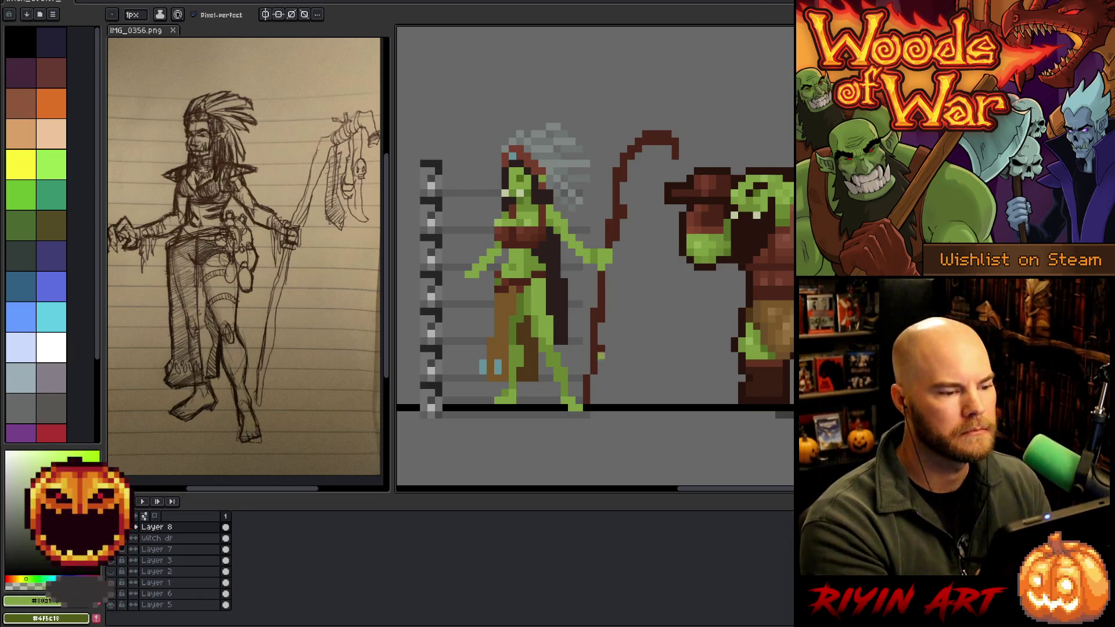
left_click(542, 148)
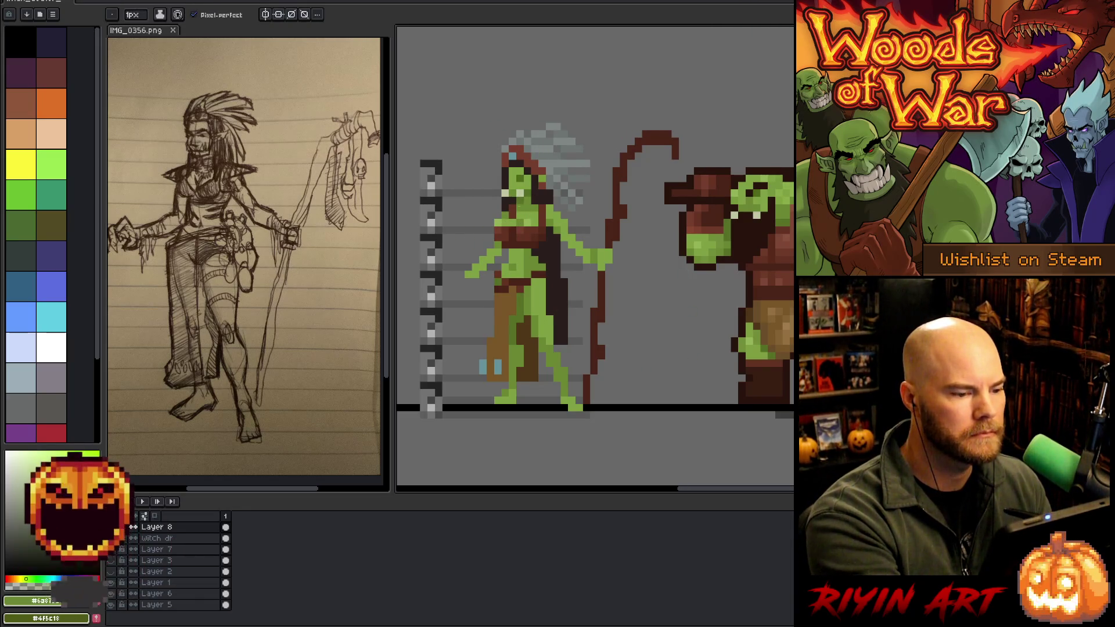
left_click(521, 223, "alt")
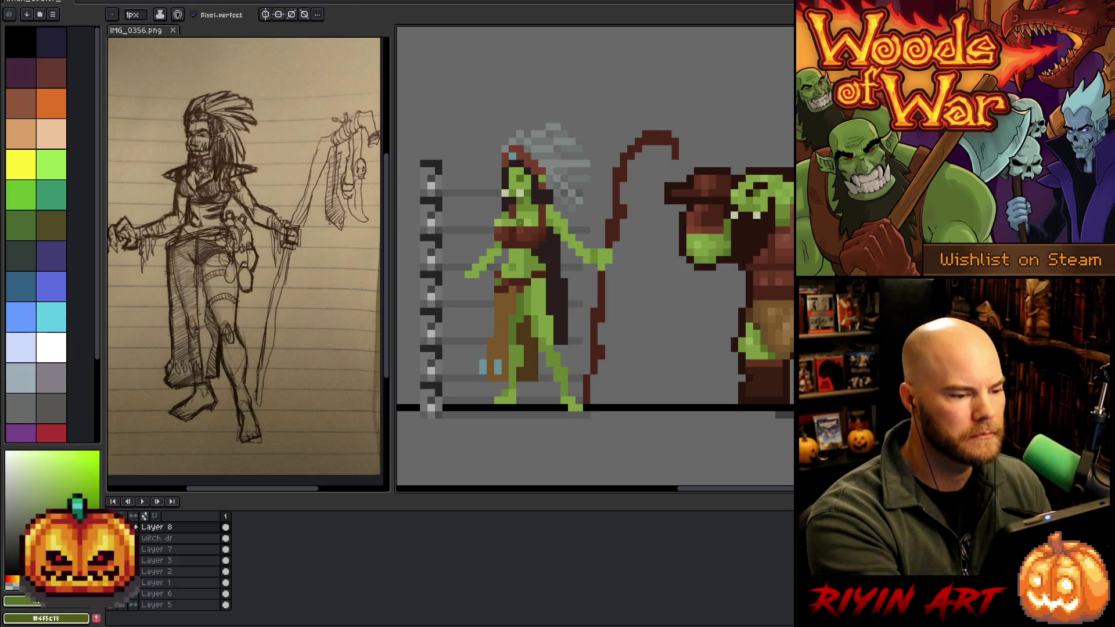
left_click(526, 192, "alt")
left_click(520, 214, "alt")
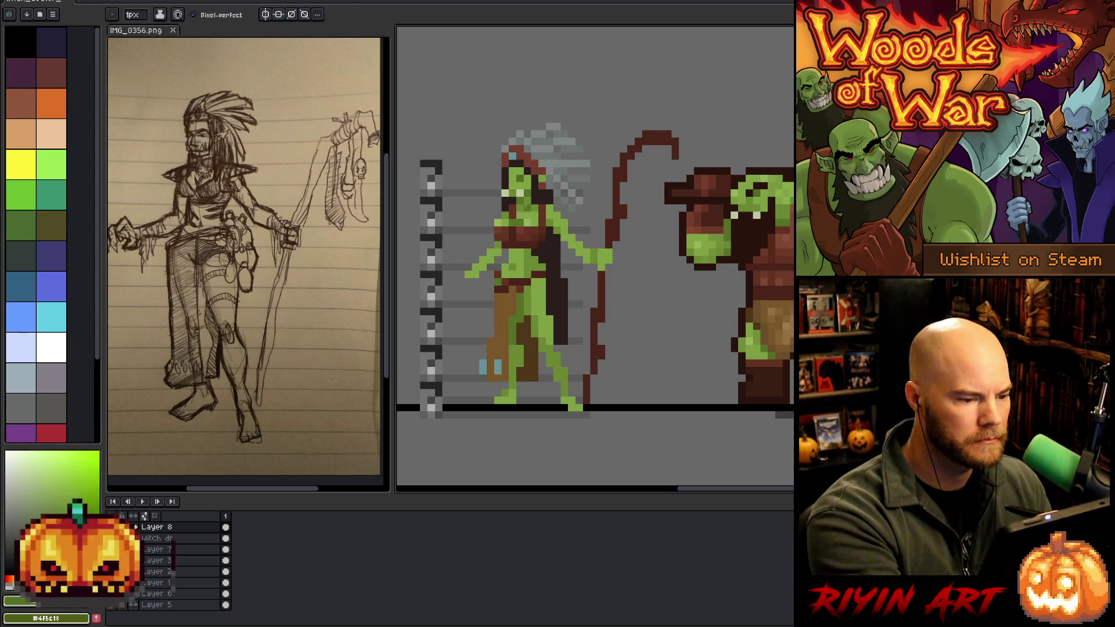
left_click(525, 210, "alt")
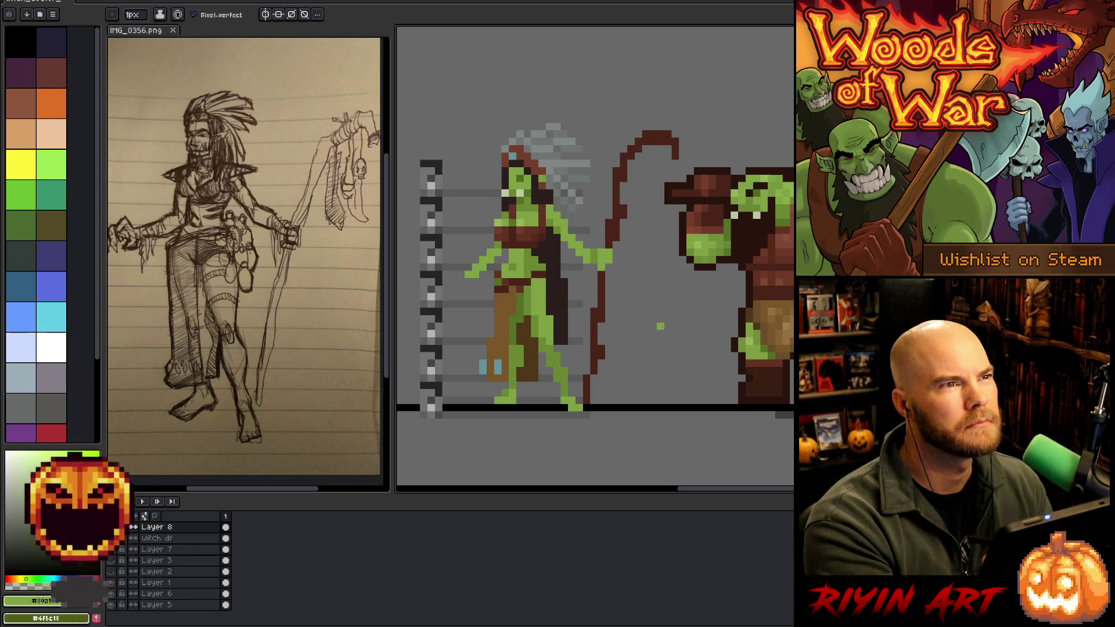
left_click(604, 258, "alt")
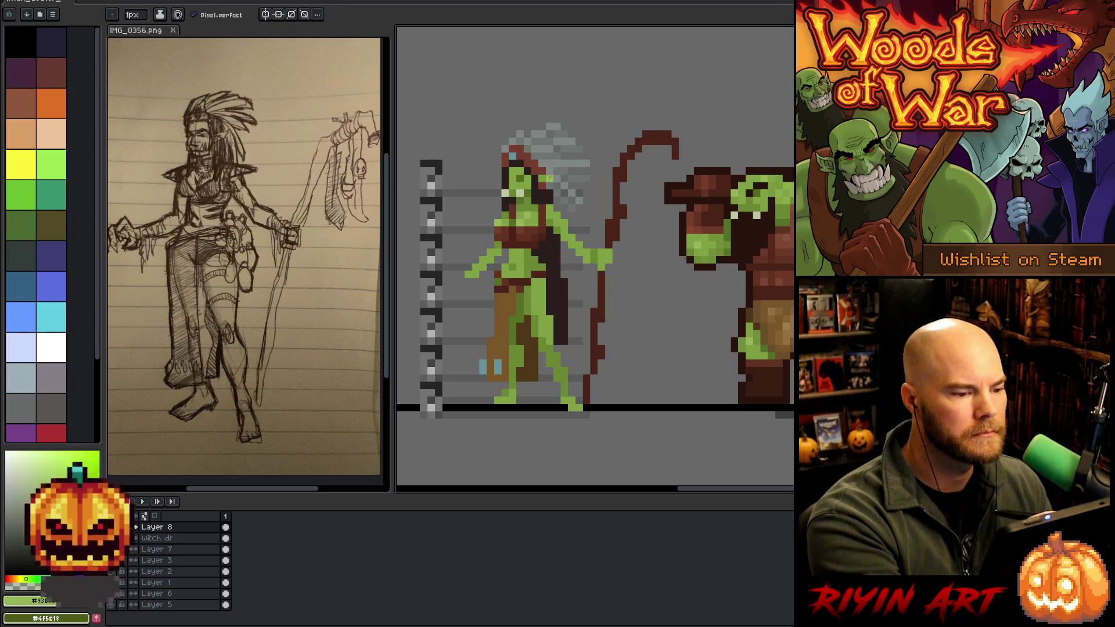
key("alt")
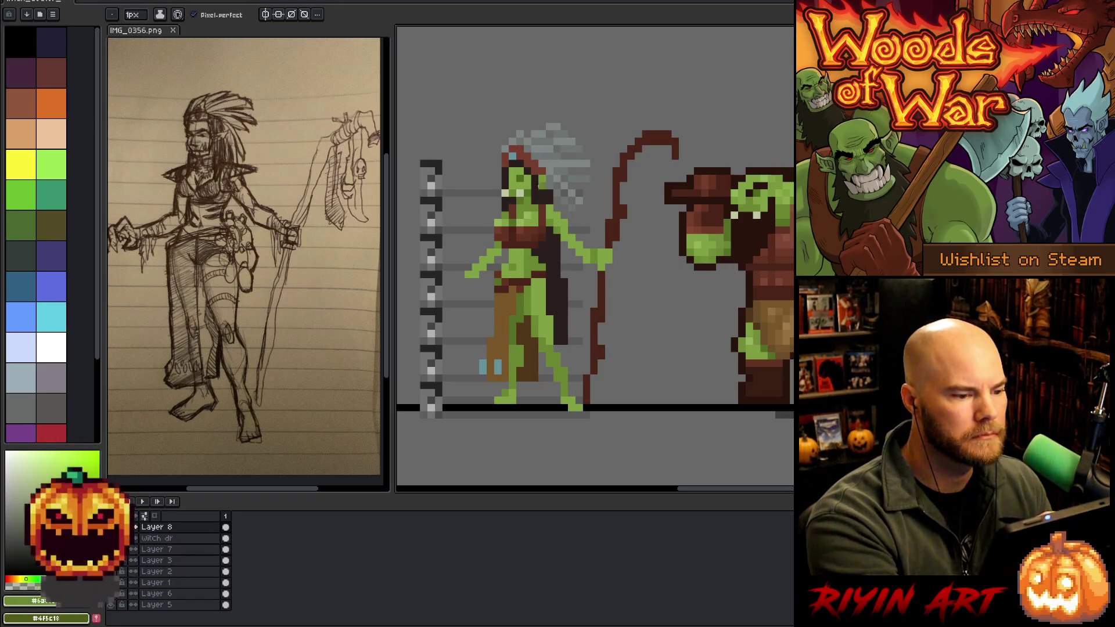
left_click(512, 200, "alt")
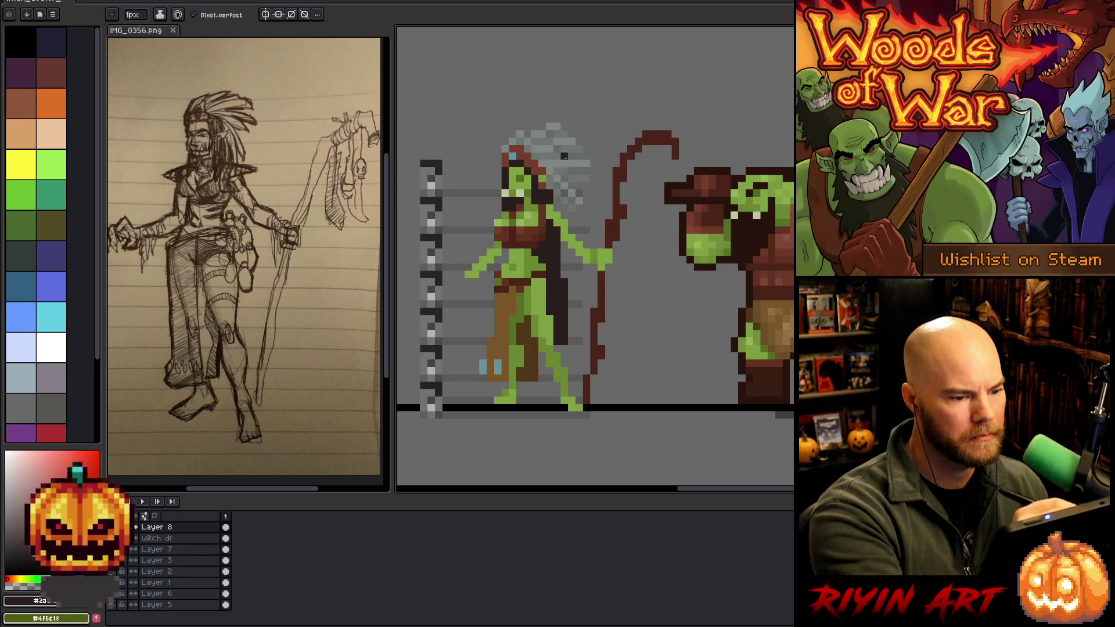
Select the witch's arm area on the witch drawing layer and nudge it up one pixel.
key("m")
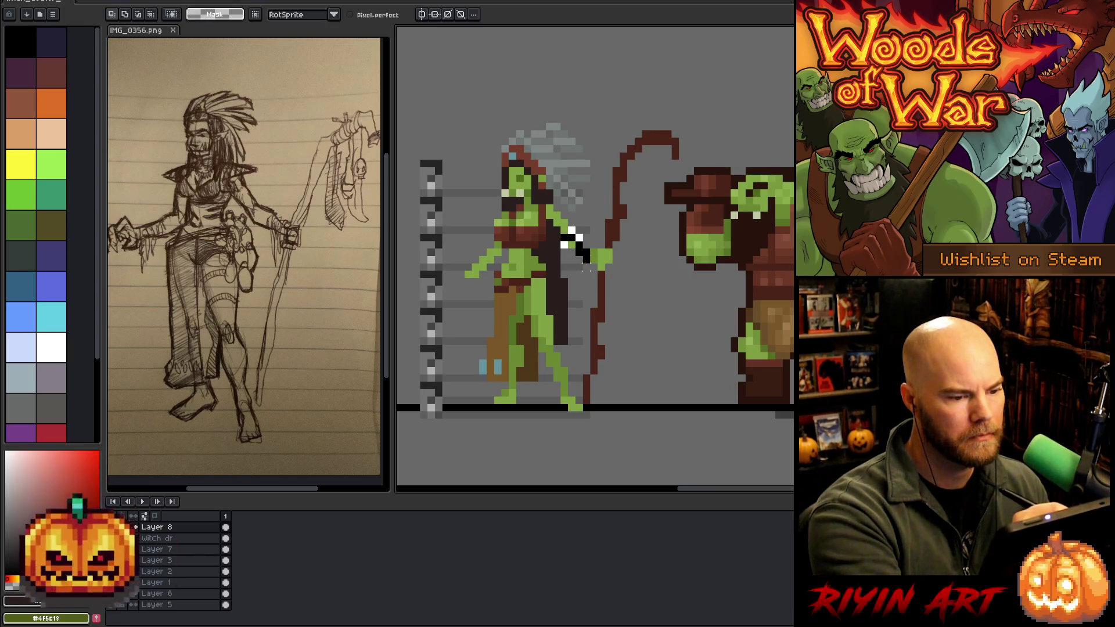
left_click_drag(558, 223, 592, 288)
key("ctrl+d")
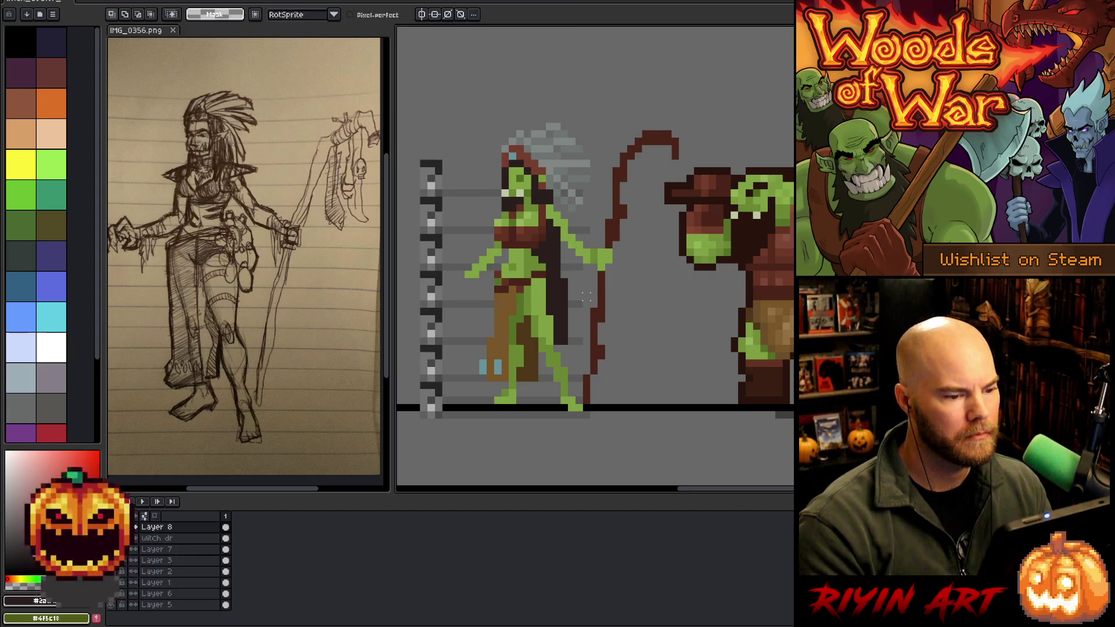
left_click_drag(157, 549, 156, 538)
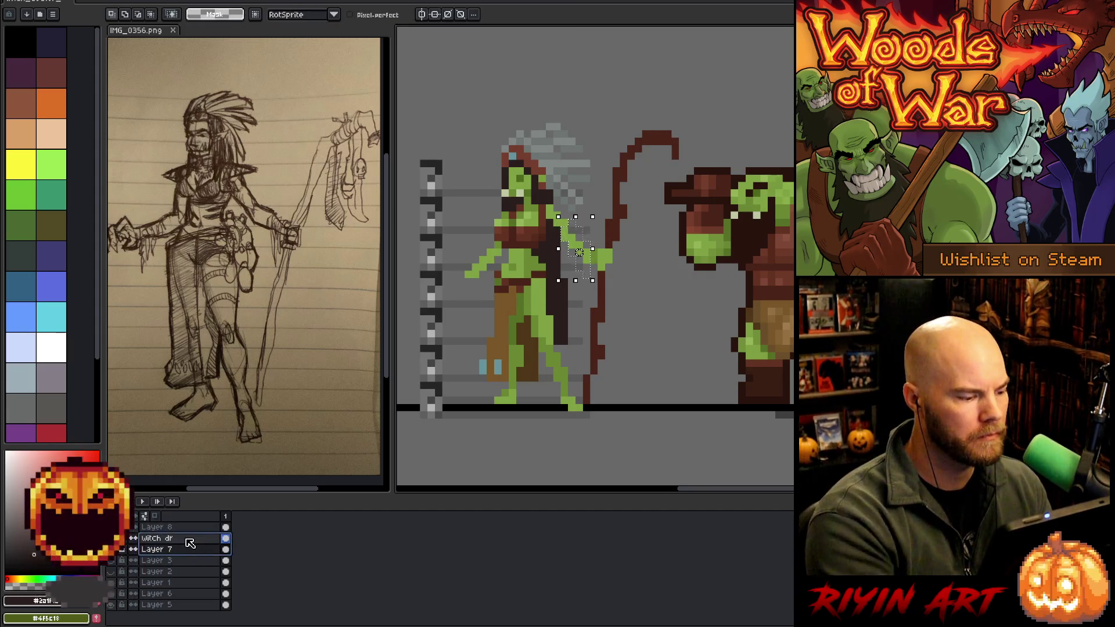
left_click(194, 539)
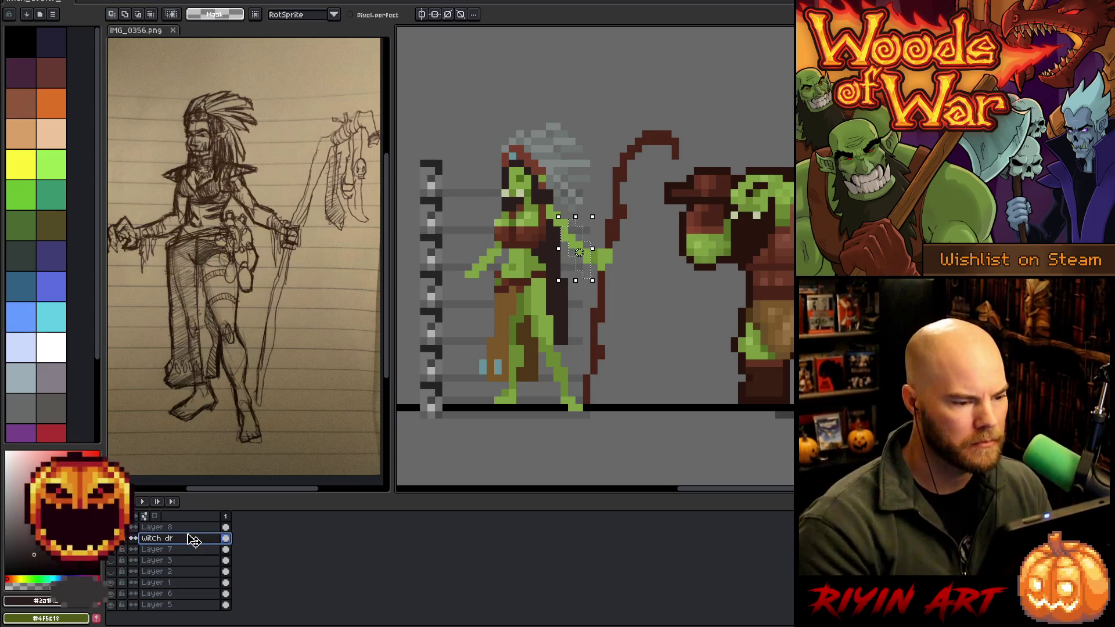
key("Up")
key("ctrl+d")
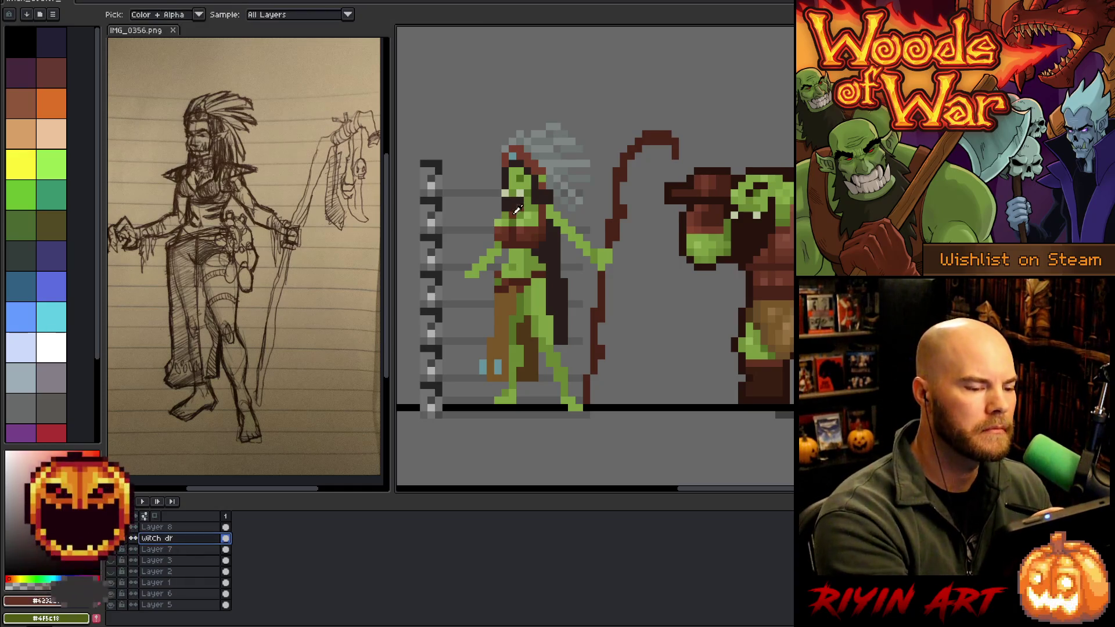
On Layer 8, redraw the upper body and face with two skin greens sampled from the sprite.
left_click_drag(469, 165, 592, 288)
key("ctrl+d")
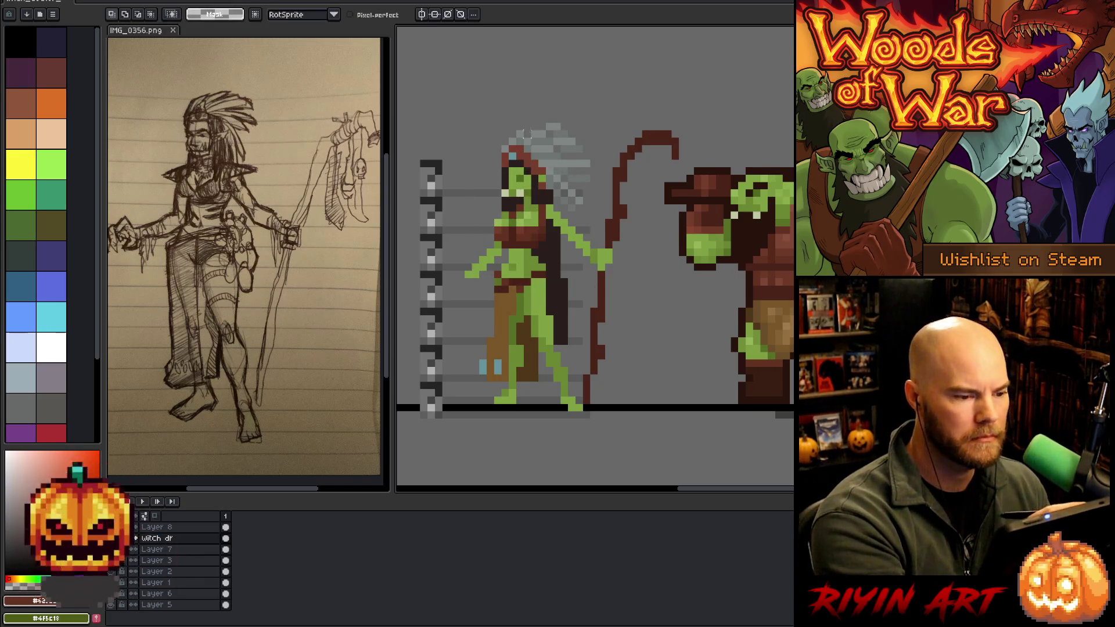
left_click(157, 527)
key("b")
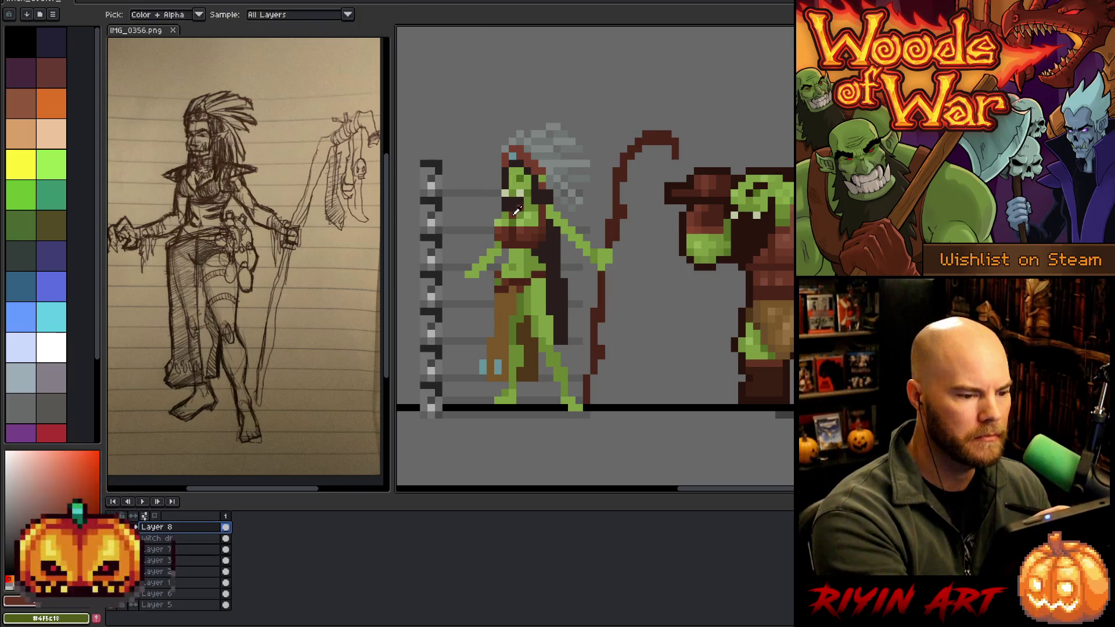
key("i")
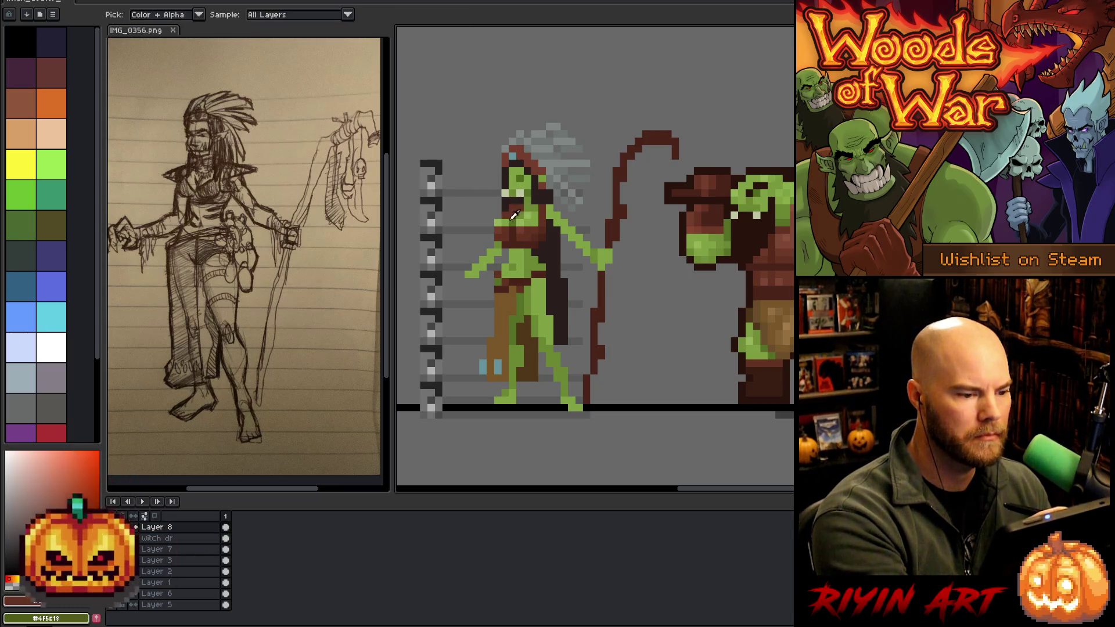
left_click(513, 215)
key("alt")
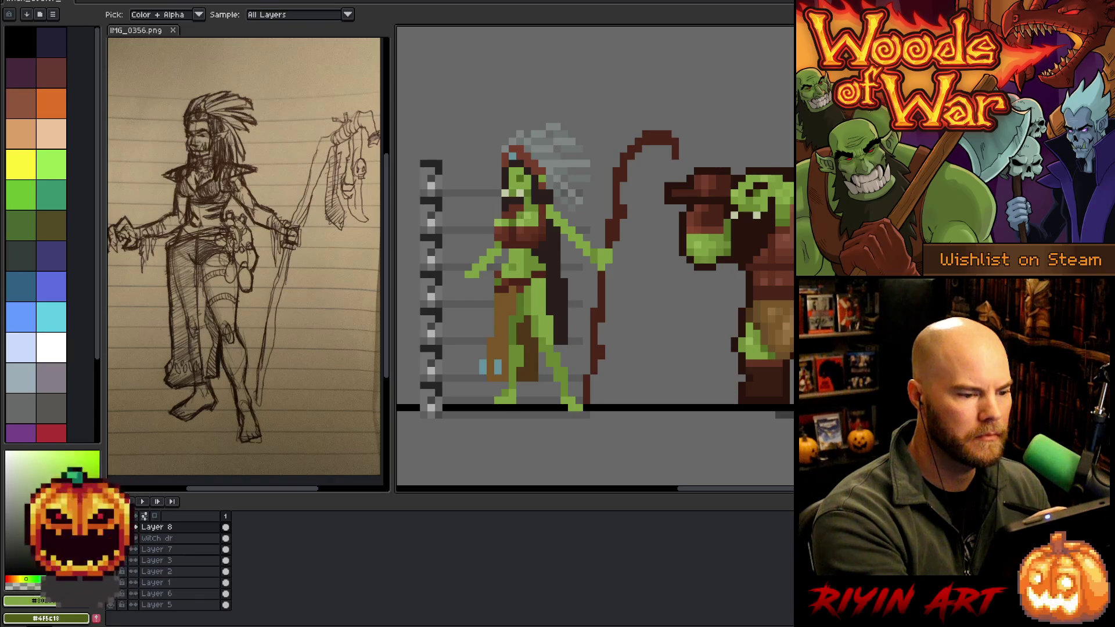
left_click(520, 200, "alt")
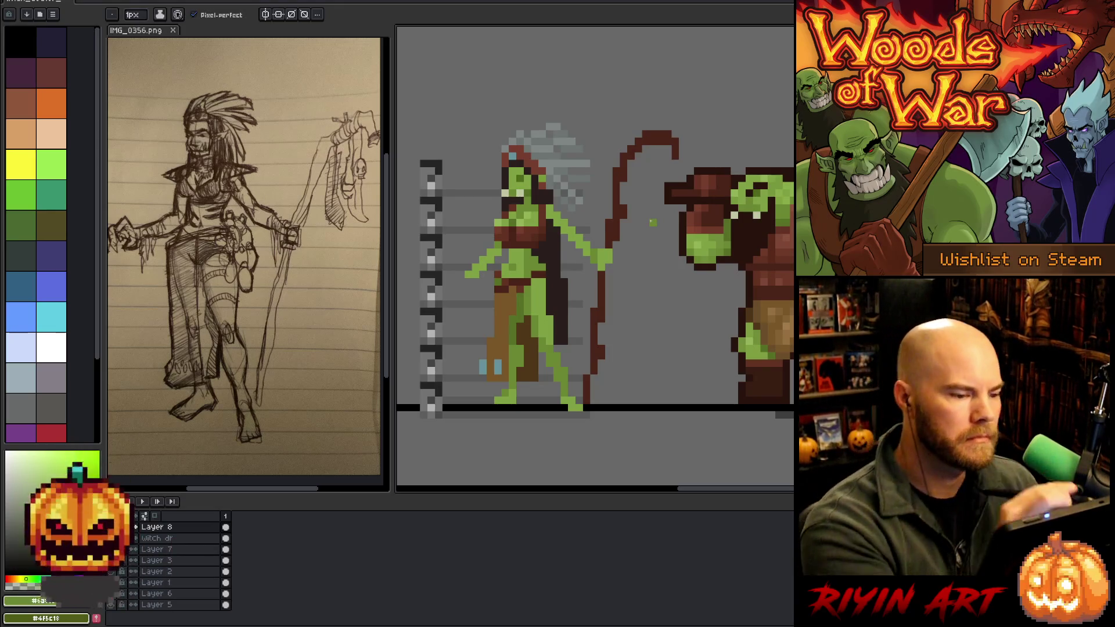
Redraw the witch's top with its red-brown and a darker brown for shading.
left_click(534, 230, "alt")
left_click(546, 239, "alt")
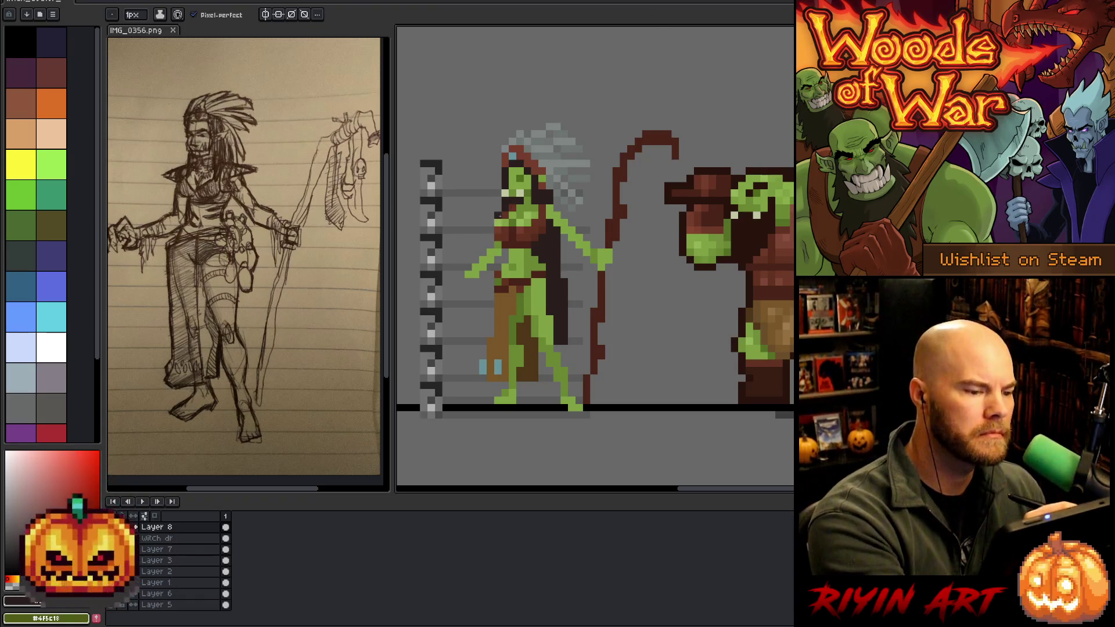
key("alt")
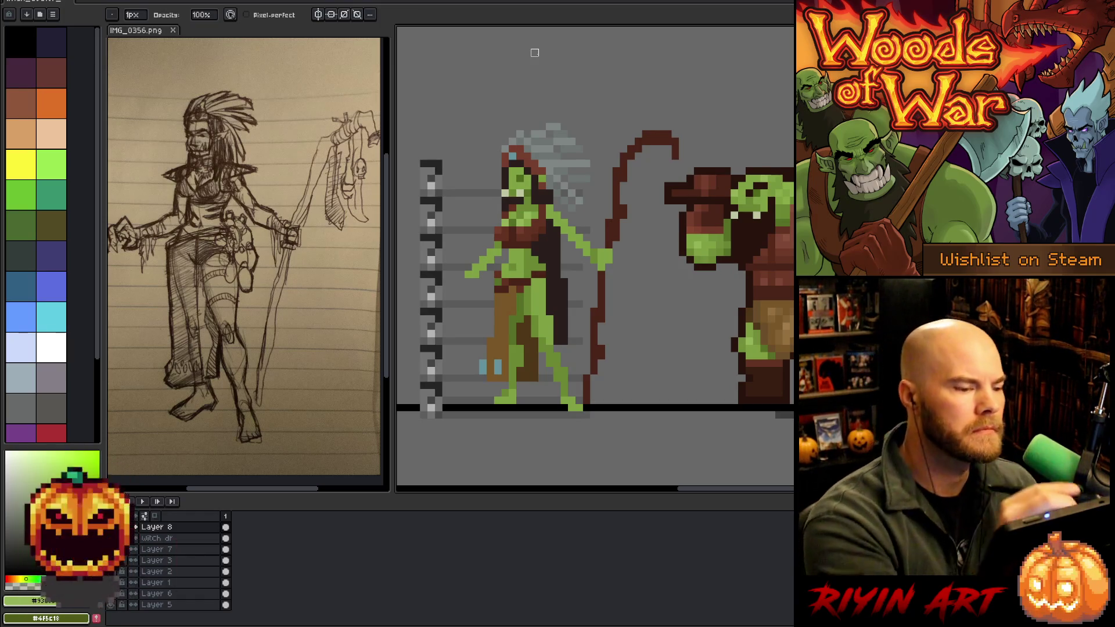
left_click(498, 223, "alt")
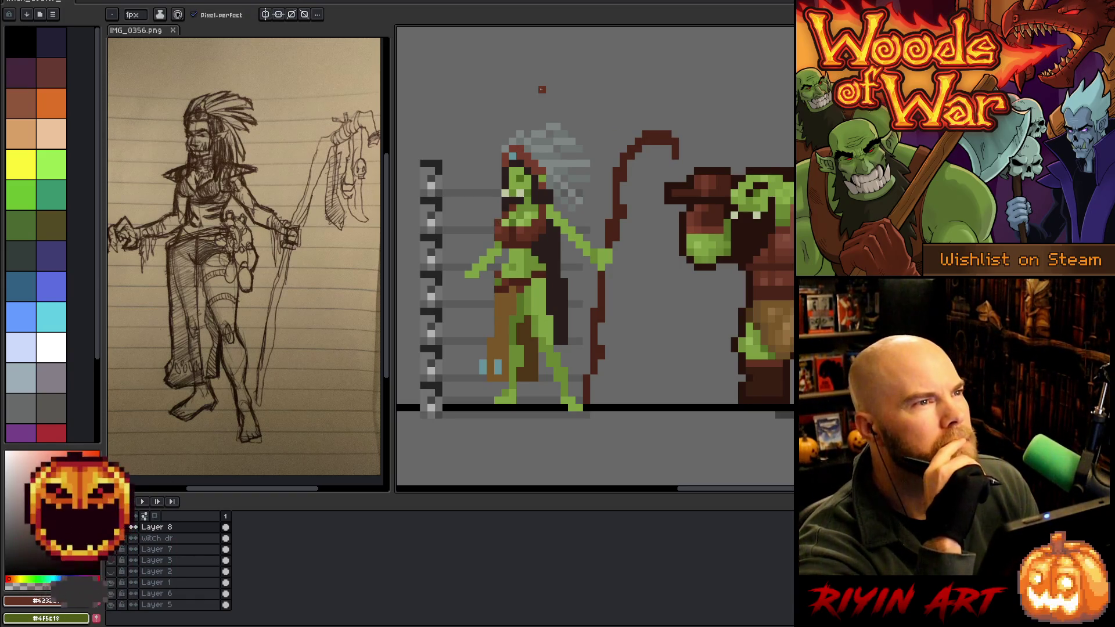
key("ctrl")
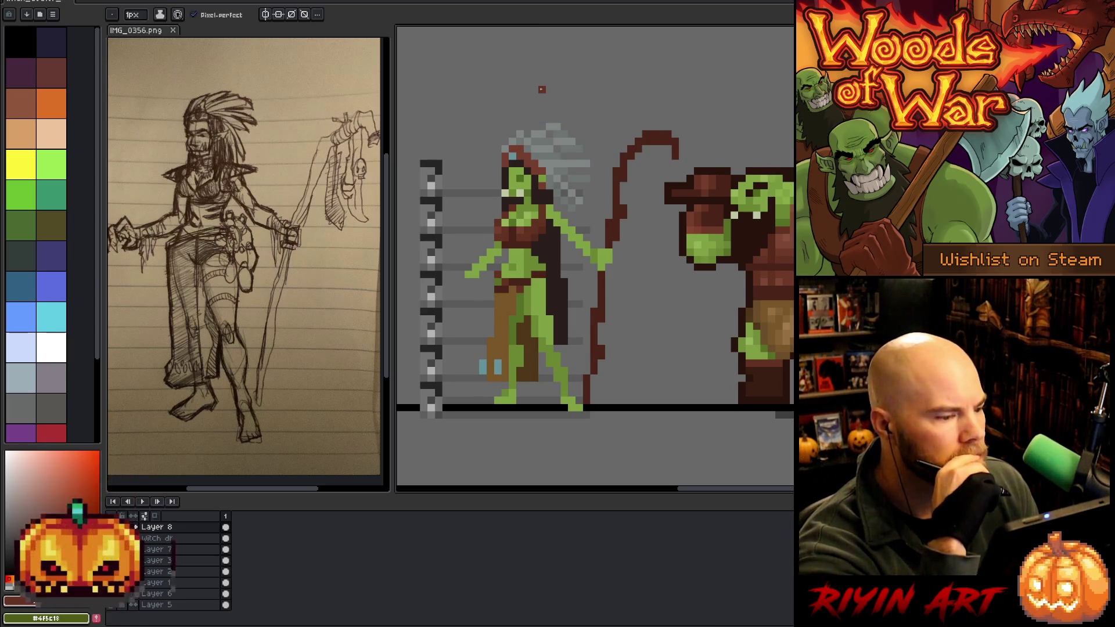
key("ctrl")
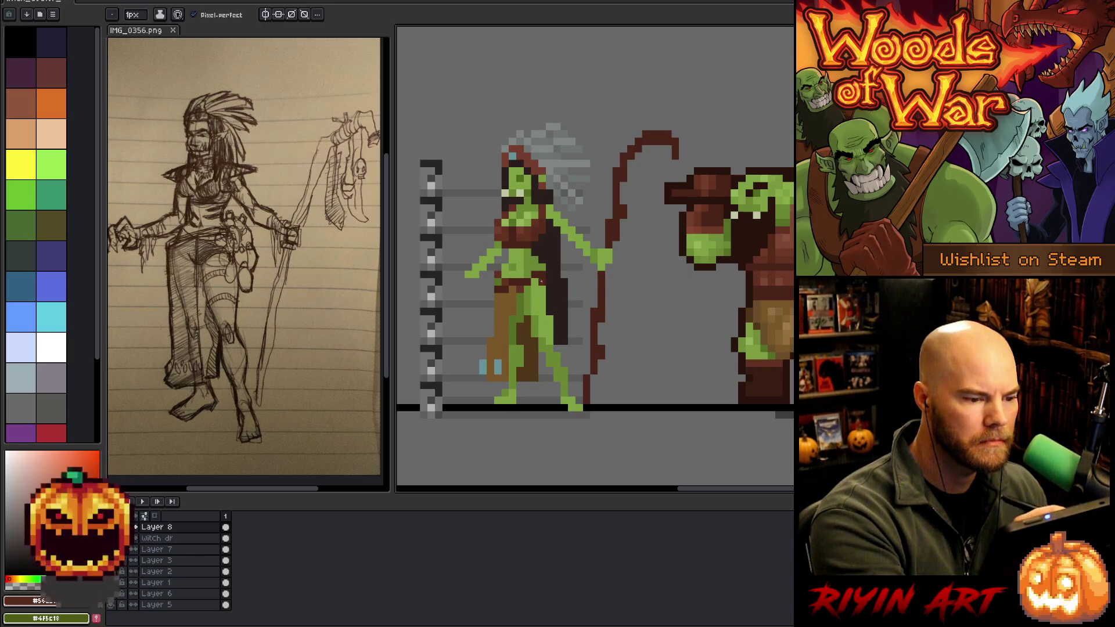
left_click(537, 238, "alt")
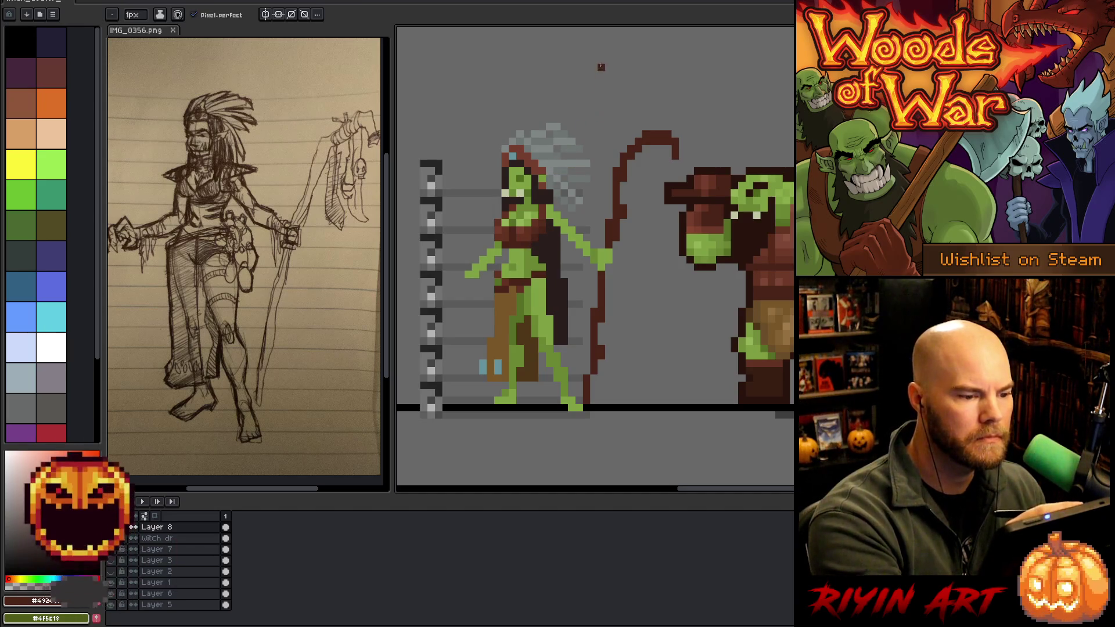
left_click(541, 225, "alt")
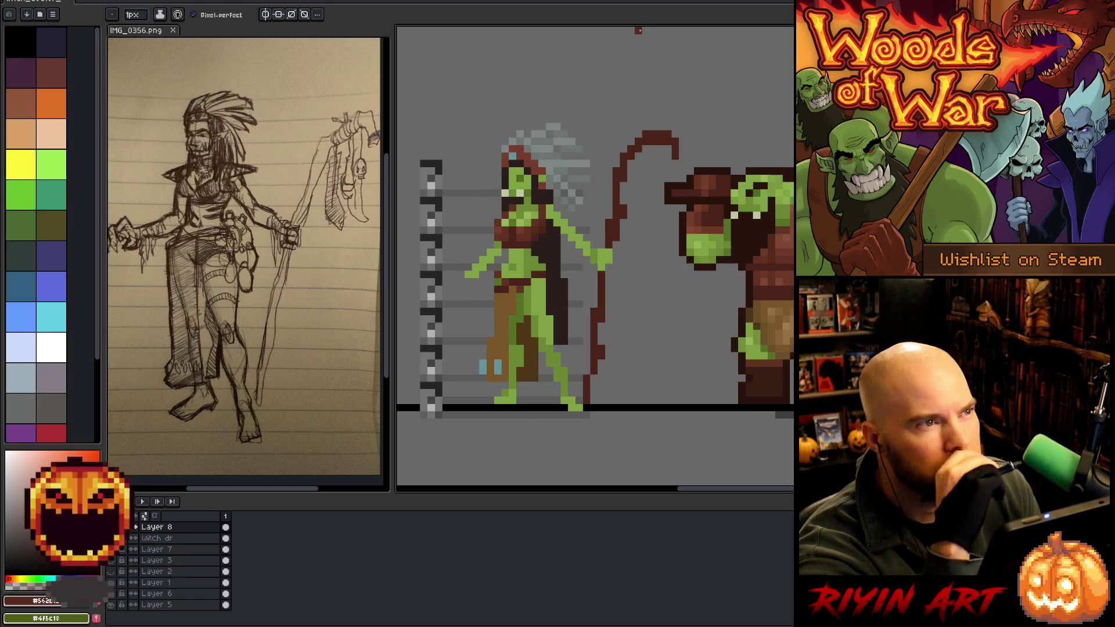
Shade the chest with sampled skin greens and reddish brown, erasing stray pixels.
key("alt")
left_click(535, 245, "alt")
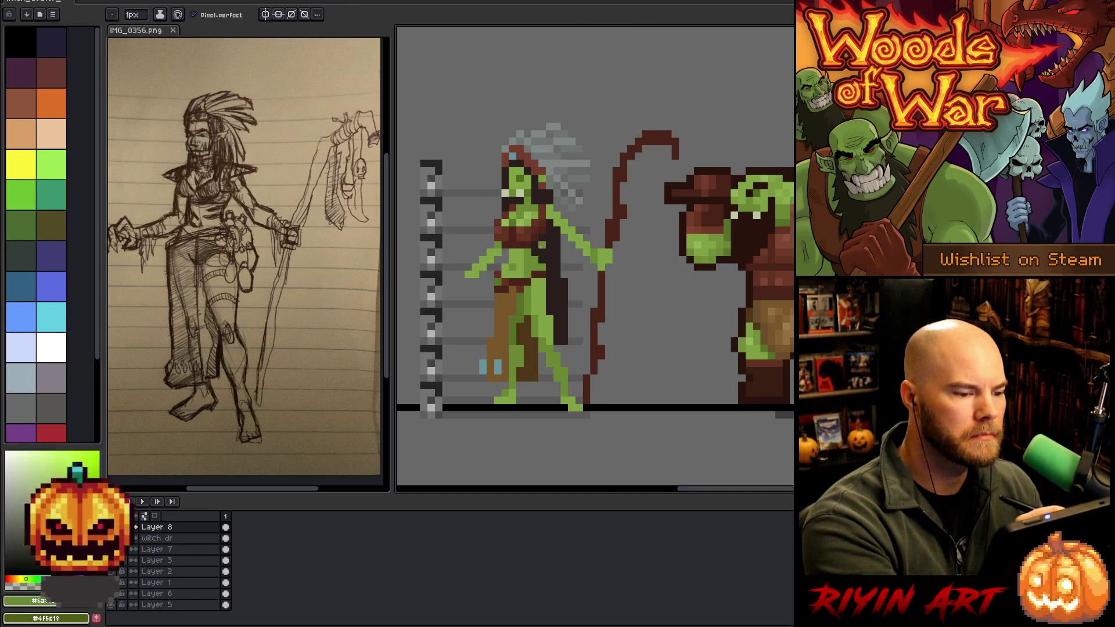
left_click(531, 235, "alt")
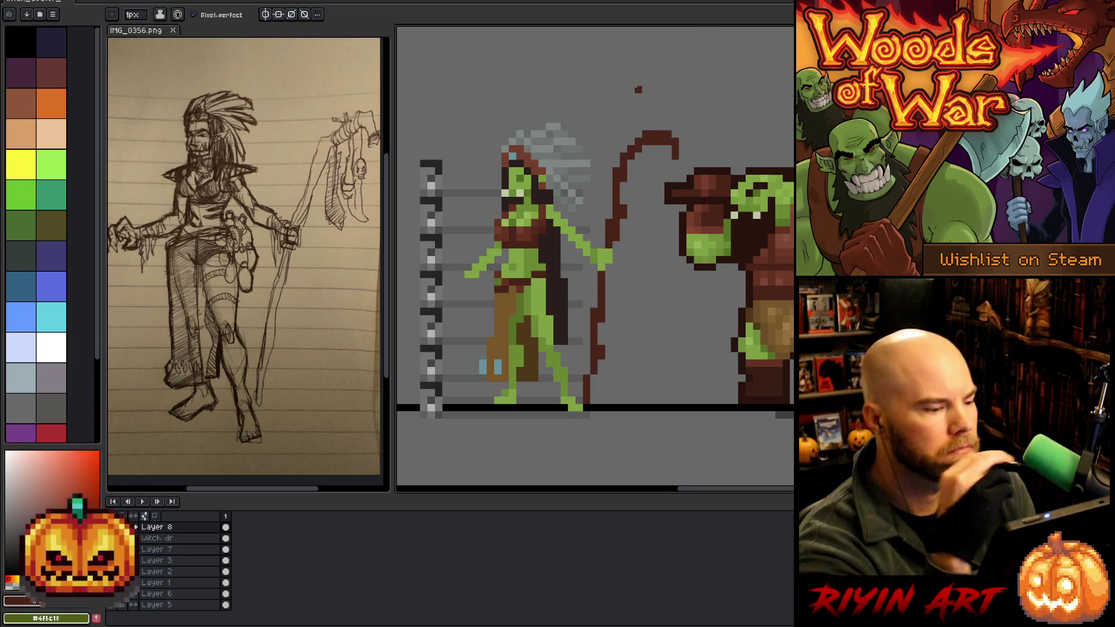
left_click(527, 260, "alt")
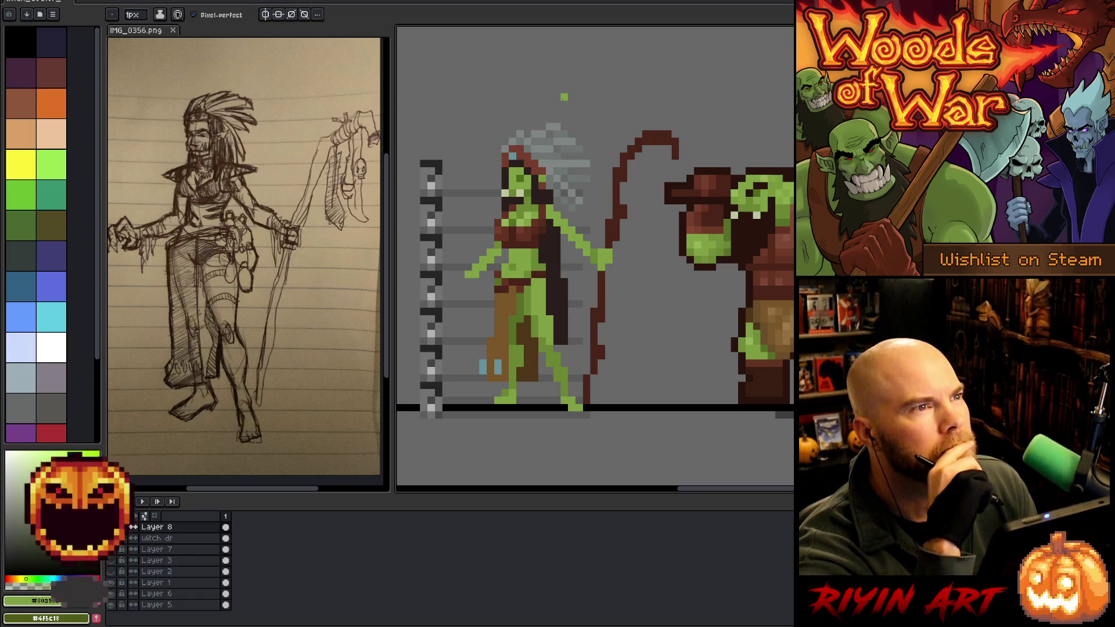
left_click(530, 267, "alt")
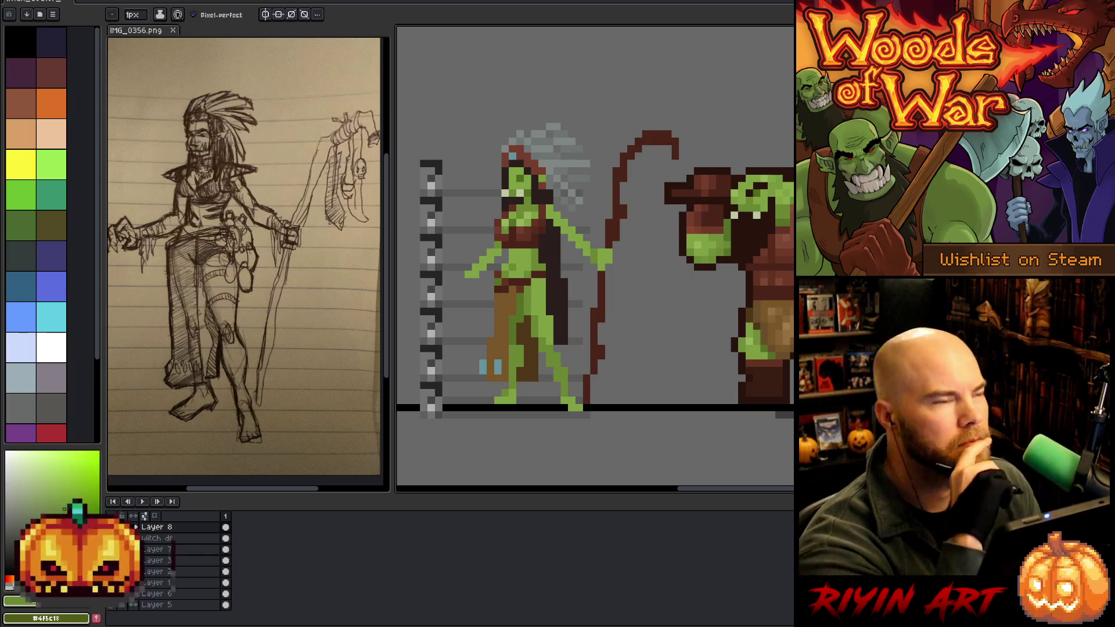
key("e")
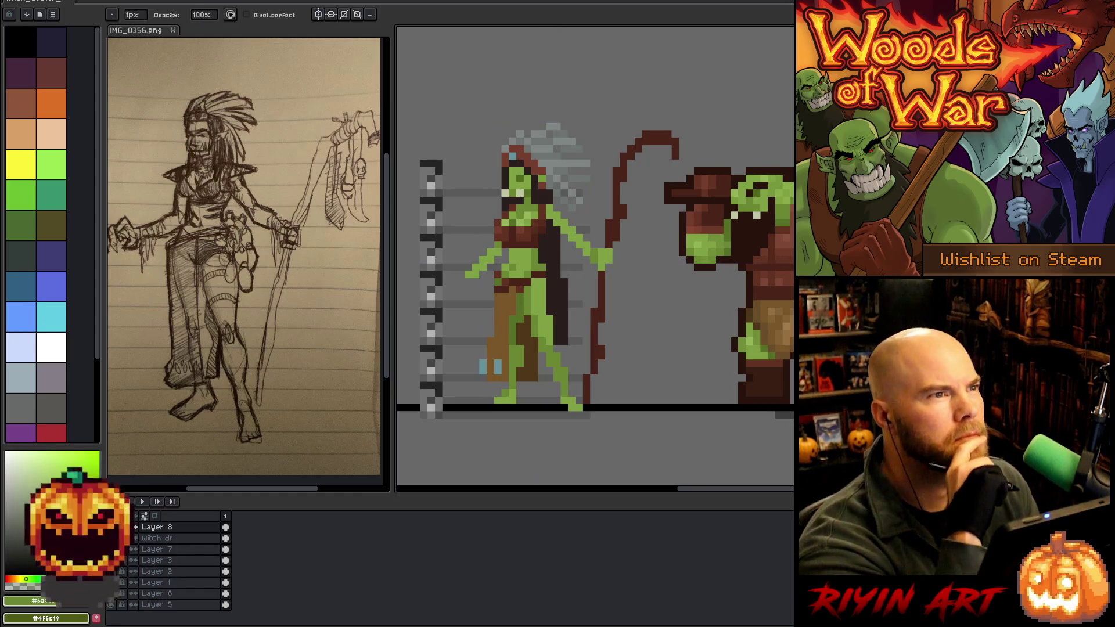
key("b")
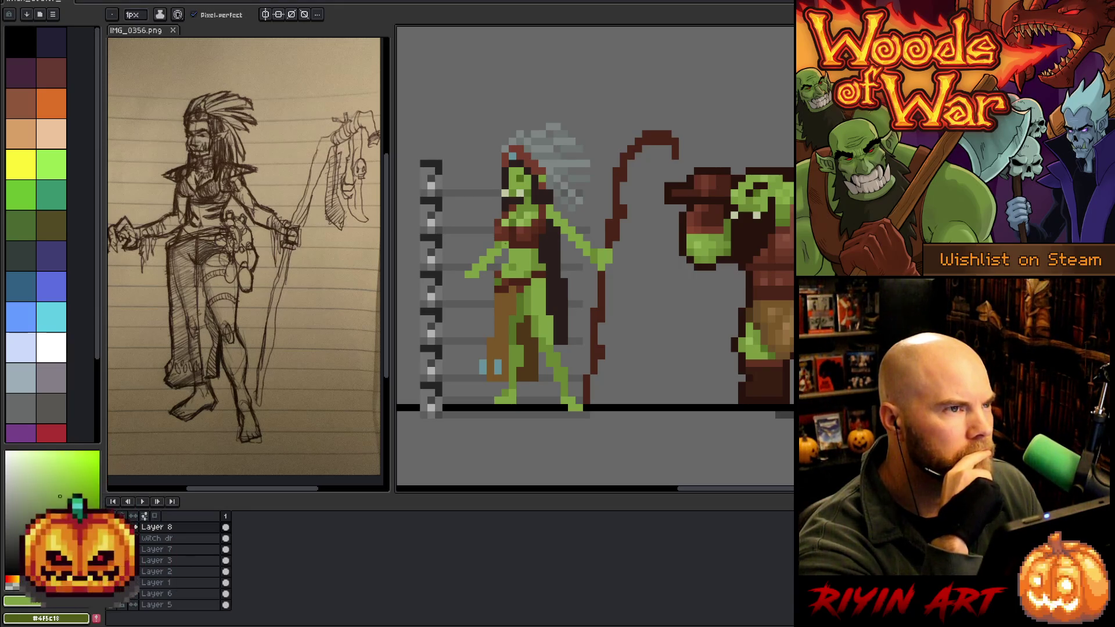
scroll(505, 273, "up", 3)
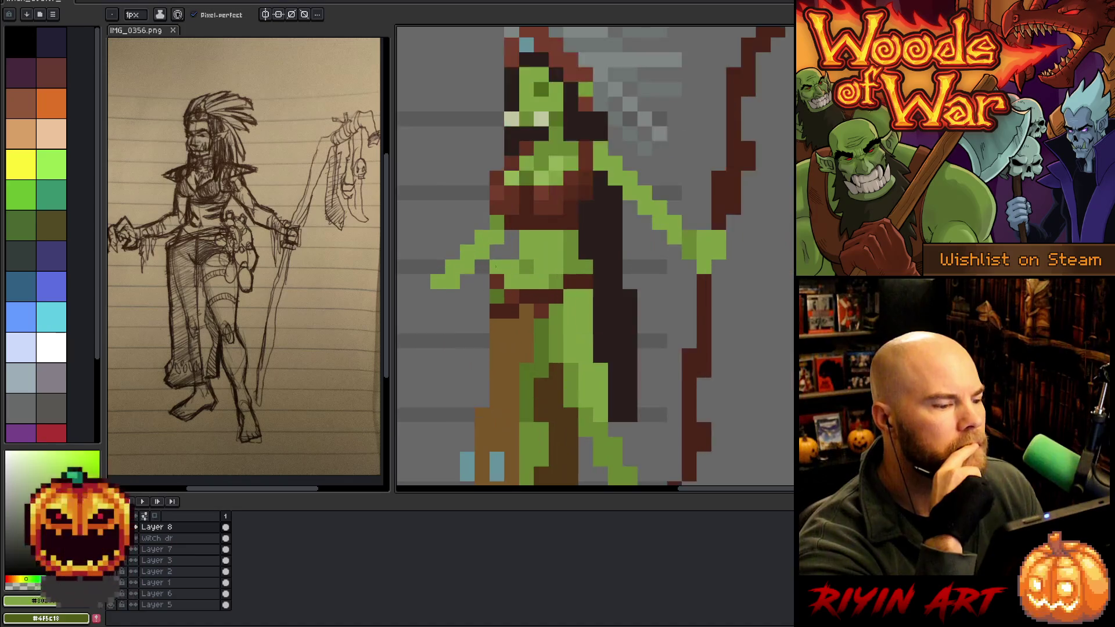
Redraw the hair pixels around the head with two dark browns sampled from the sprite.
scroll(491, 257, "down", 2)
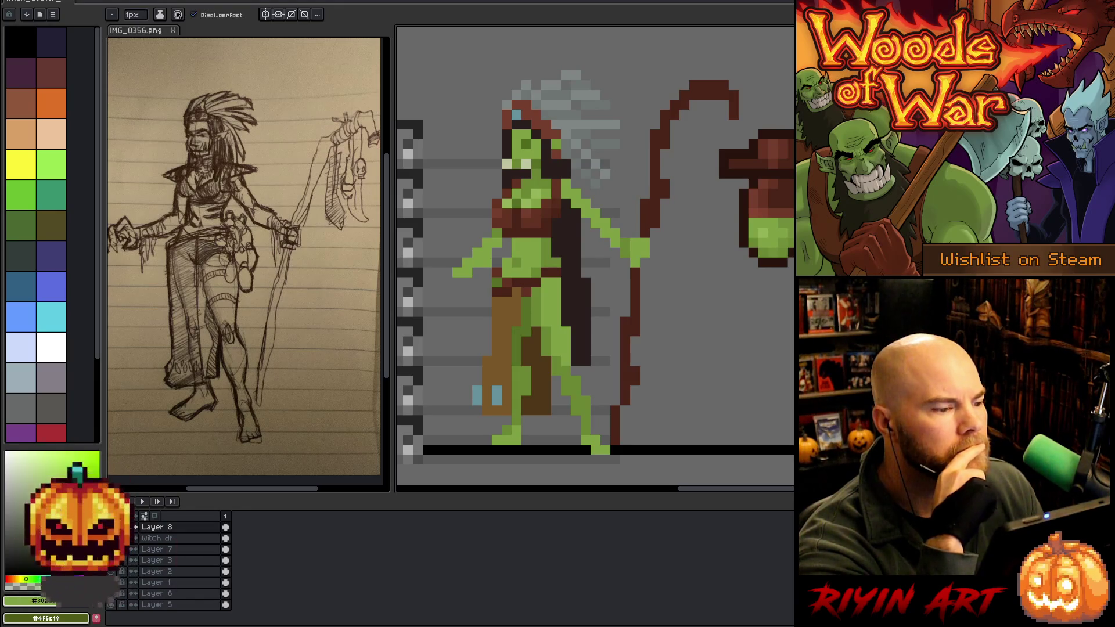
scroll(595, 184, "down", 1)
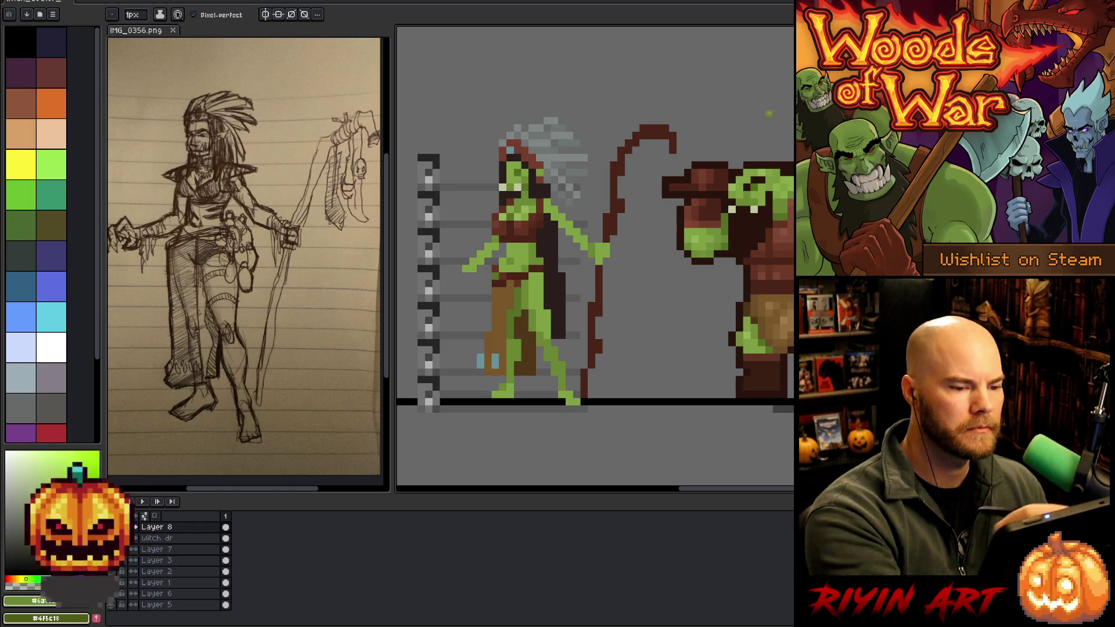
left_click(512, 172, "alt")
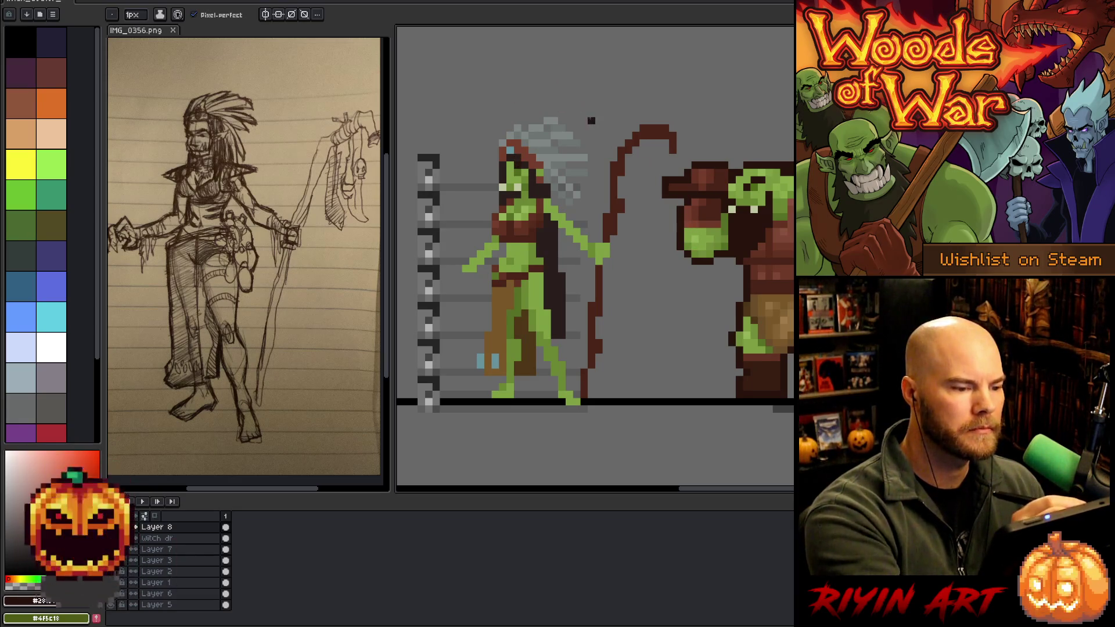
left_click(531, 128, "alt")
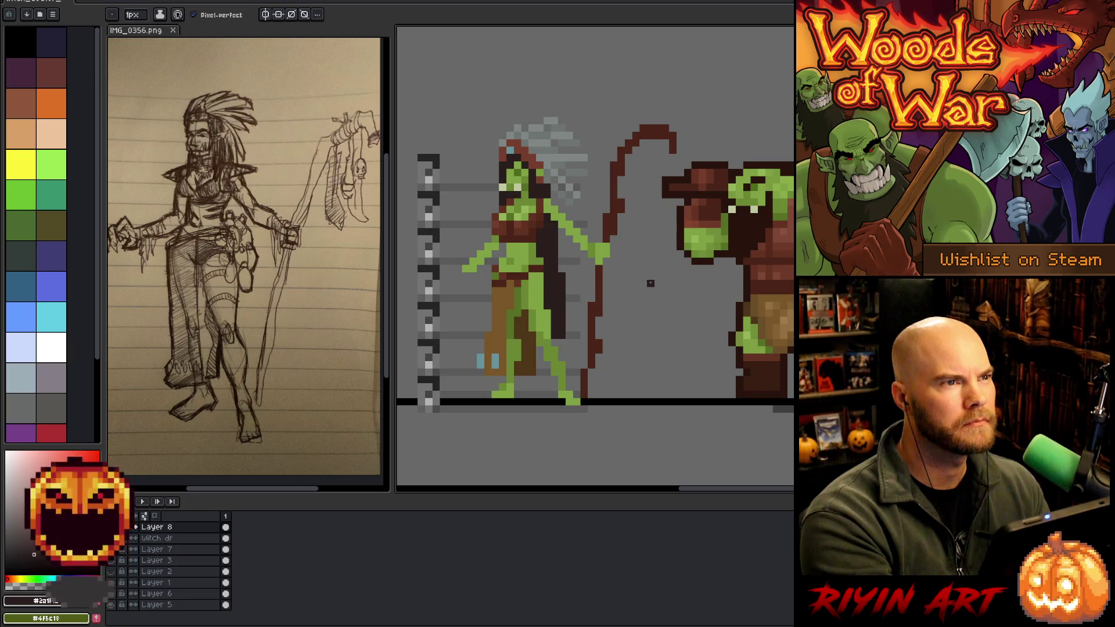
left_click(509, 171, "alt")
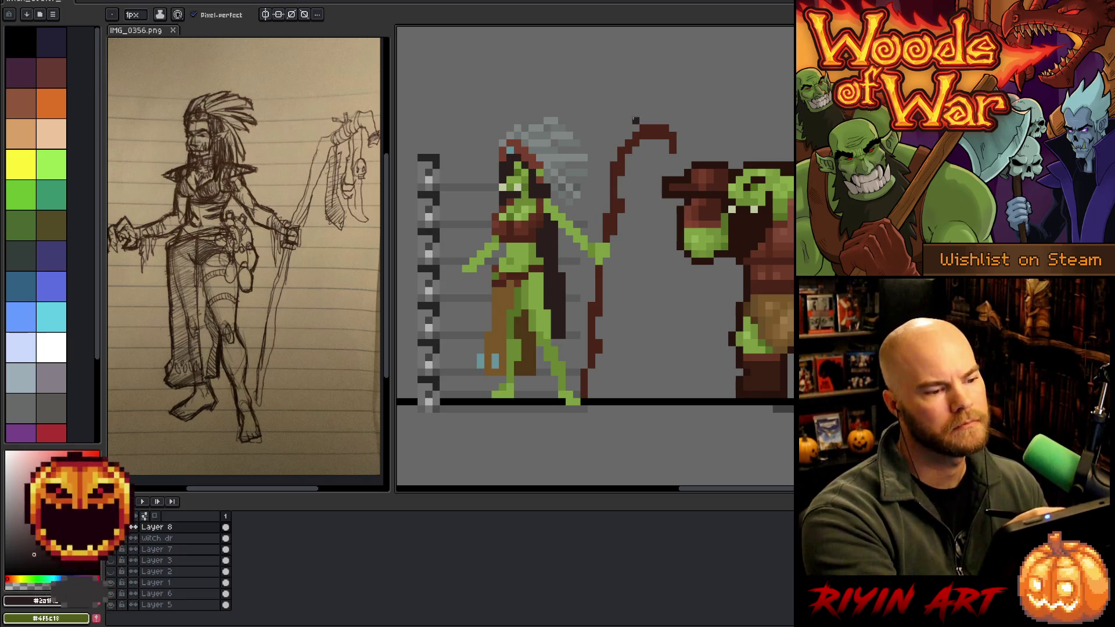
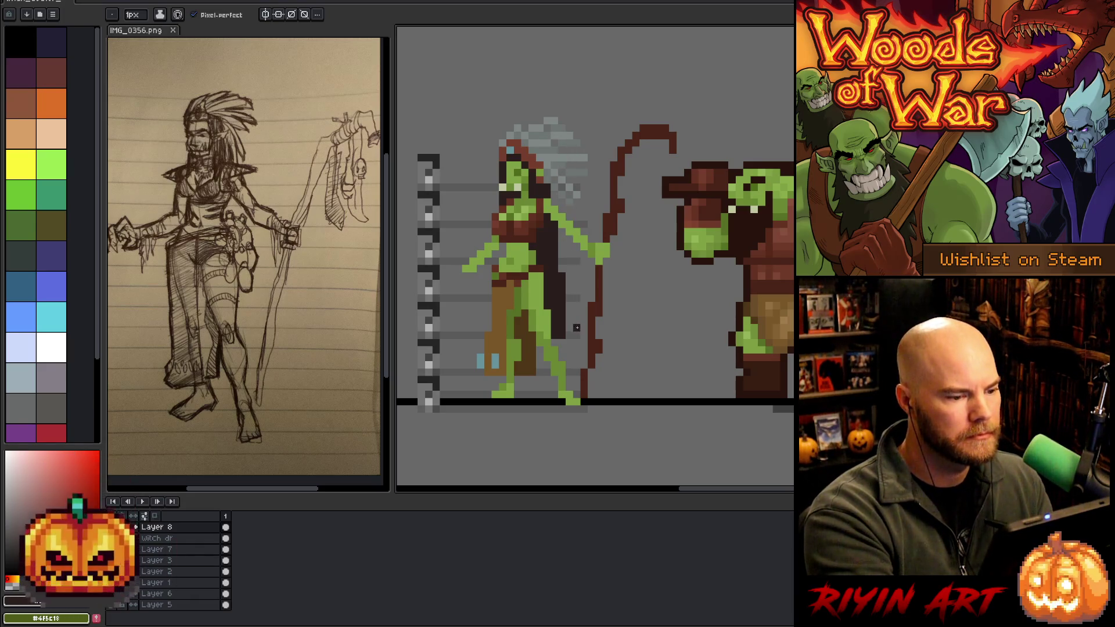
Lasso-select the witch's lower body from feet to waist and commit the transform.
key("m")
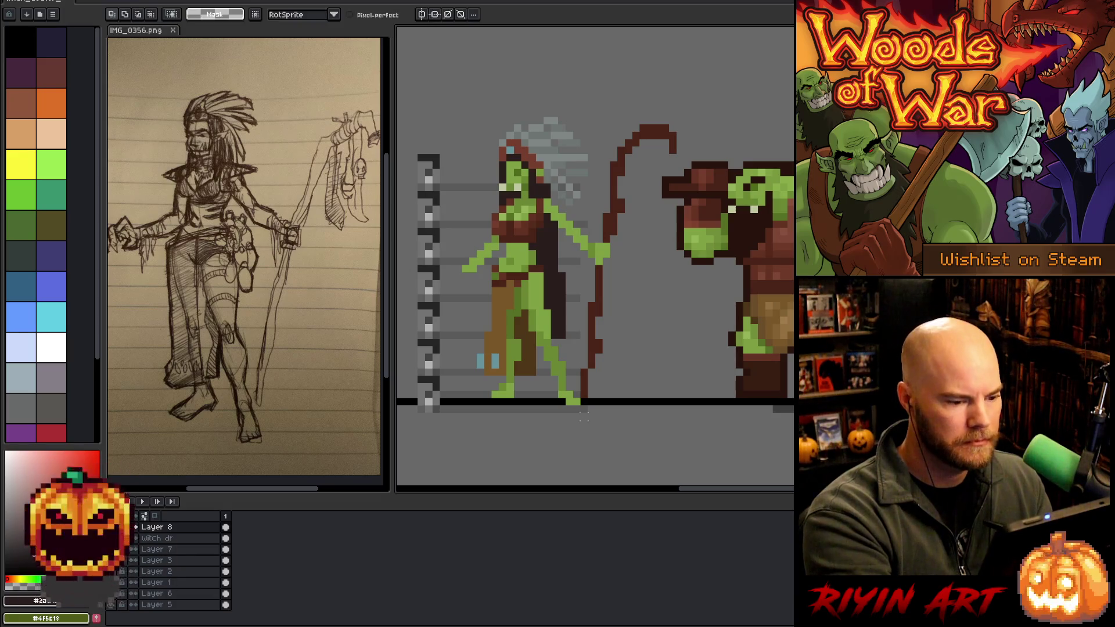
mouse_move(574, 400)
left_mouse_down()
mouse_move(567, 346)
mouse_move(550, 345)
mouse_move(539, 244)
mouse_move(481, 325)
mouse_move(492, 439)
left_mouse_up()
left_click_drag(525, 343, 525, 343)
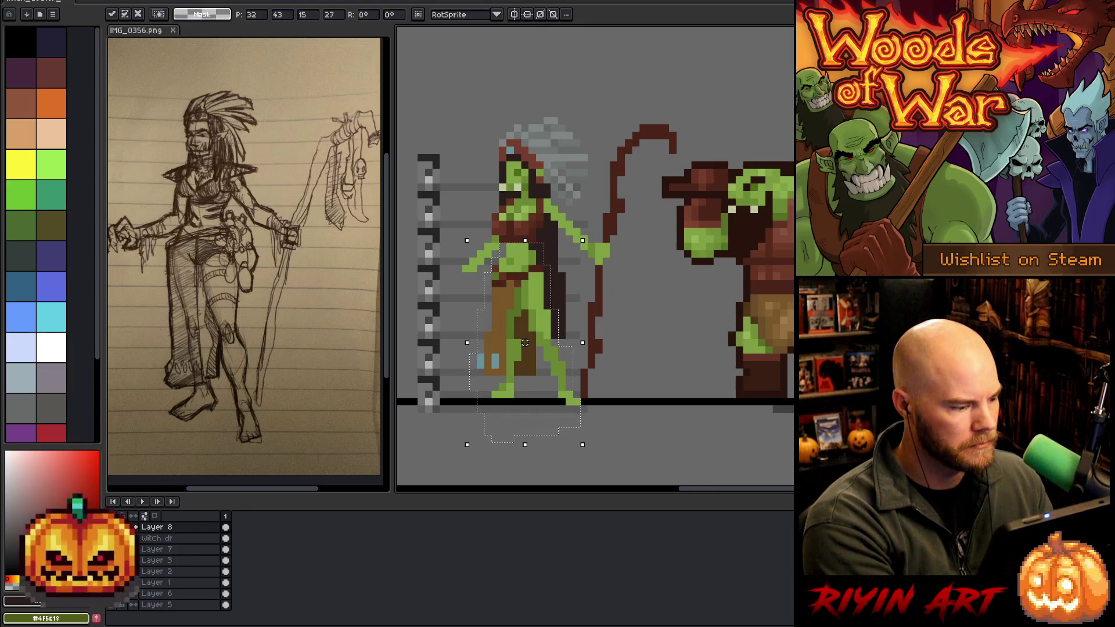
key("Return")
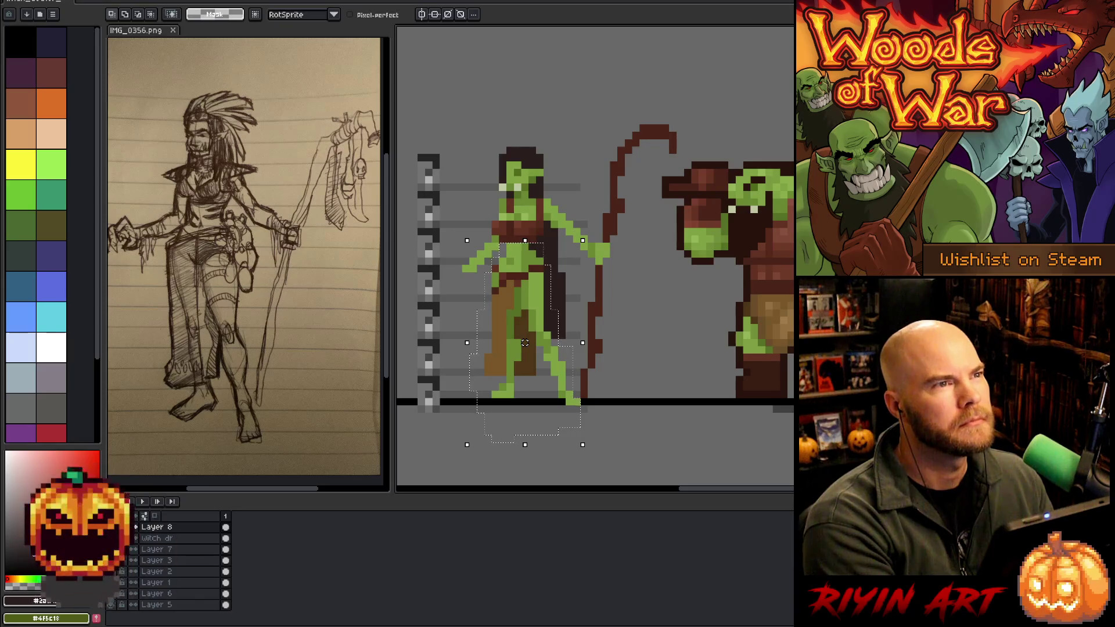
Undo, merge Layer 8 down into the witch layer, and shift the lower body right.
key("ctrl+z")
key("ctrl+e")
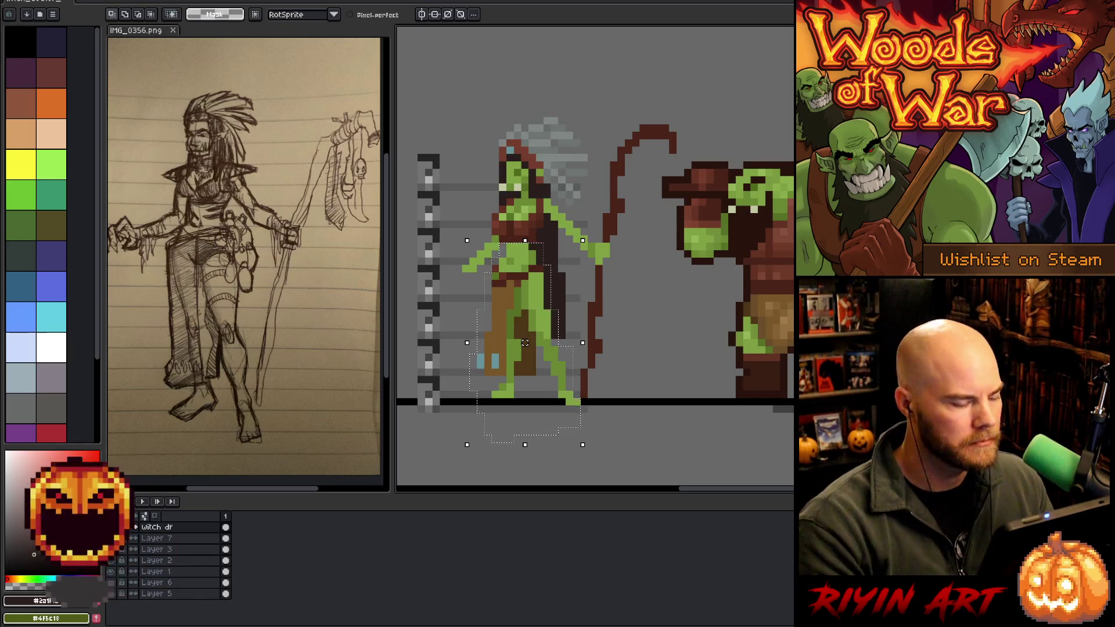
left_click_drag(525, 342, 533, 342)
key("ctrl+d")
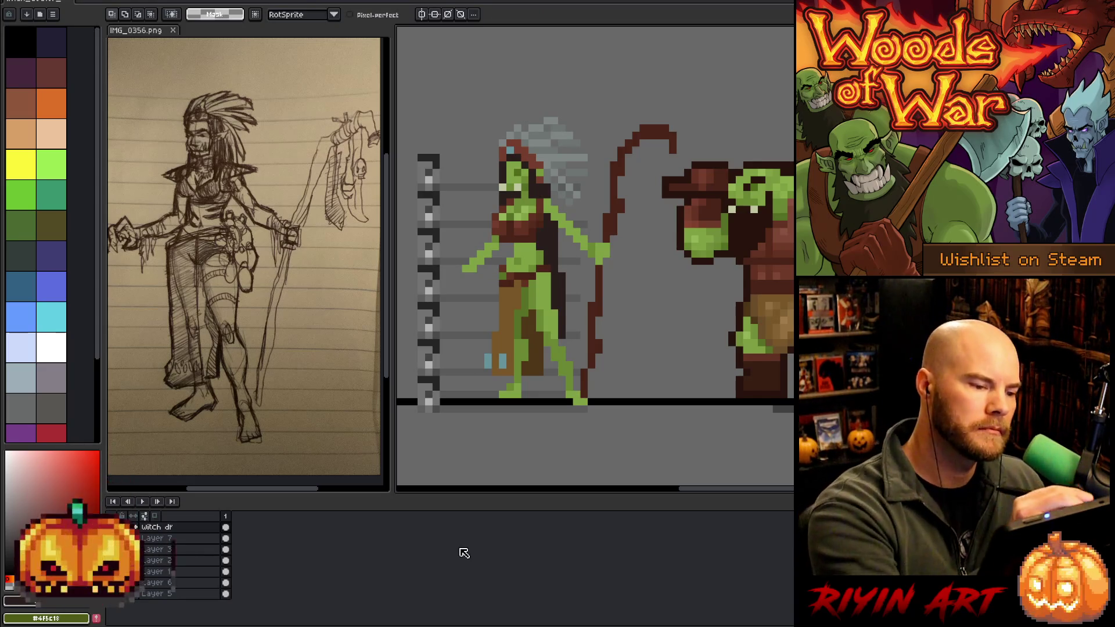
Reselect the witch's lower body, shift it left and commit it.
key("b")
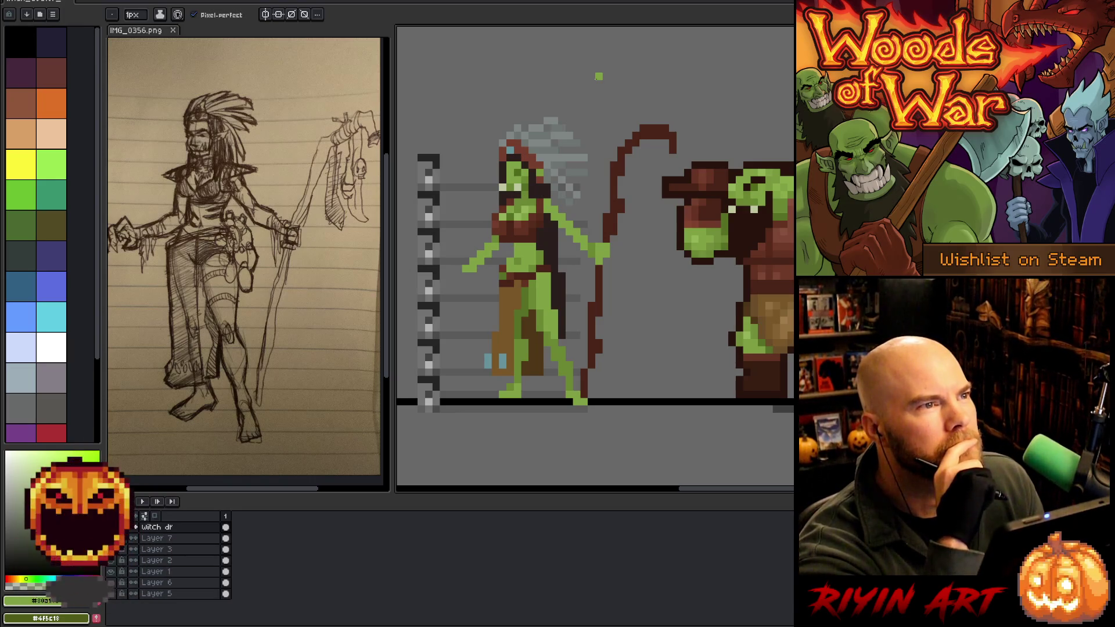
key("i")
key("b")
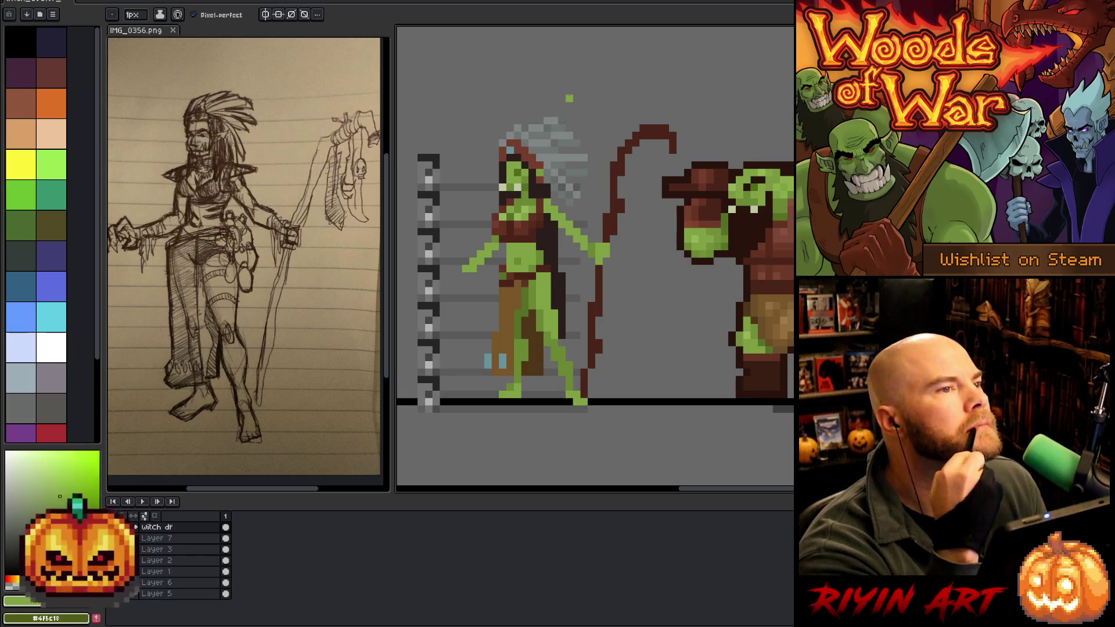
key("v")
key("ctrl+y")
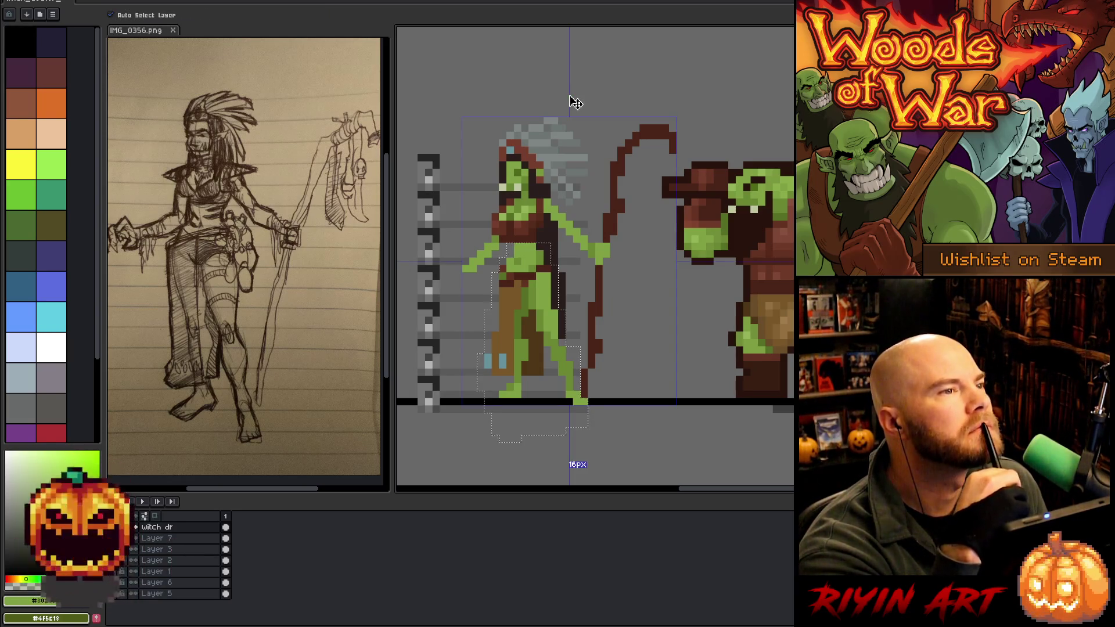
key("ctrl+y")
key("ctrl+d")
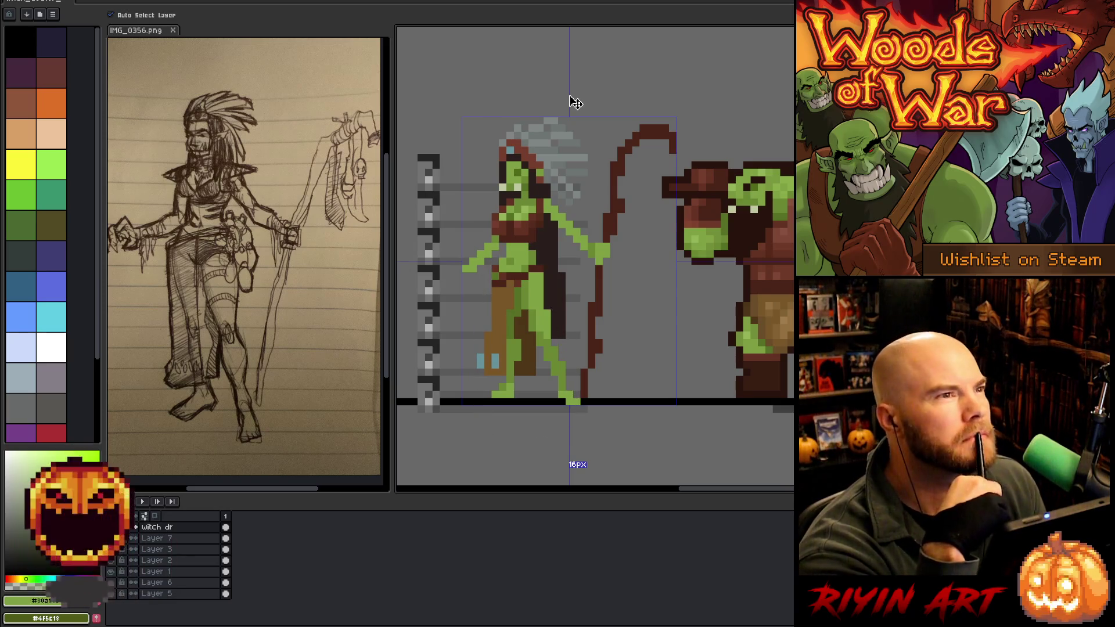
key("b")
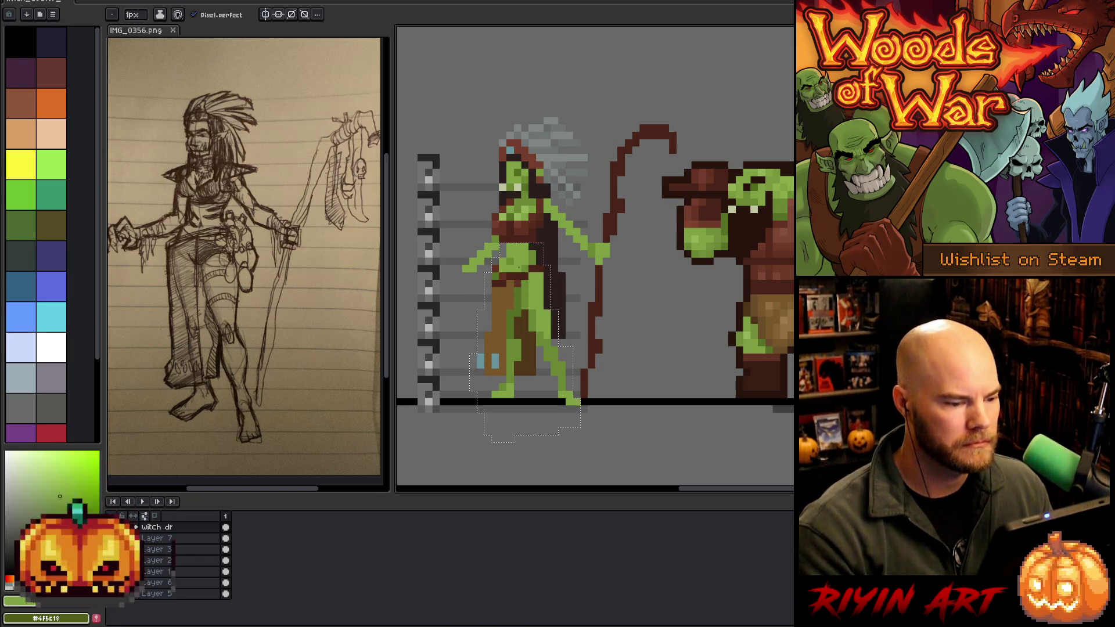
Nudge the lower body one pixel left, deselect, and pick the dark outline colour.
key("m")
left_click_drag(525, 276, 519, 278)
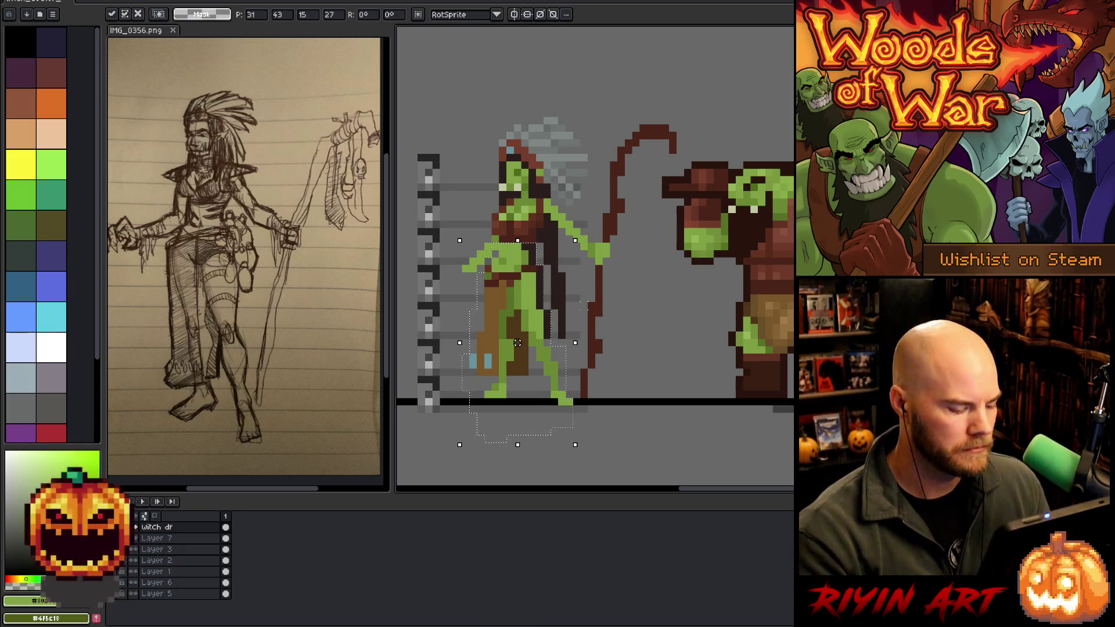
key("ctrl+d")
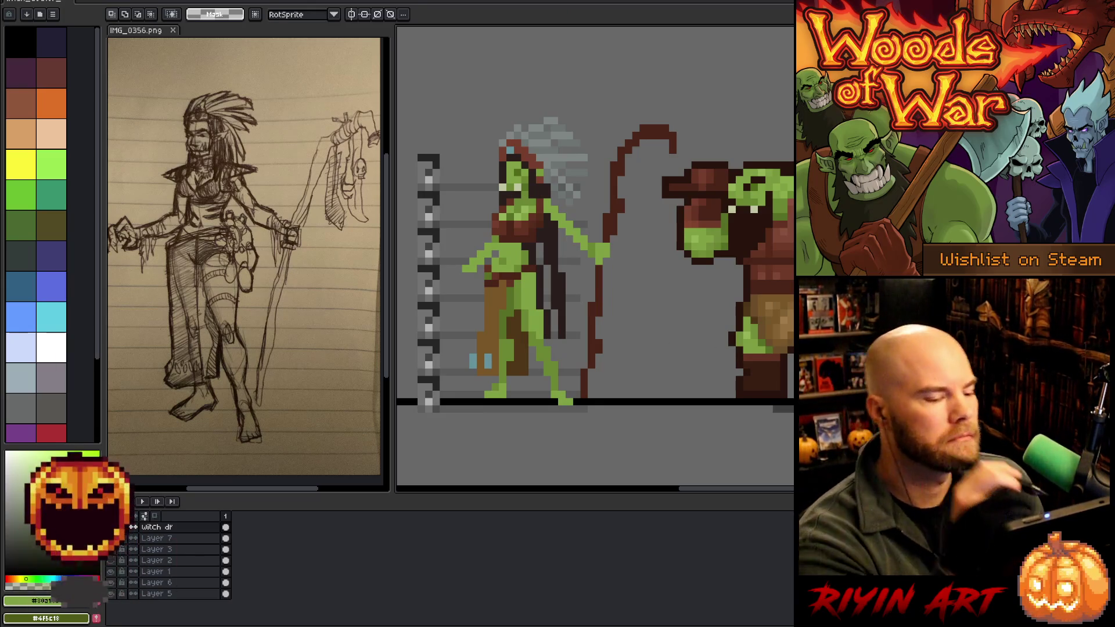
key("b")
left_click(556, 331, "alt")
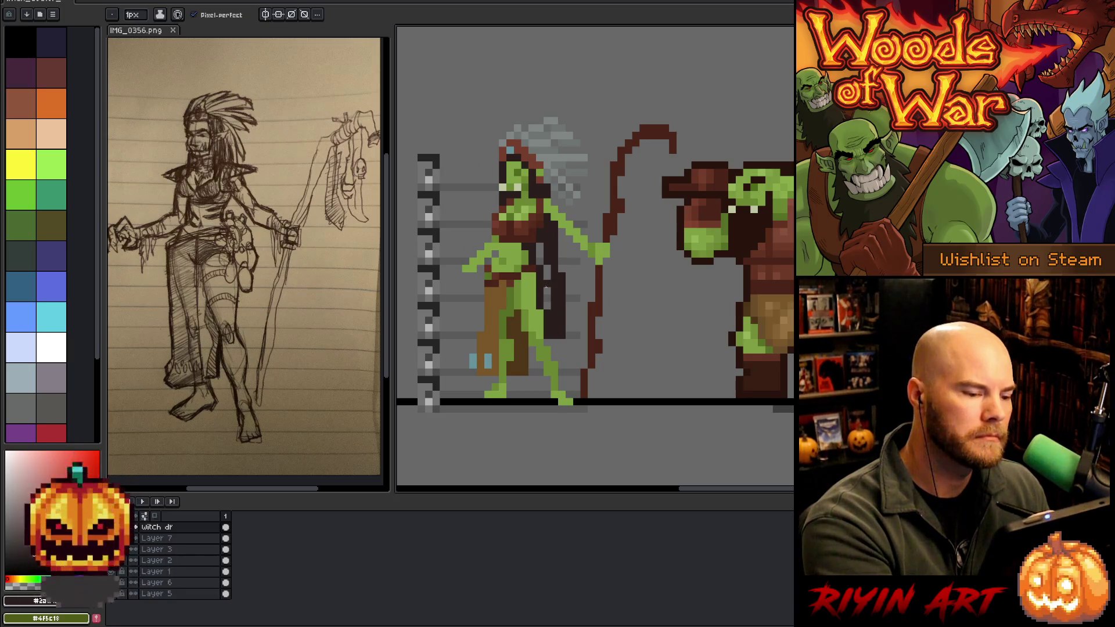
key("g")
key("b")
left_click(537, 180, "alt")
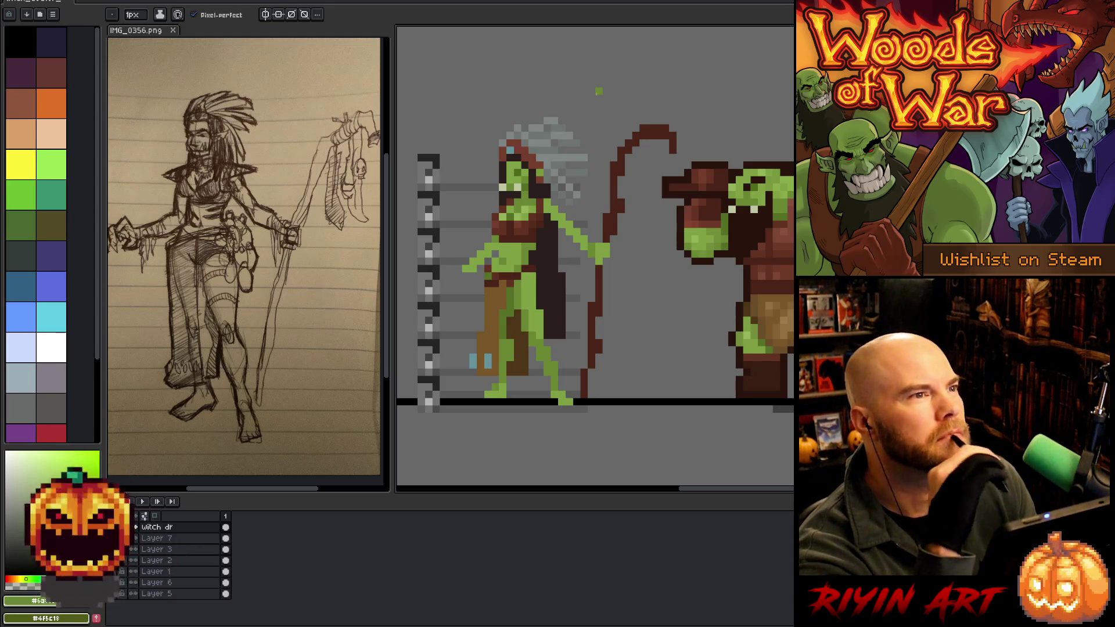
key("alt")
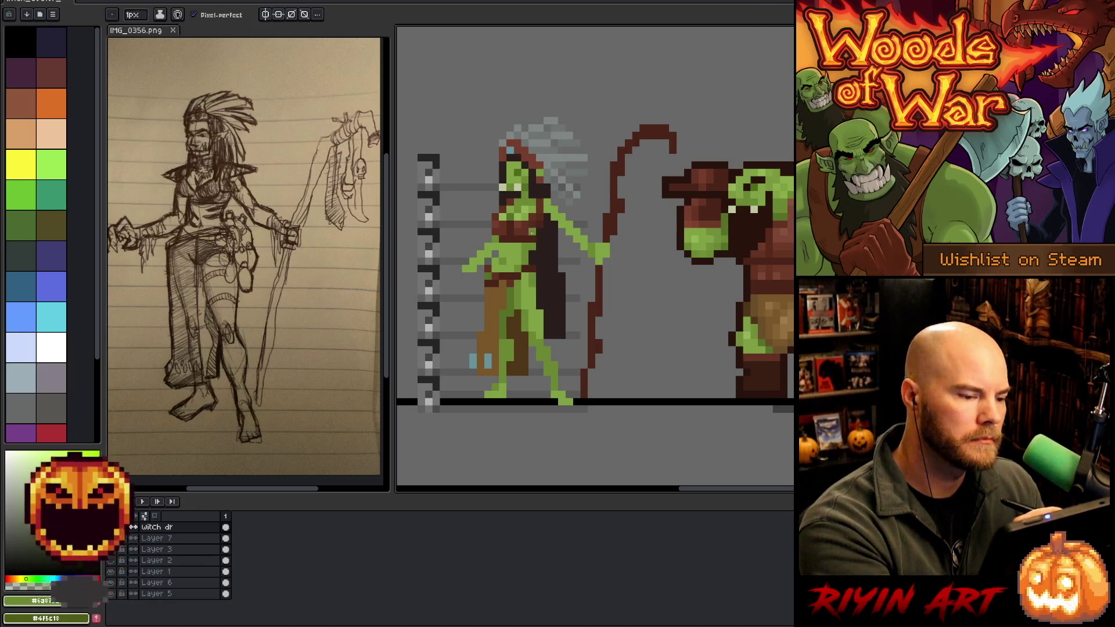
left_click(540, 255, "alt")
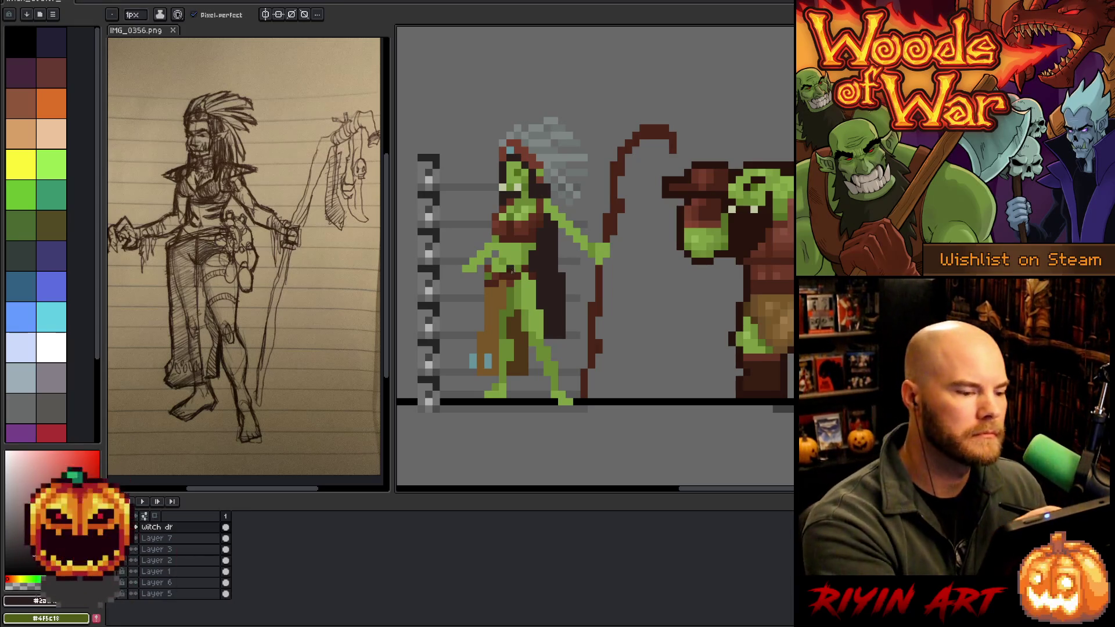
left_click(518, 263, "alt")
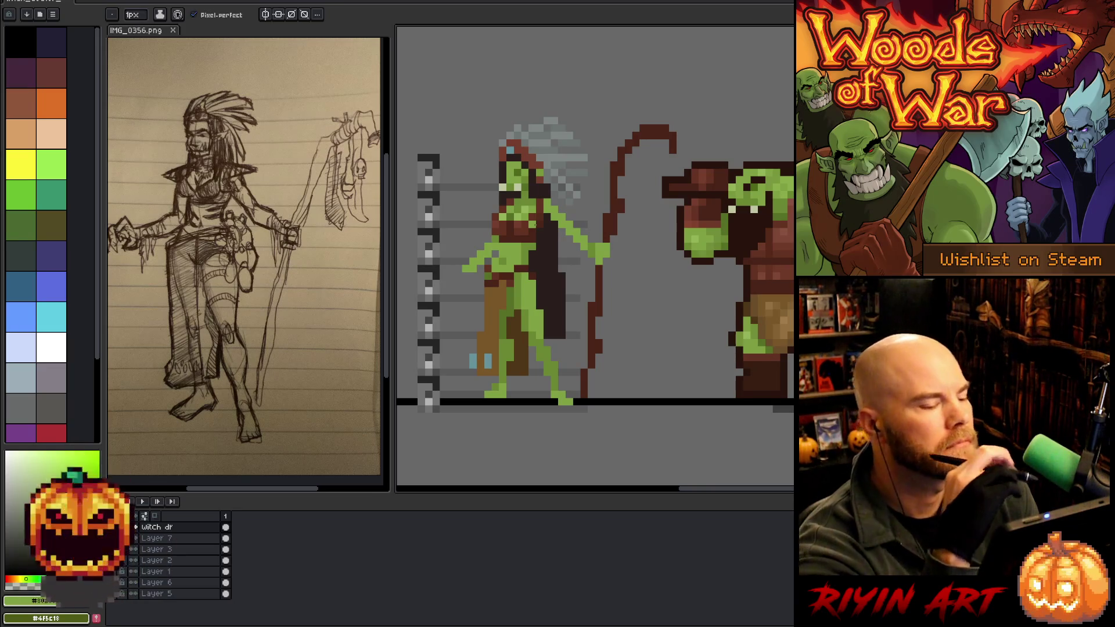
left_click(531, 244, "alt")
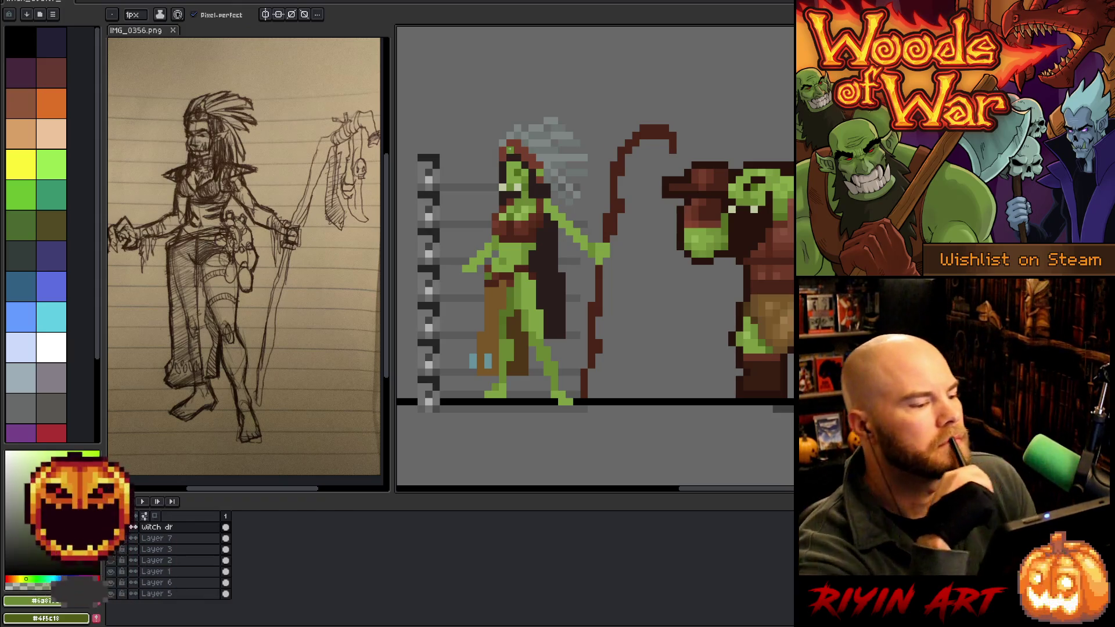
left_click_drag(510, 150, 509, 146)
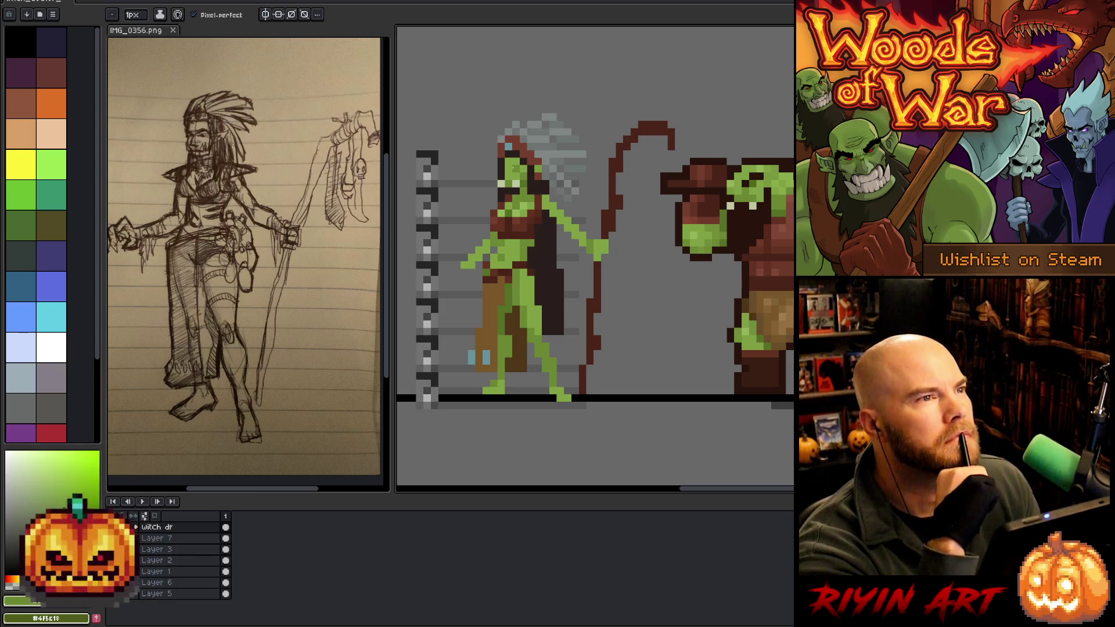
left_click(536, 246, "alt")
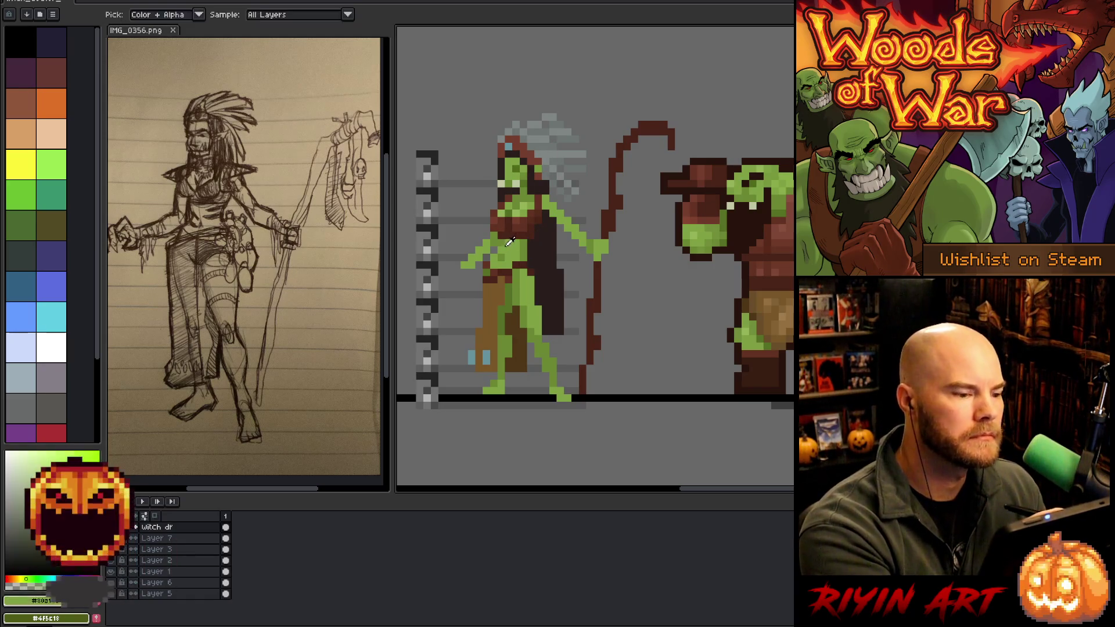
left_click(512, 241, "alt")
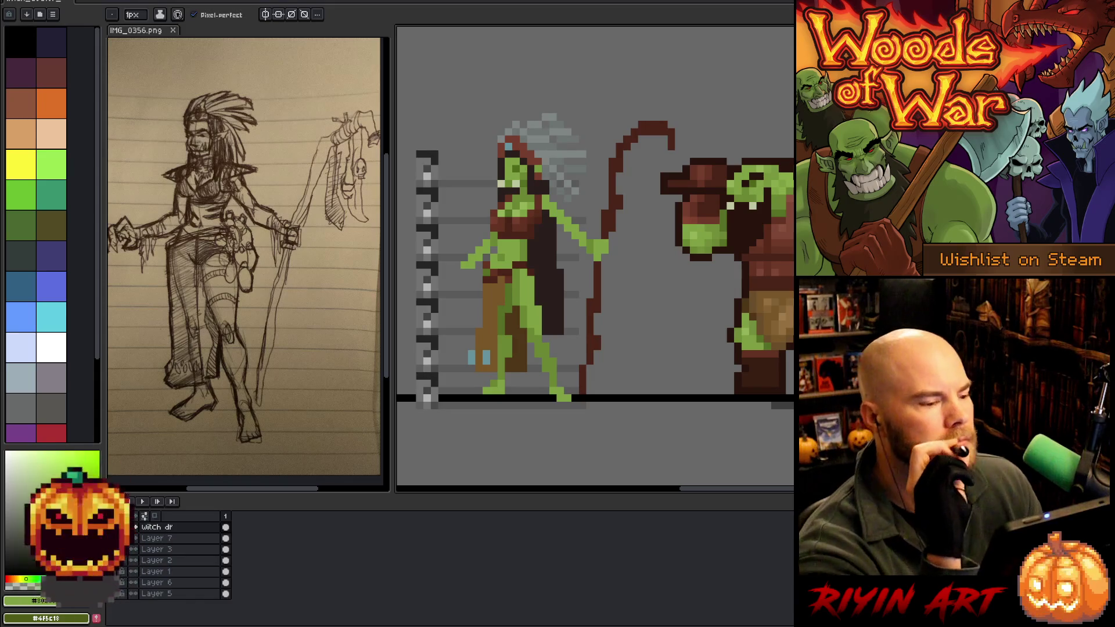
scroll(553, 316, "up", 1)
Eyedrop the grey feather colour and place one grey pixel atop the witch's headdress.
left_click_drag(534, 277, 559, 276)
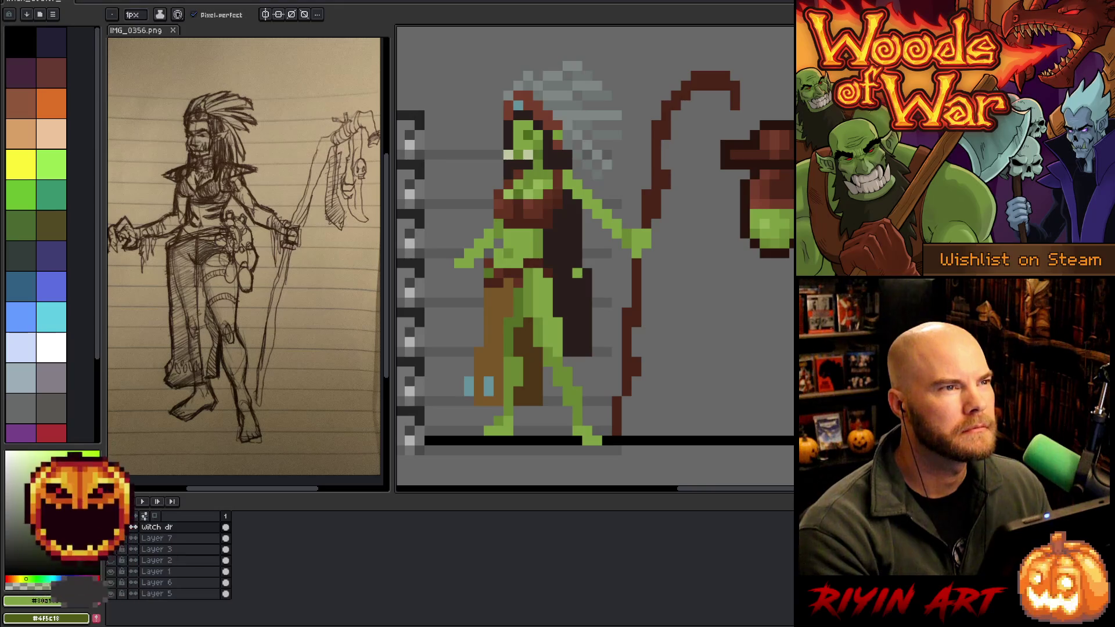
scroll(575, 277, "down", 1)
scroll(555, 281, "down", 2)
mouse_move(629, 281)
left_mouse_down()
mouse_move(555, 281)
mouse_move(565, 287)
mouse_move(546, 304)
mouse_move(580, 309)
left_mouse_up()
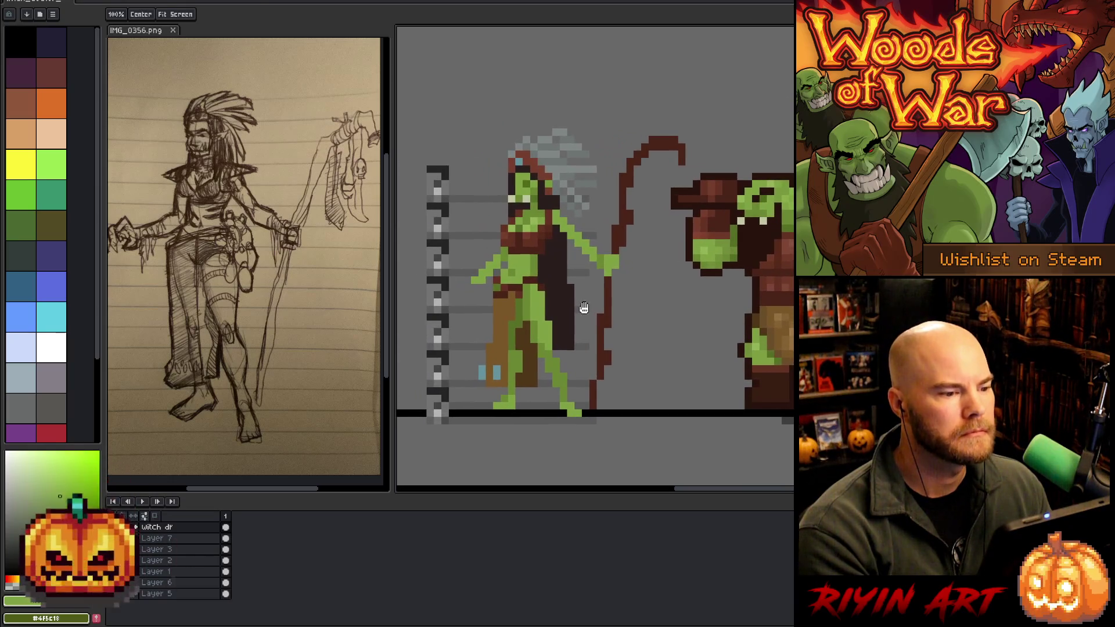
left_click(530, 129, "alt")
left_click(535, 131)
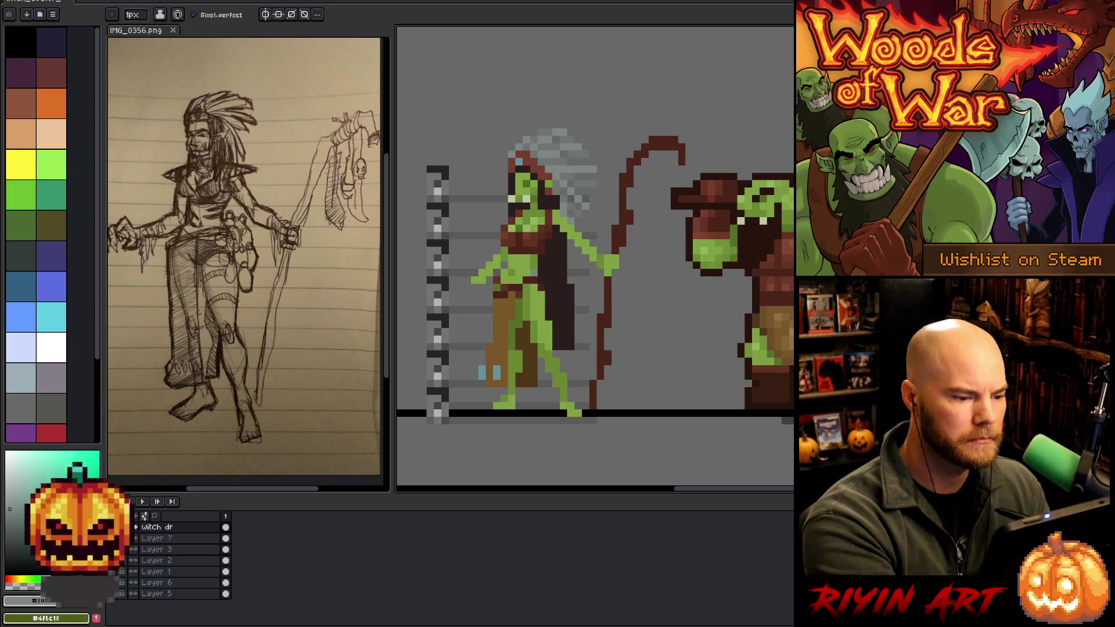
Sample reddish-brown and add a red-brown accent to the witch's trailing hair, erasing stray pixels.
key("alt")
left_click(526, 287)
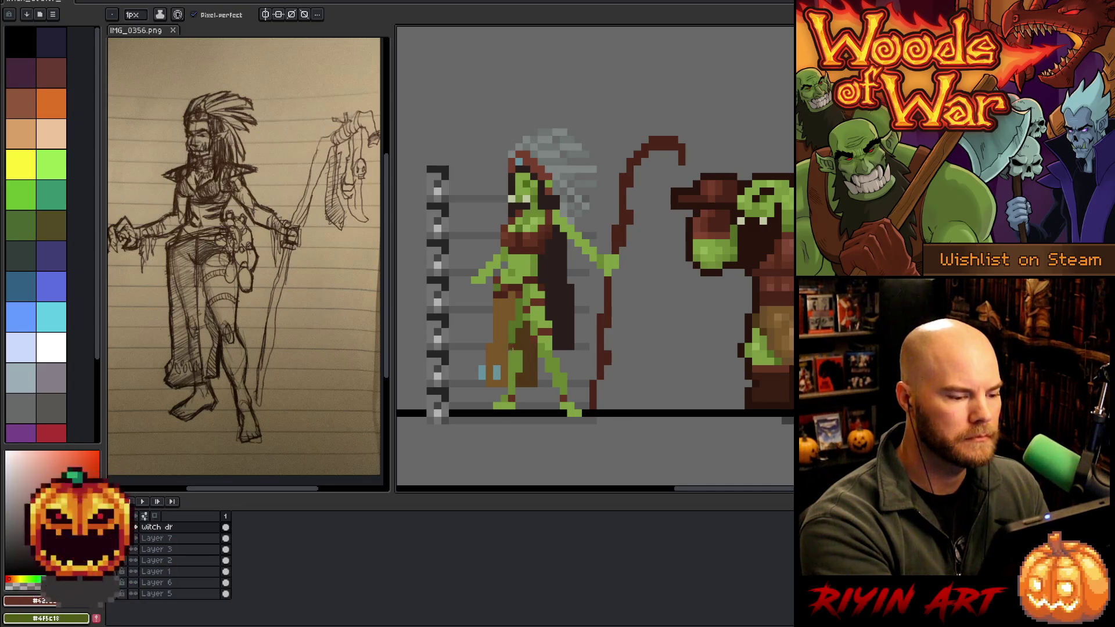
key("e")
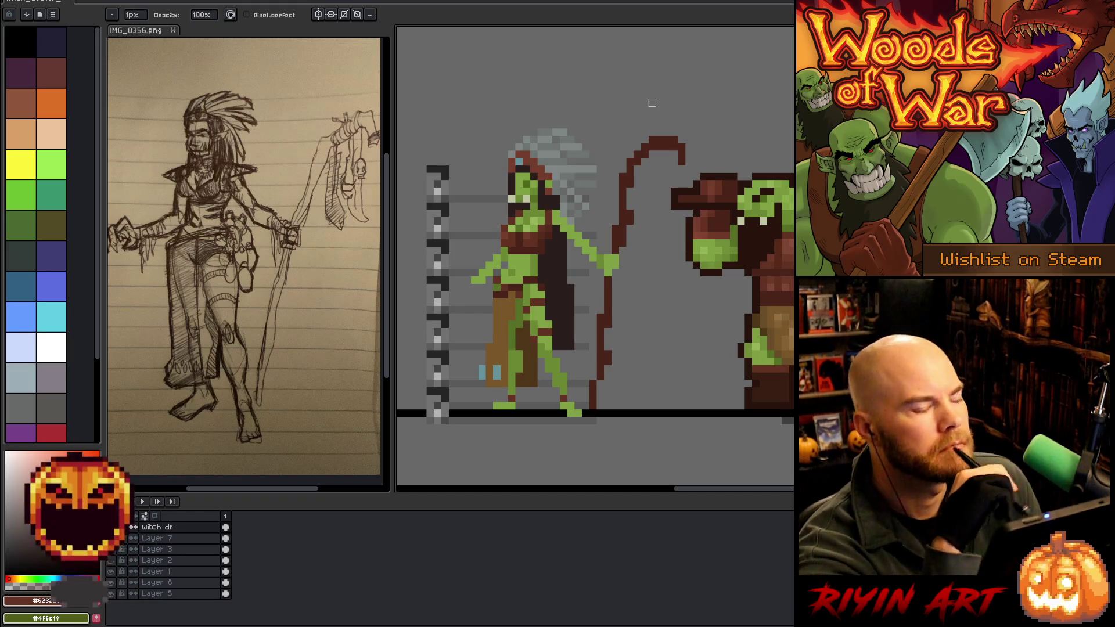
left_click(507, 383, "alt")
Pick dark brown from the belt and green from the skin to keep painting the body.
key("g")
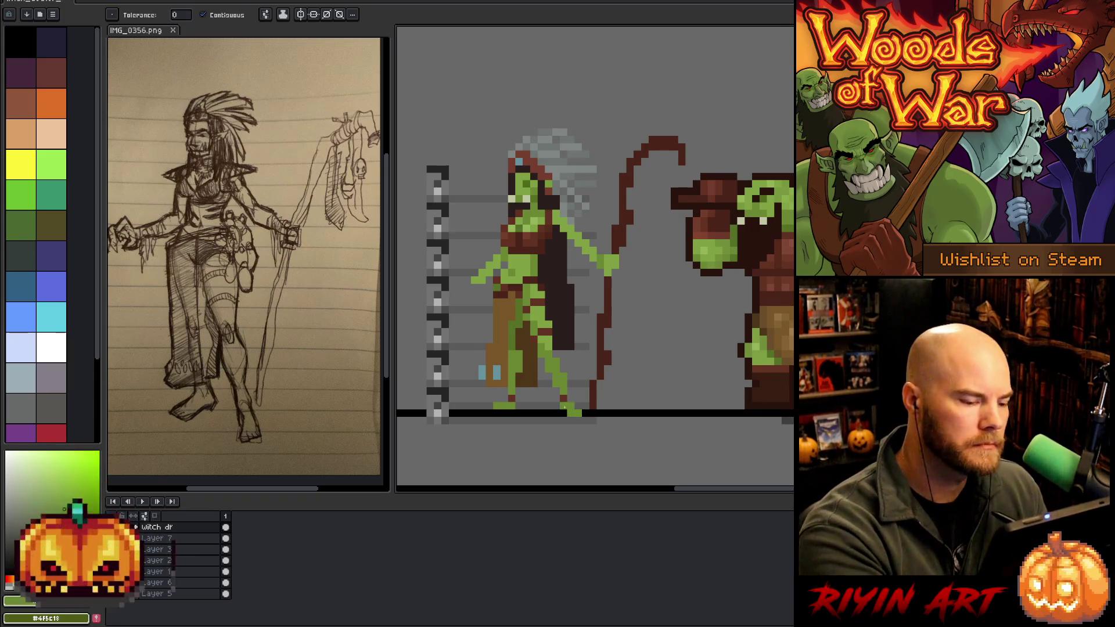
key("b")
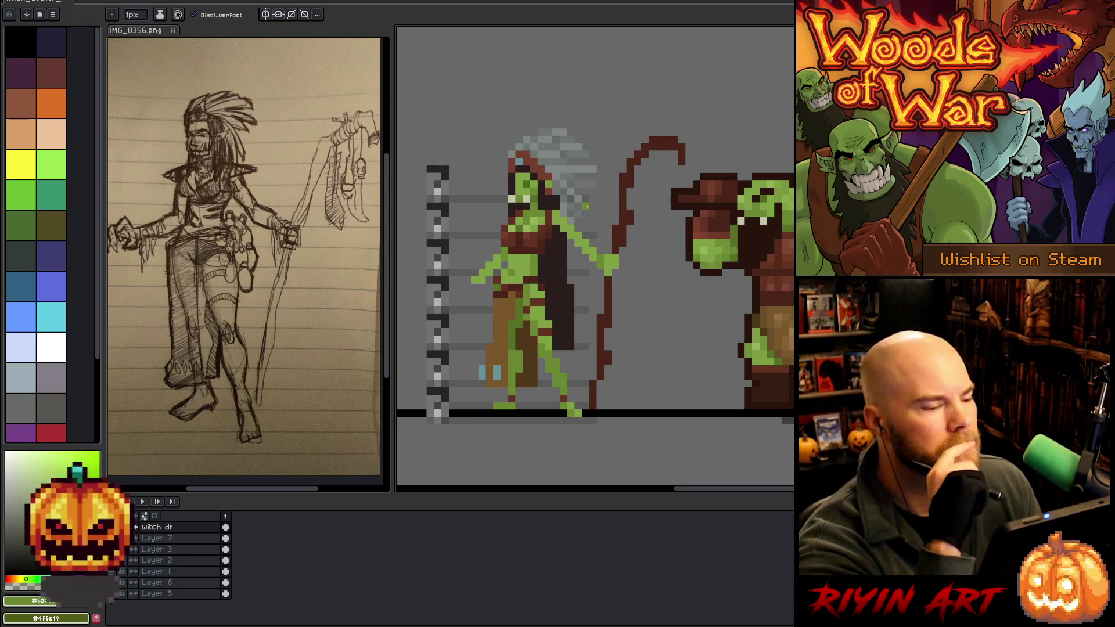
left_click(587, 206, "alt")
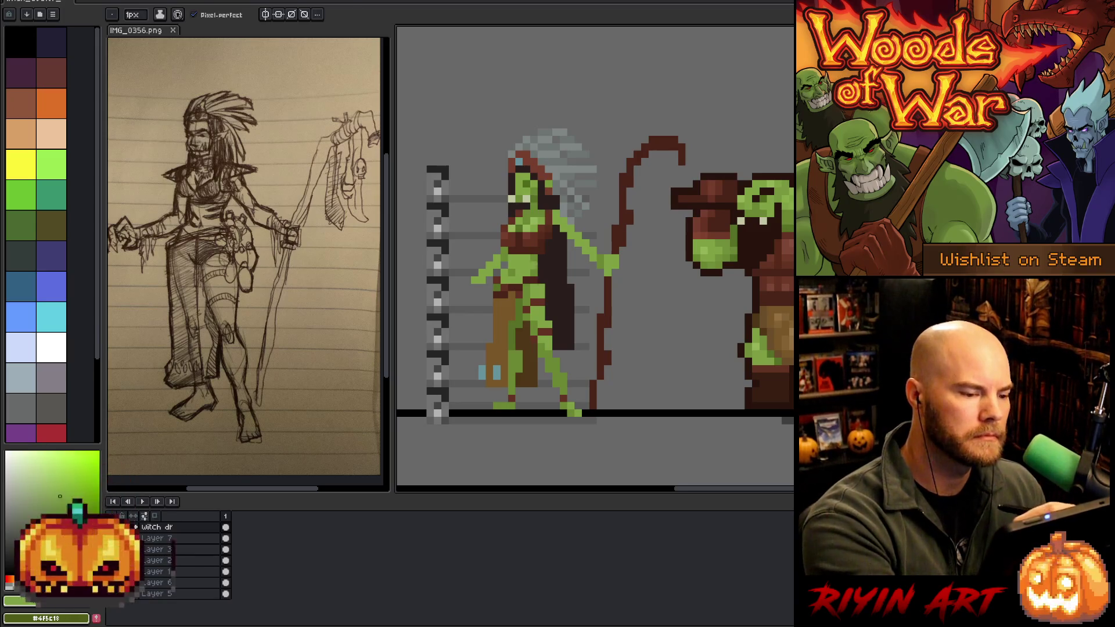
left_click(540, 280, "alt")
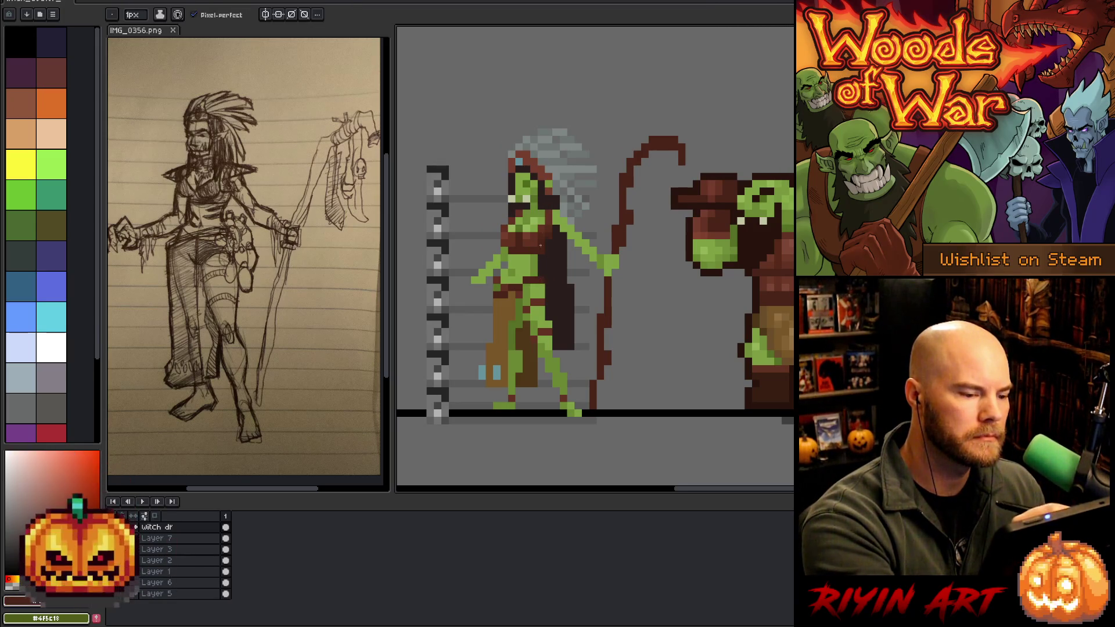
left_click(540, 230, "alt")
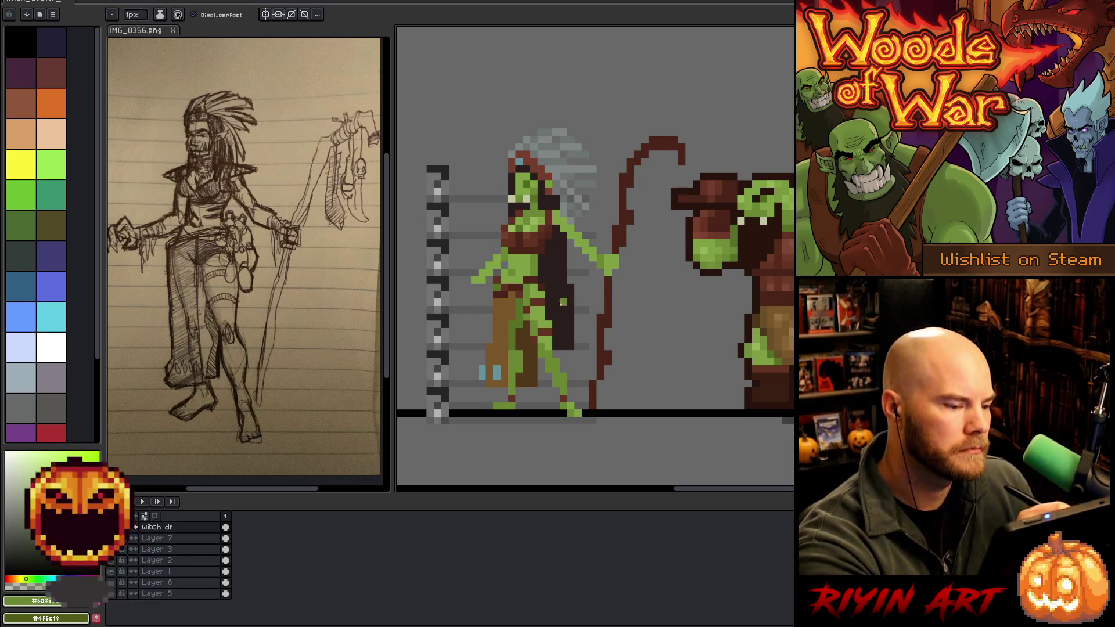
Sample green, tan and brown shades and paint darker brown shading on the tan loincloth.
key("i")
key("b")
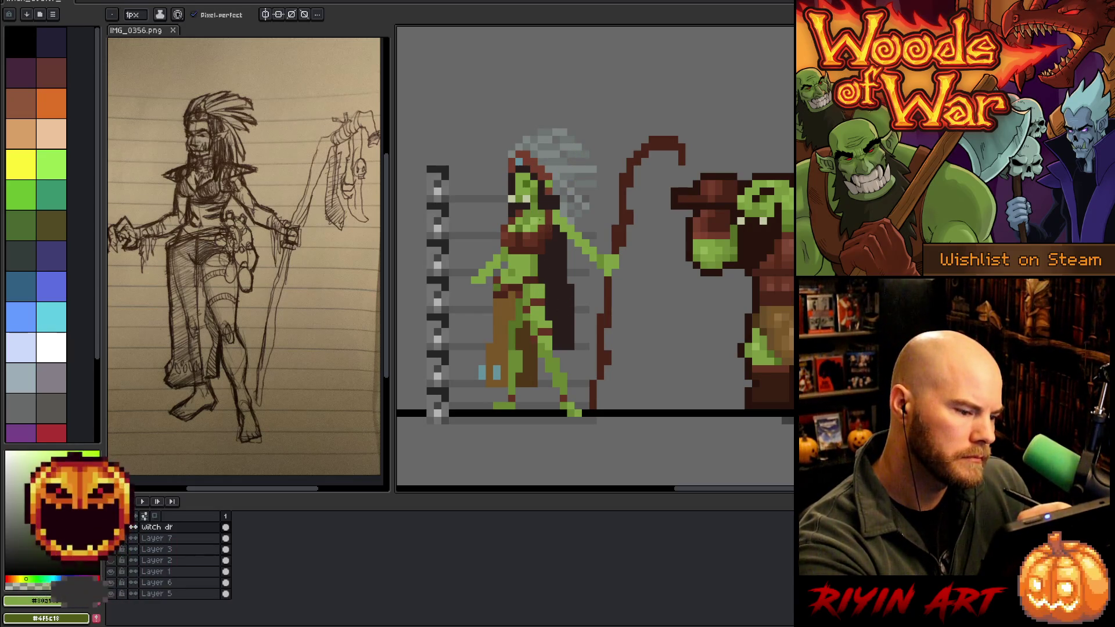
left_click(541, 273, "alt")
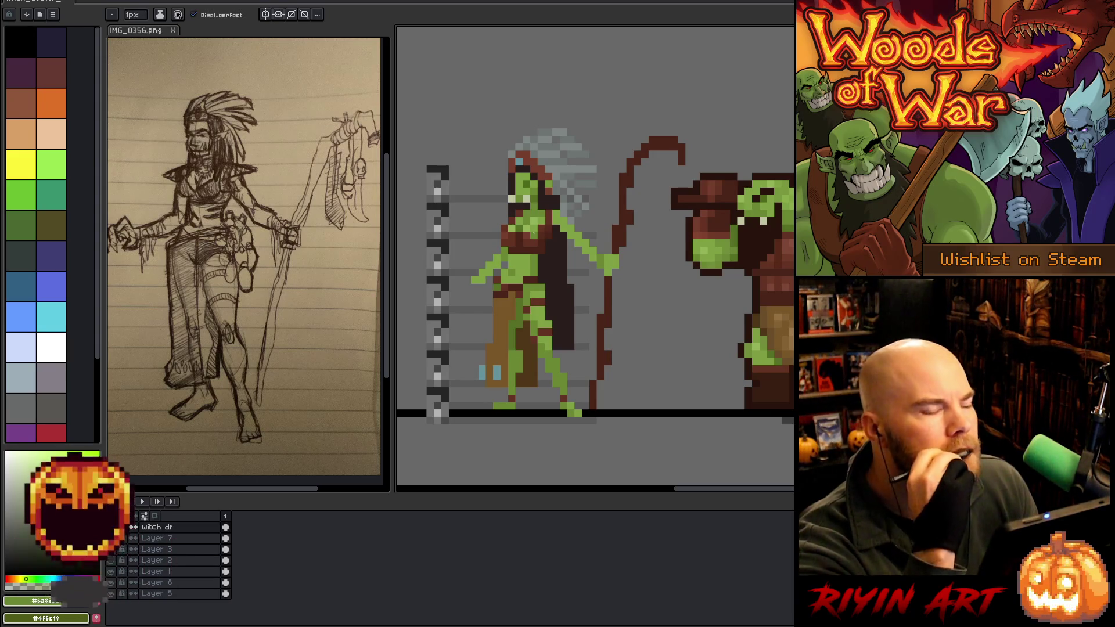
key("i")
key("b")
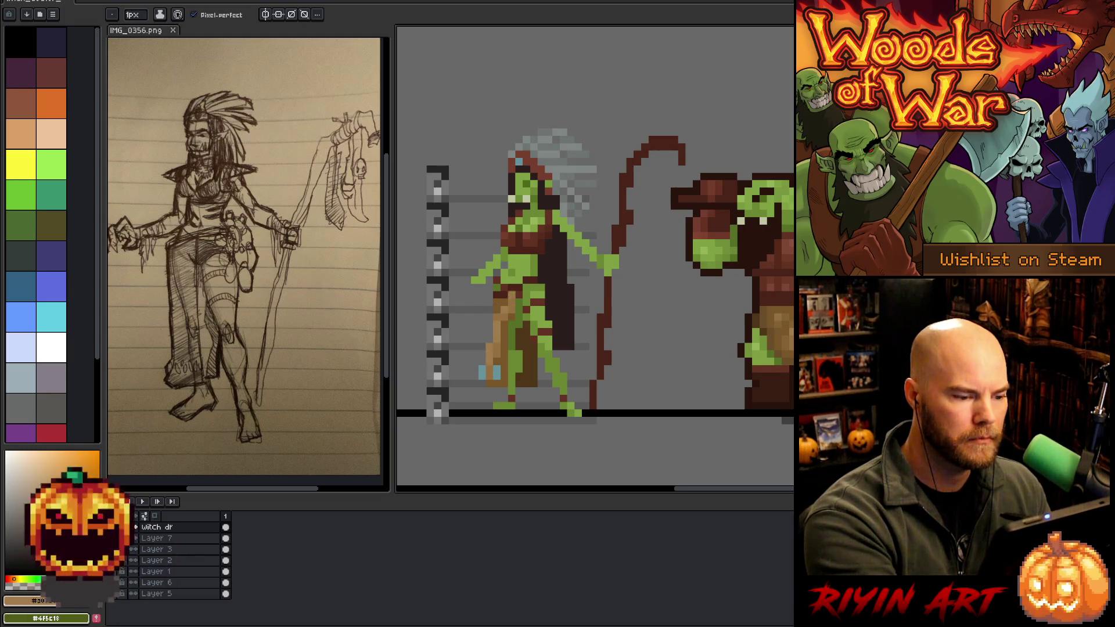
left_click(511, 273, "alt")
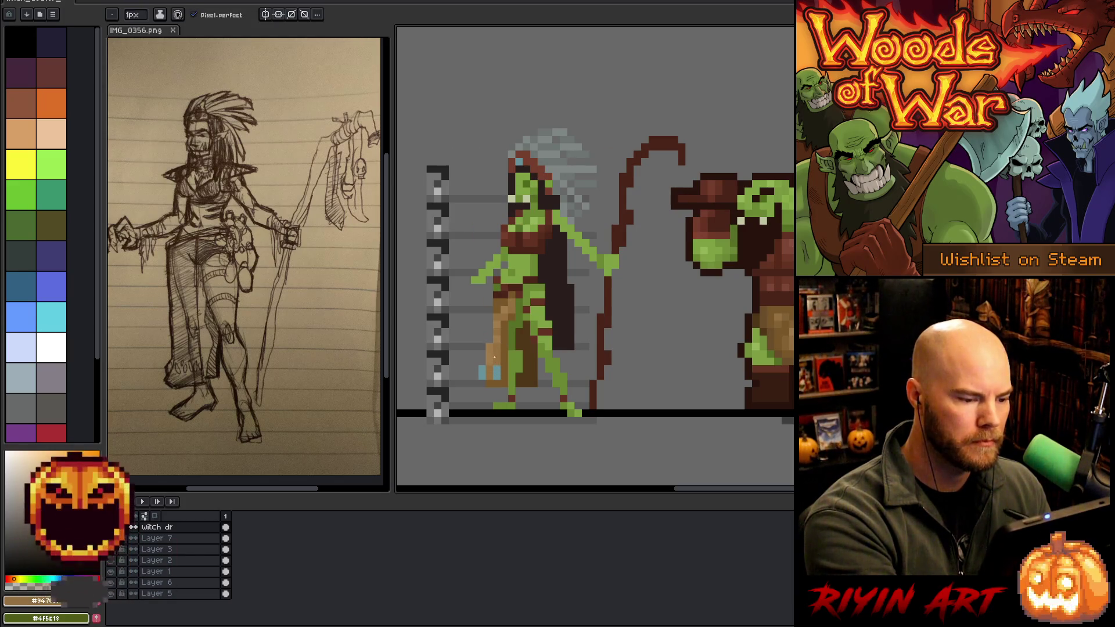
left_click(495, 345, "alt")
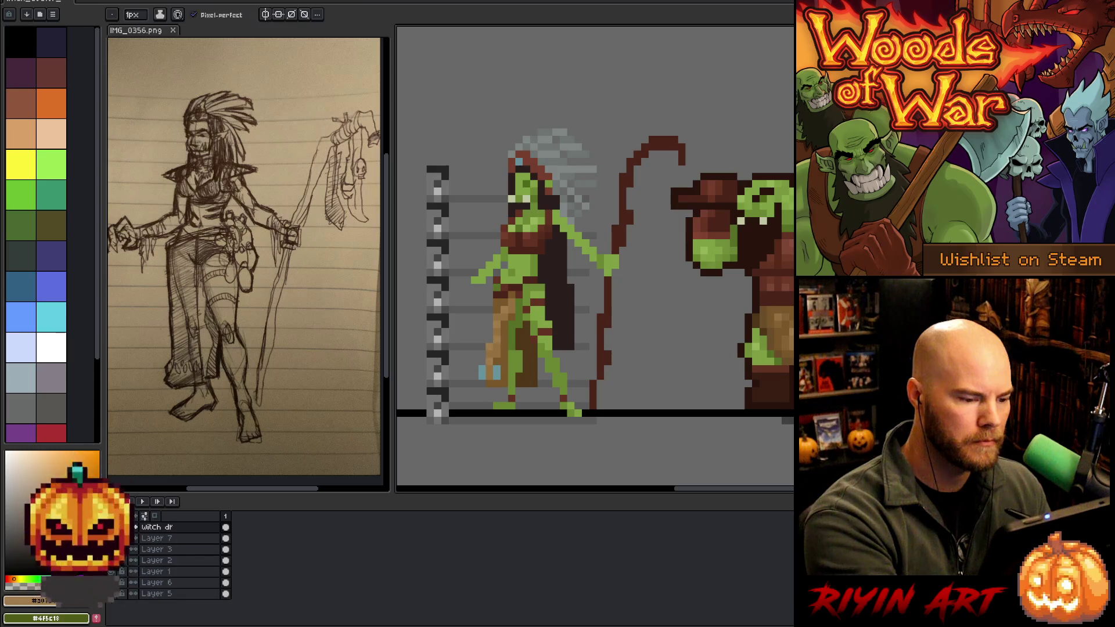
left_click(504, 361, "alt")
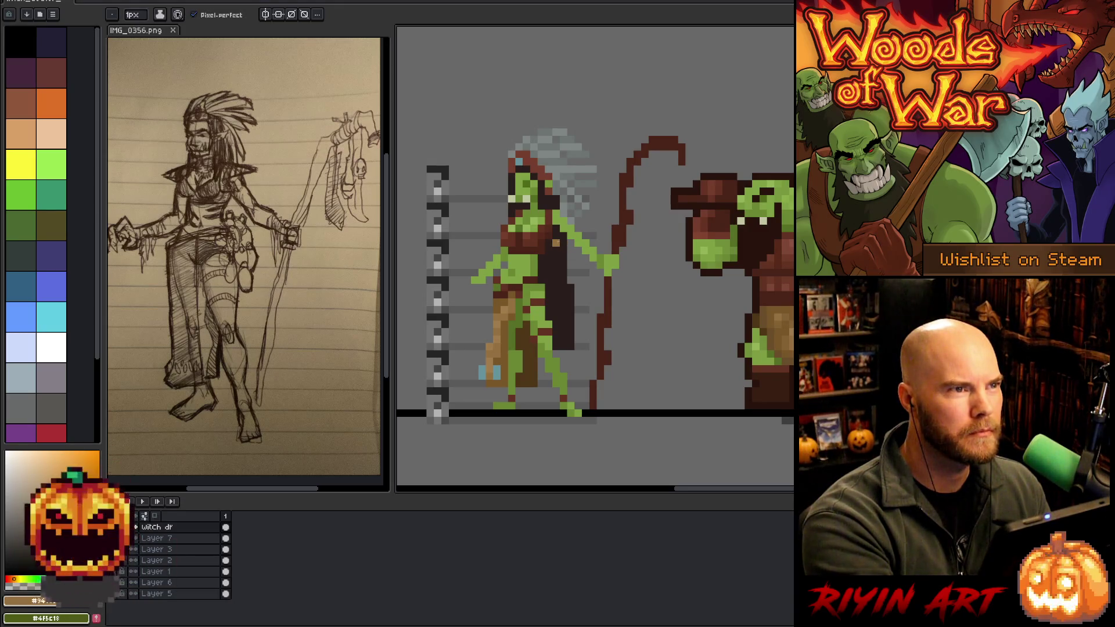
Sample brown shades and add a brown pixel at the bottom of the pants.
left_click(510, 328, "alt")
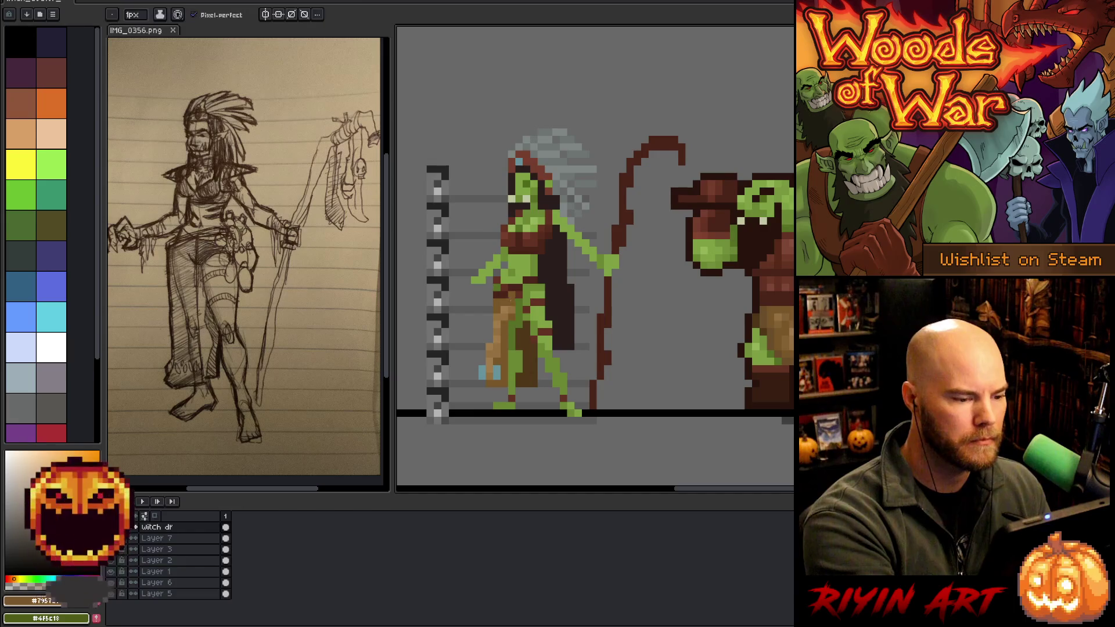
left_click(548, 206, "alt")
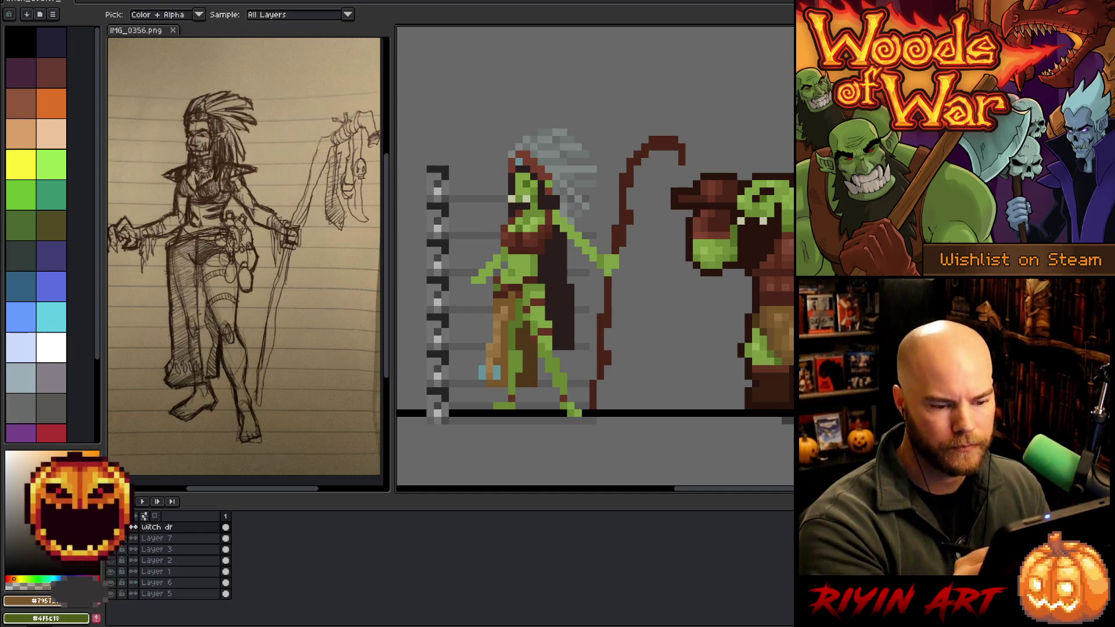
left_click(504, 348, "alt")
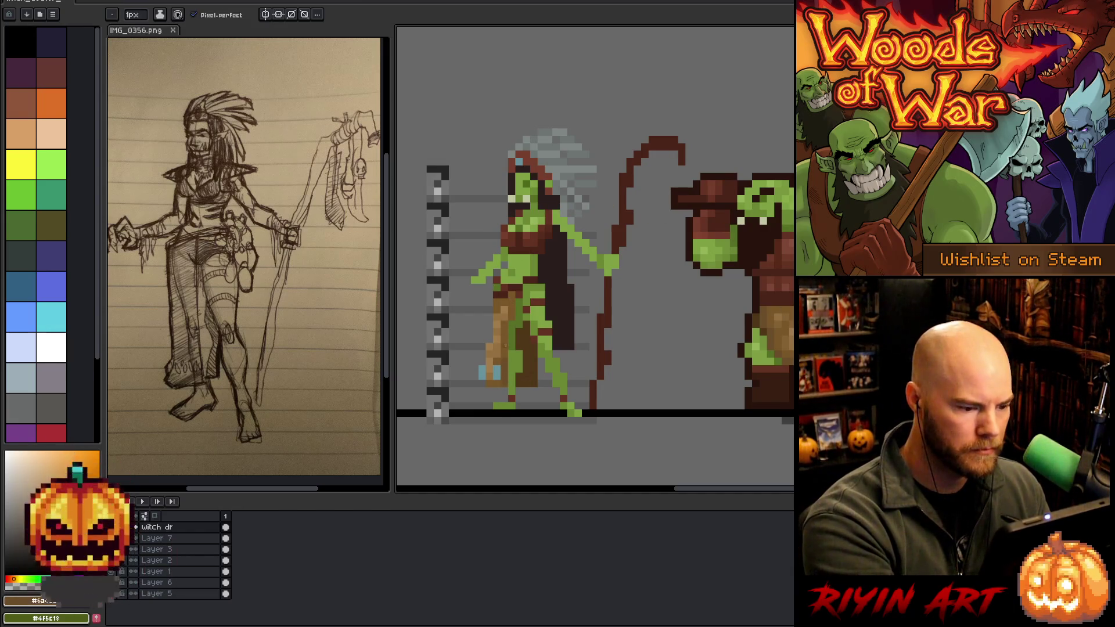
left_click(486, 391)
left_click(540, 282, "alt")
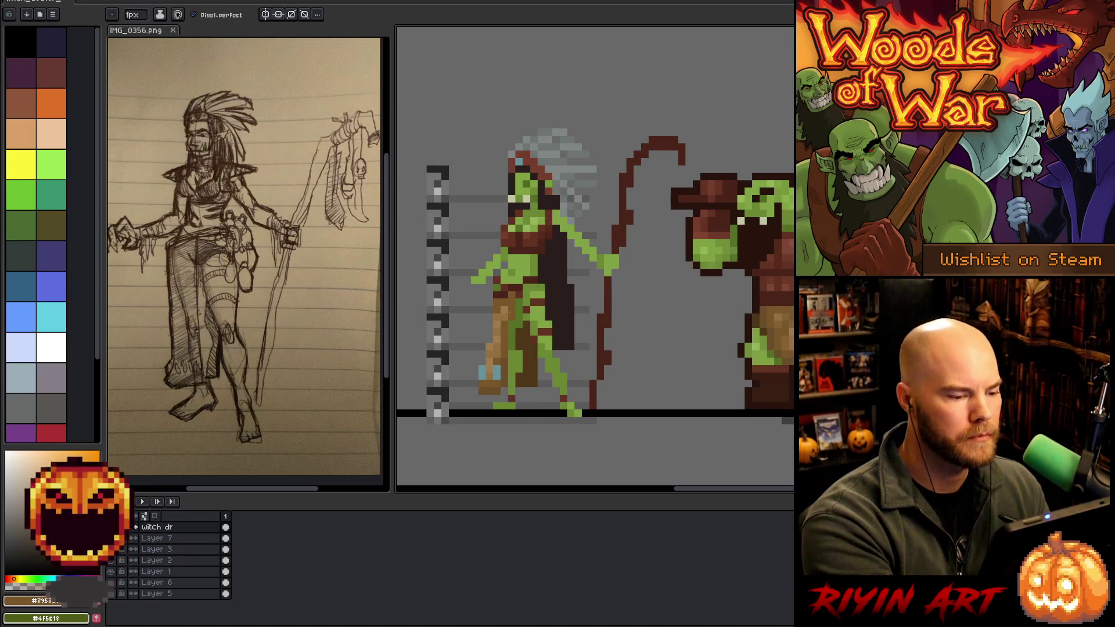
Pick the green skin colour, then transparency to erase stray leg pixels.
key("alt")
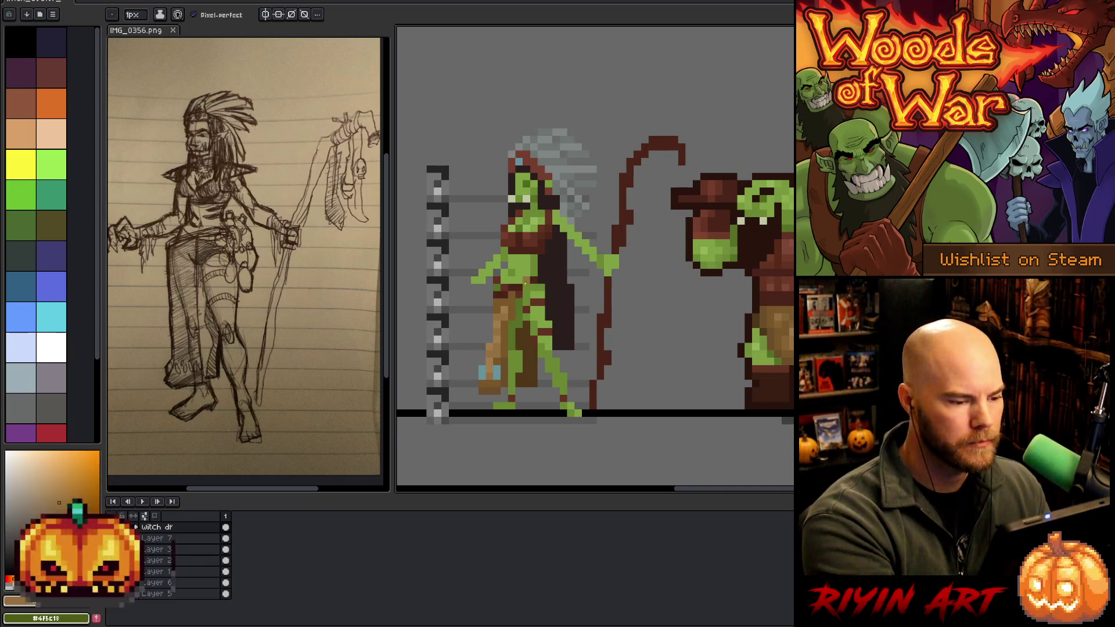
key("alt")
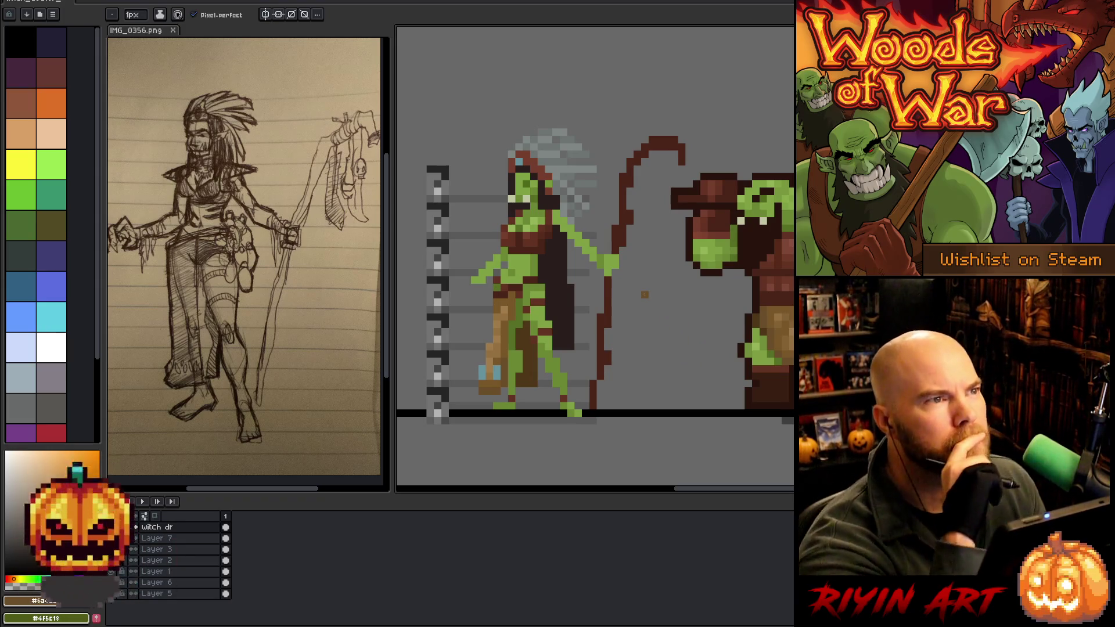
key("i")
key("b")
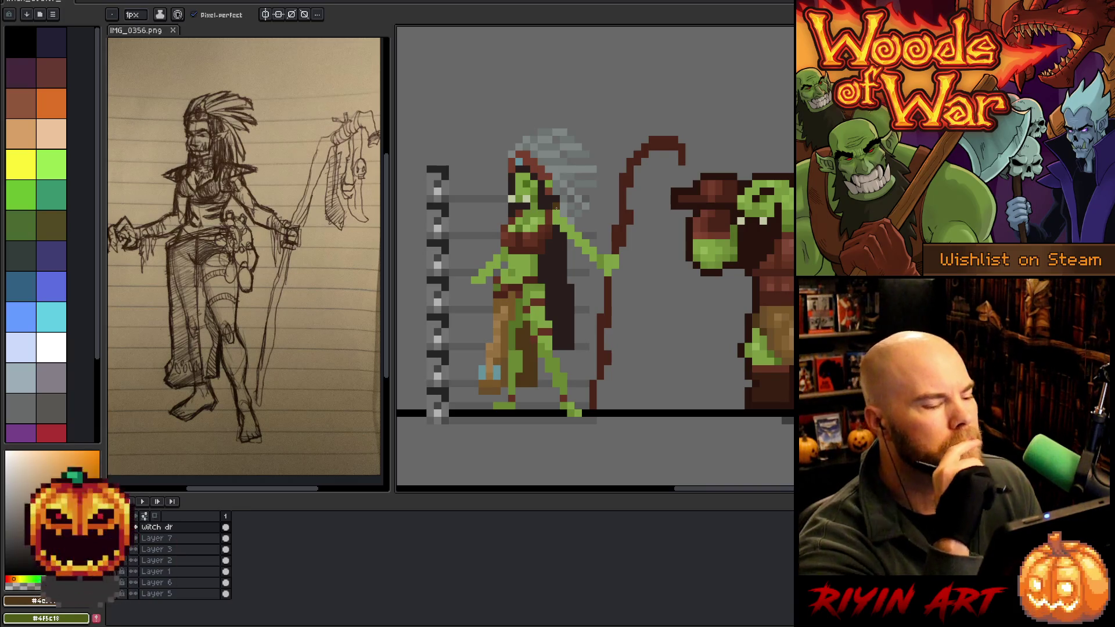
left_click(523, 320, "alt")
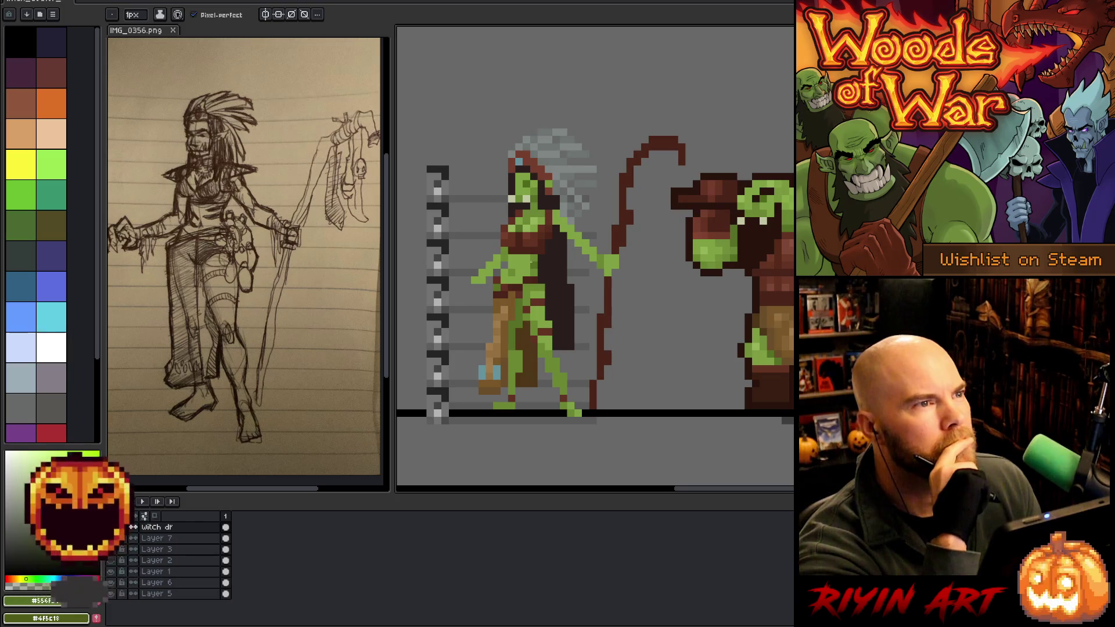
right_click(560, 274)
key("Escape")
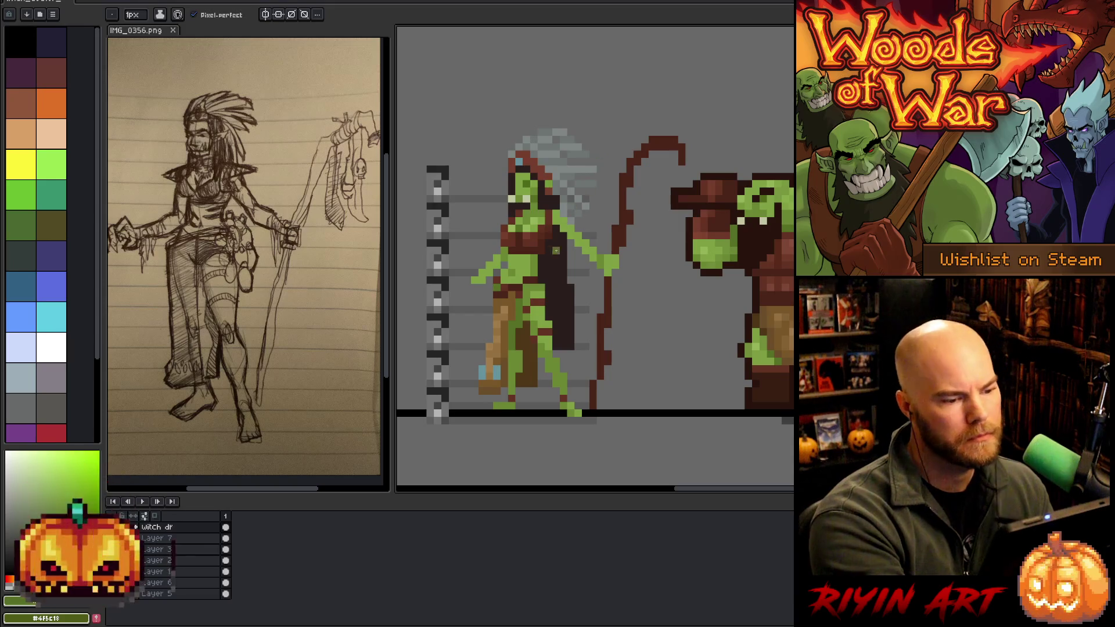
left_click(562, 226, "alt")
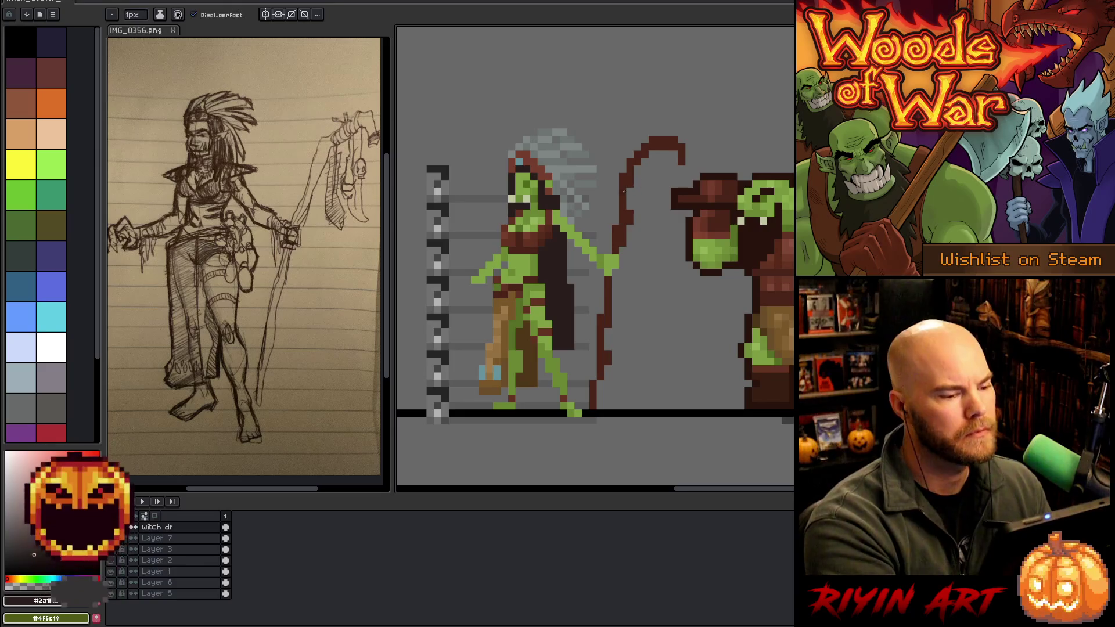
Lasso-select the pants and lower leg and nudge them one pixel right.
key("m")
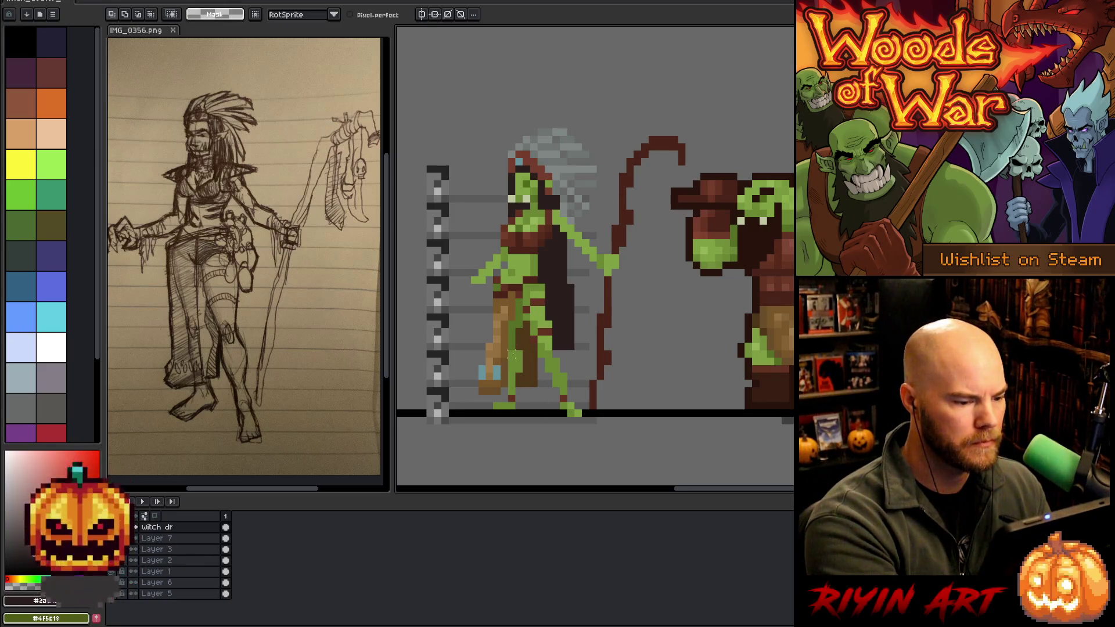
mouse_move(512, 353)
left_mouse_down()
mouse_move(514, 406)
mouse_move(496, 414)
mouse_move(481, 352)
mouse_move(517, 348)
left_mouse_up()
key("Return")
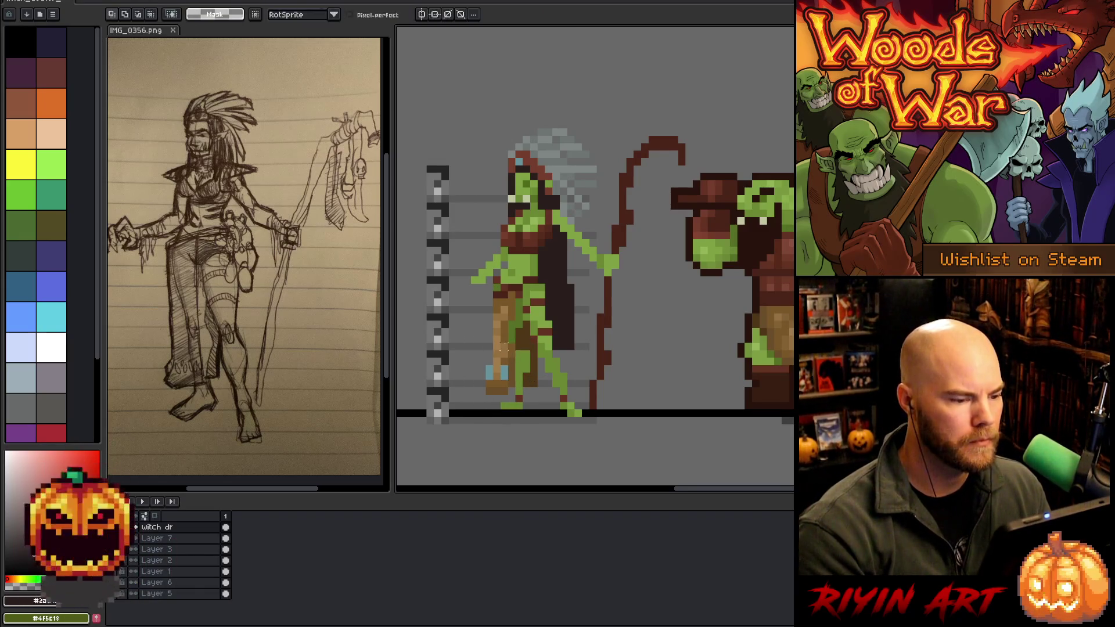
key("b")
Touch up the leg with green, orange-brown and tan pixels.
left_click(519, 326, "alt")
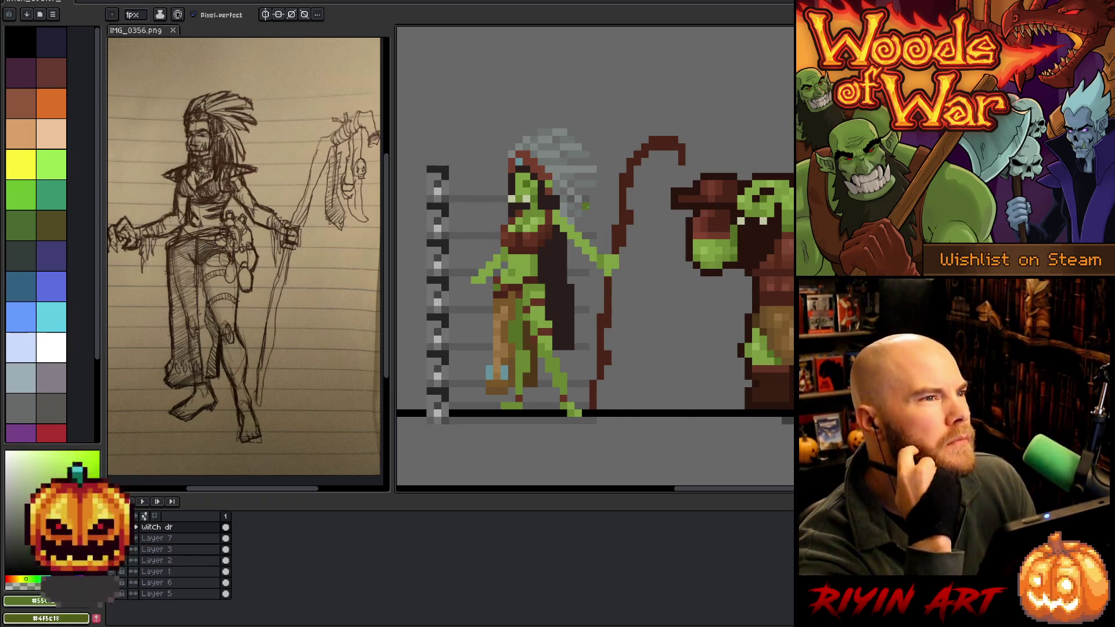
left_click(530, 342, "alt")
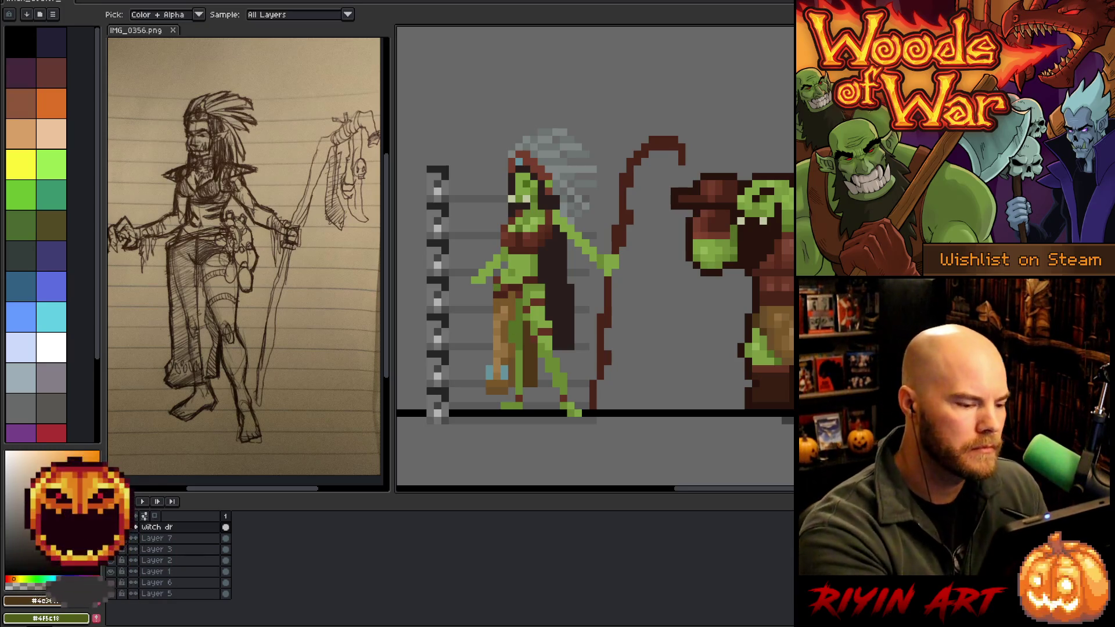
left_click(504, 316, "alt")
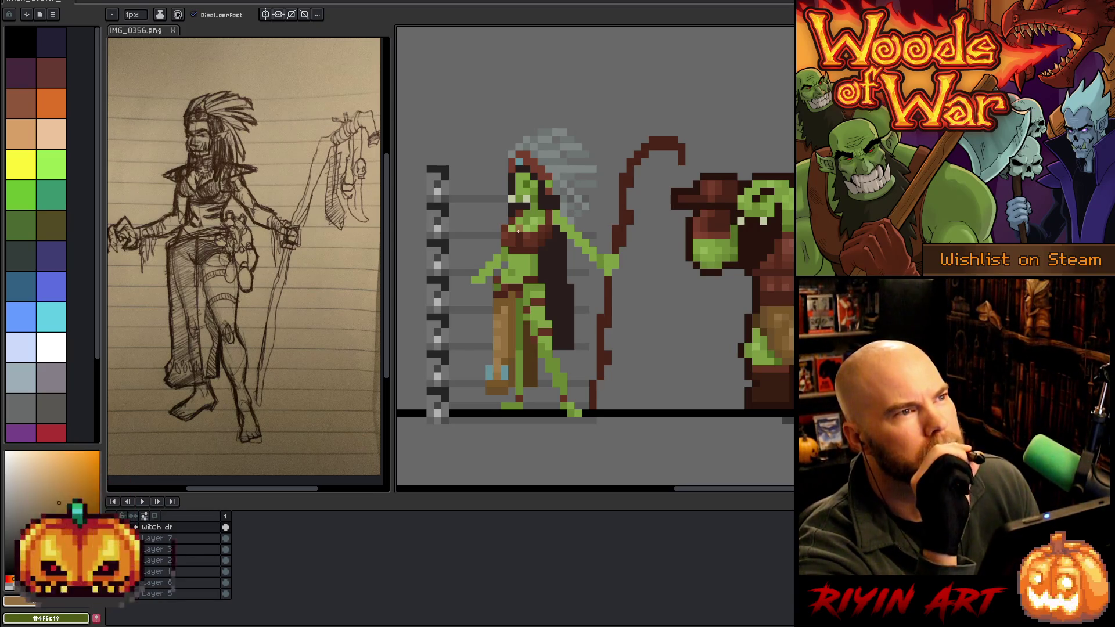
left_click(527, 365, "alt")
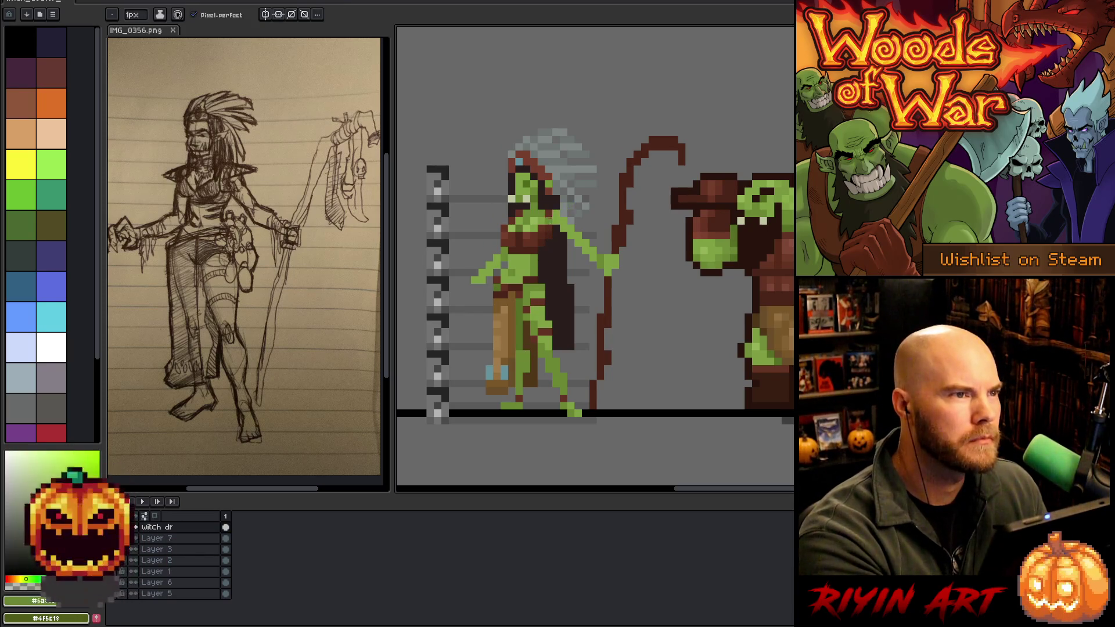
left_click(526, 360)
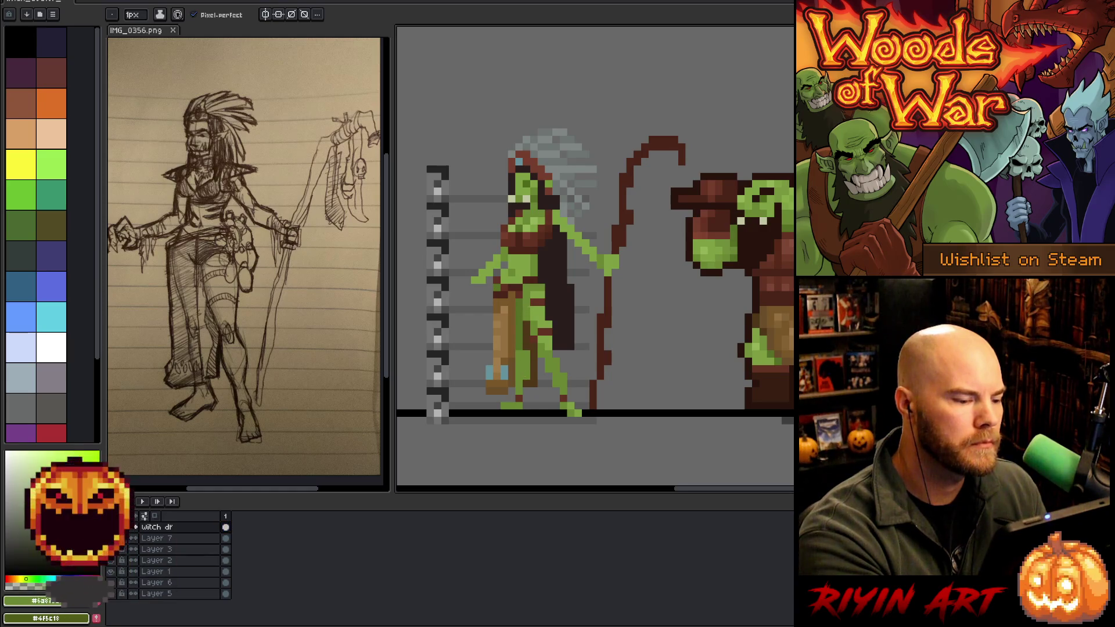
Recolour pixels on the green leg and add brown edge shading.
key("alt")
left_click(525, 320, "alt")
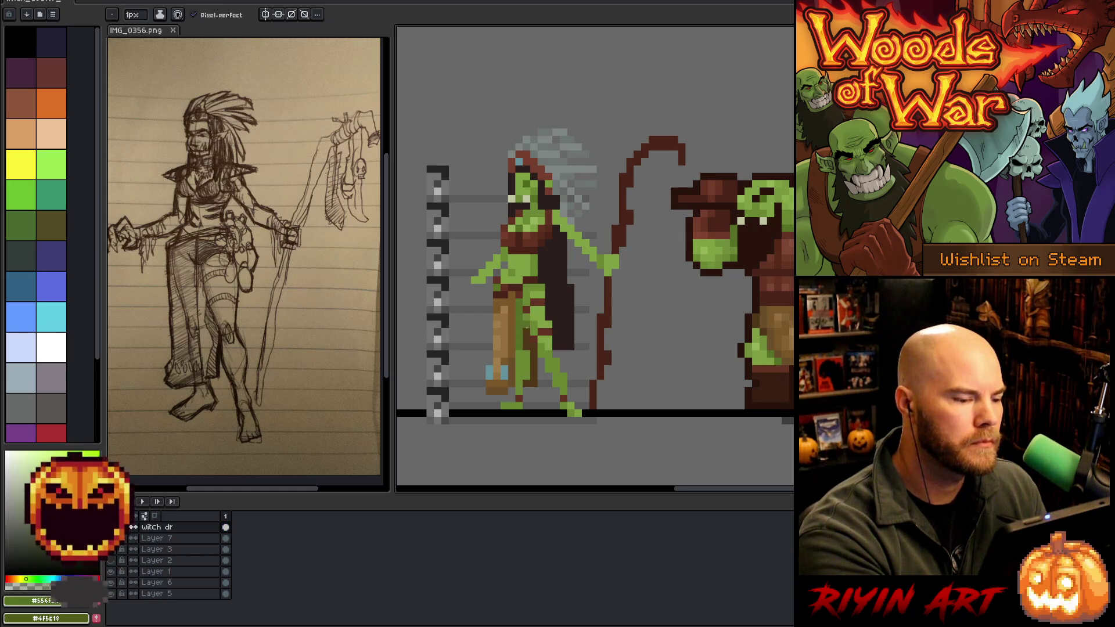
left_click(527, 324)
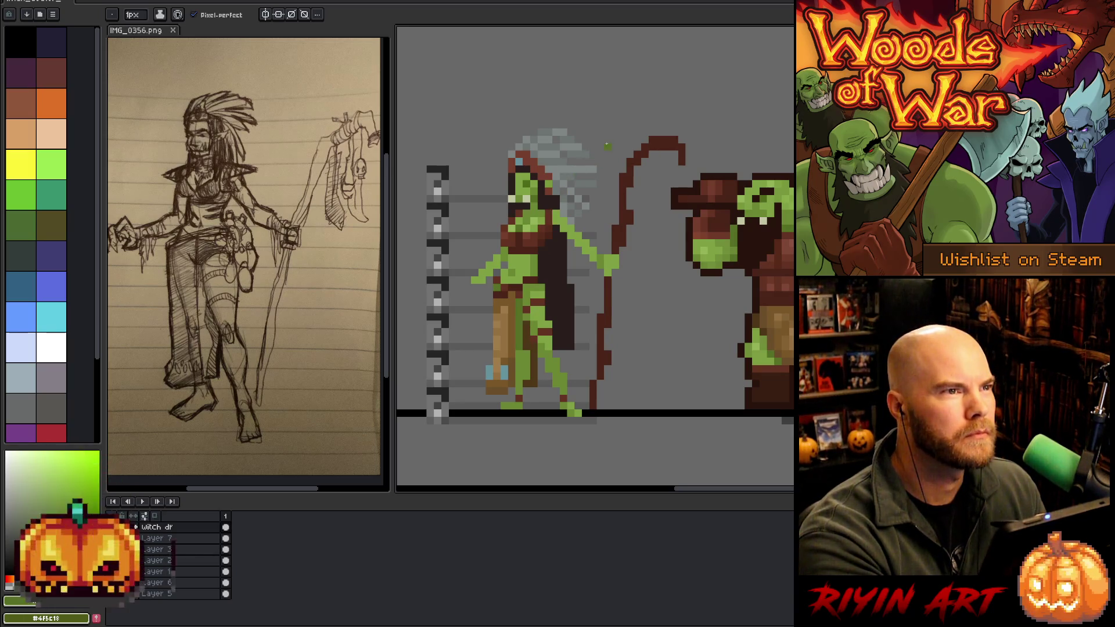
left_click(528, 379, "alt")
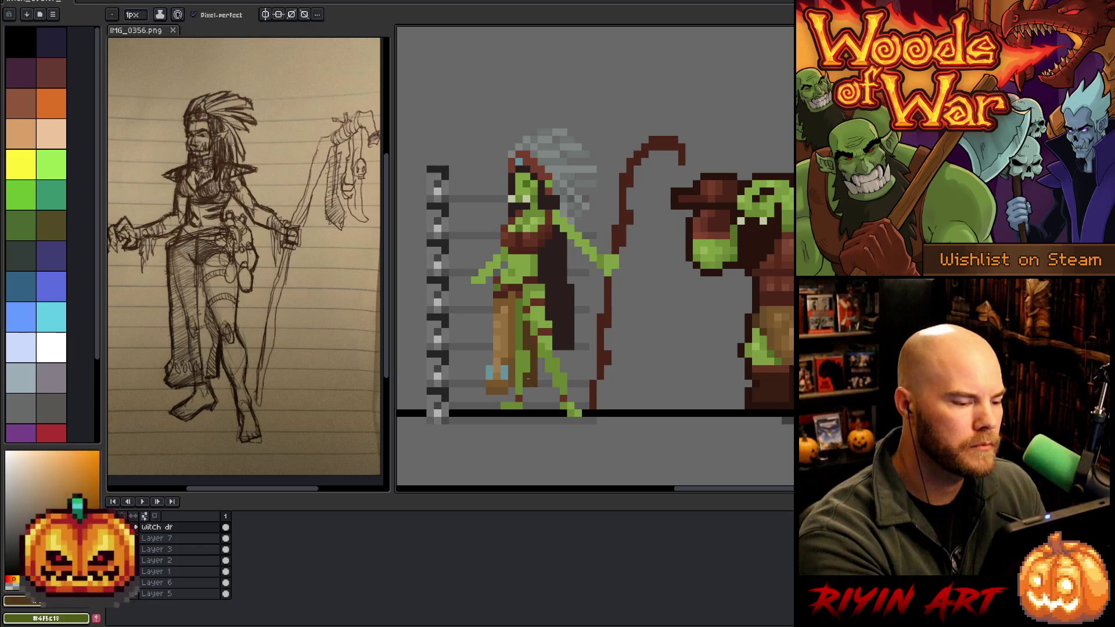
left_click(525, 336, "alt")
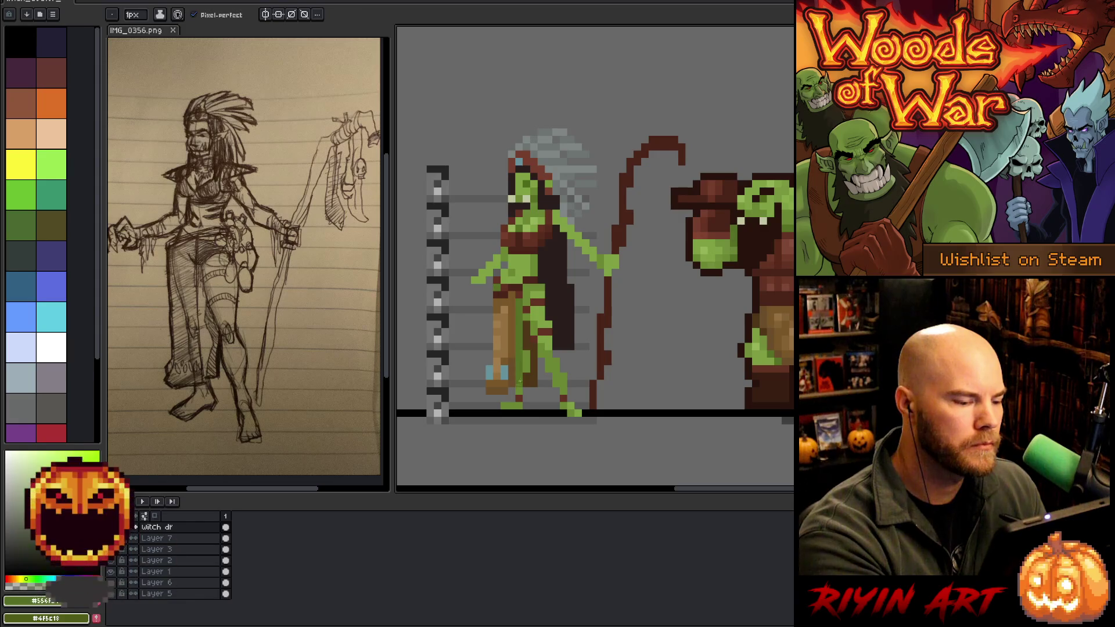
left_click(527, 271, "alt")
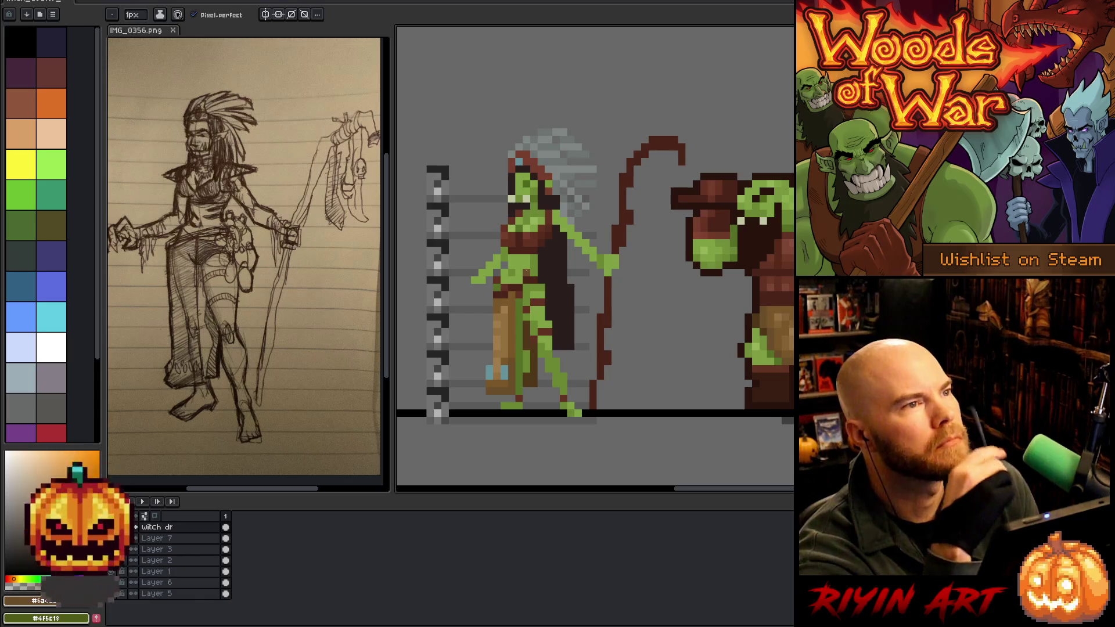
Sample dark brown and green from the legs and fill leg areas.
key("g")
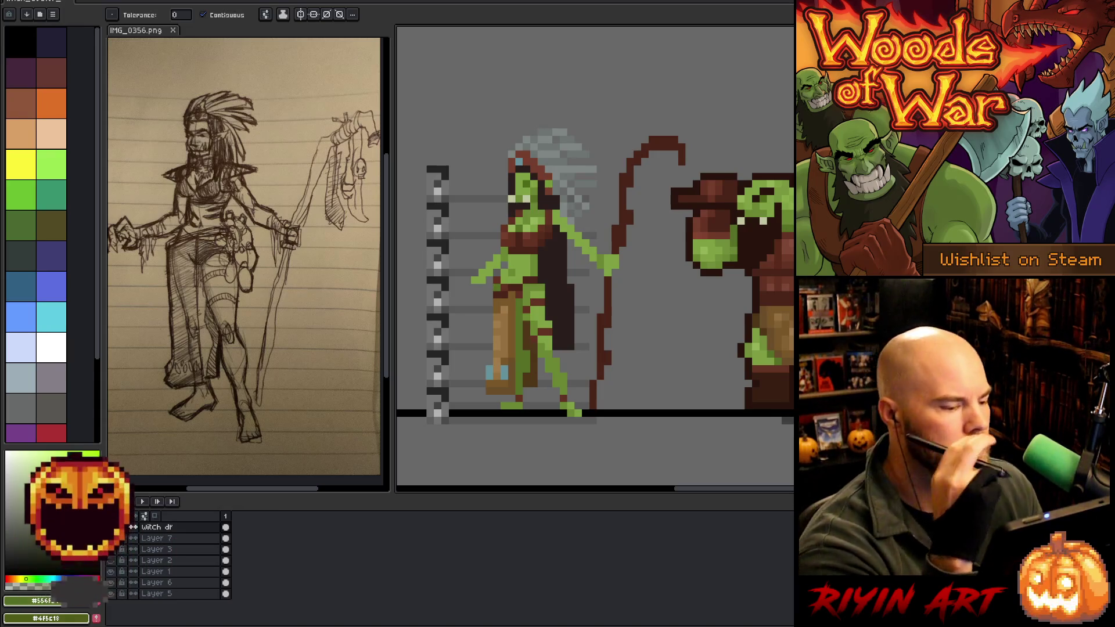
left_click(531, 338, "alt")
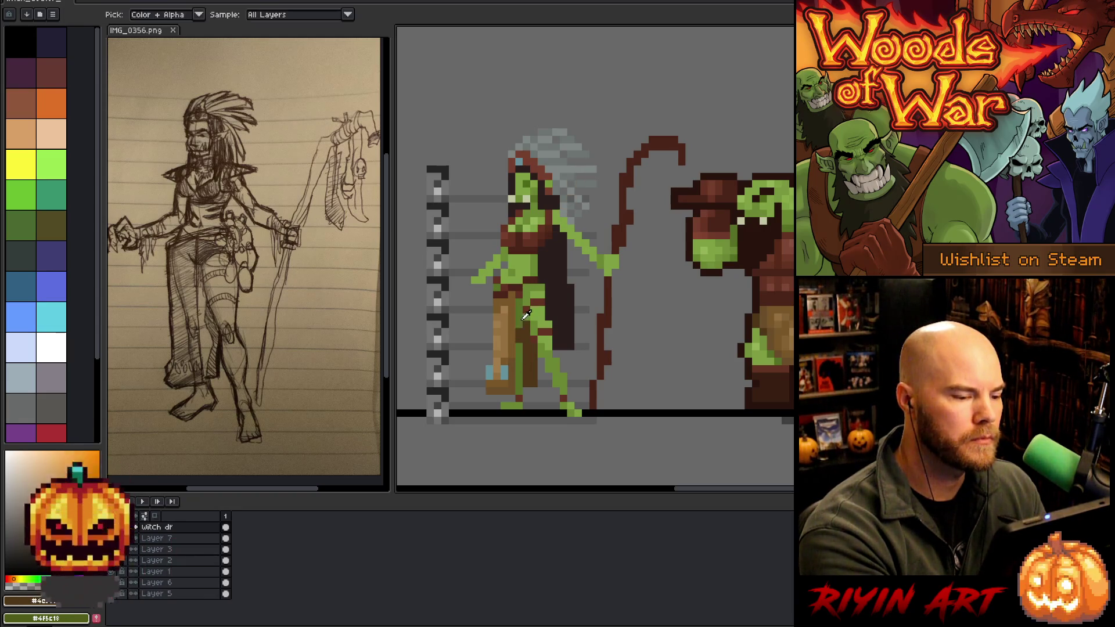
left_click(525, 314, "alt")
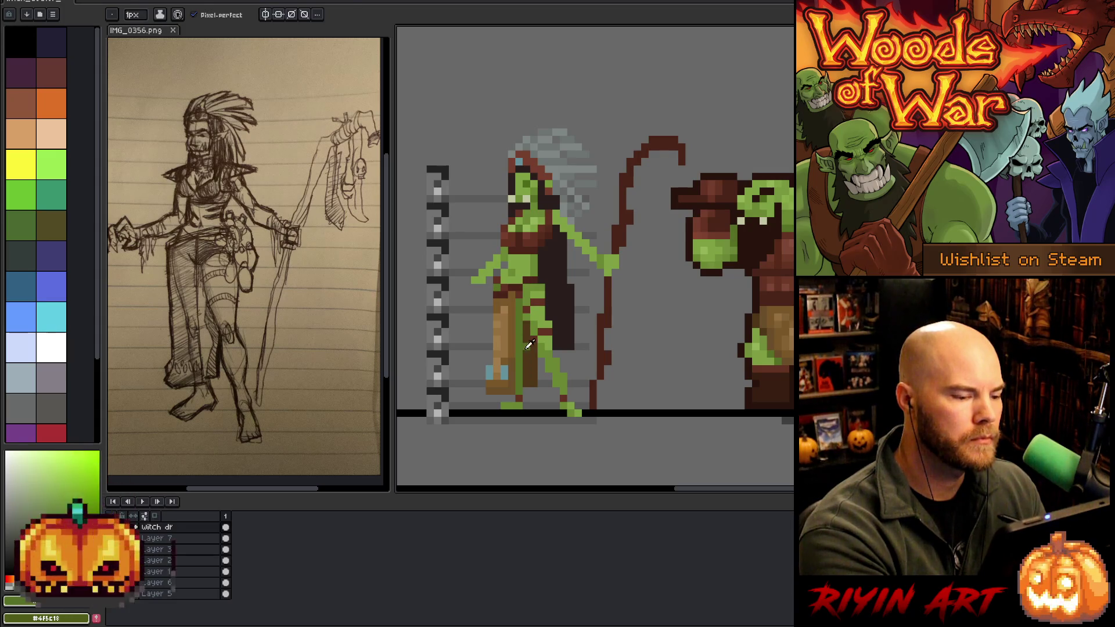
left_click(521, 339, "alt")
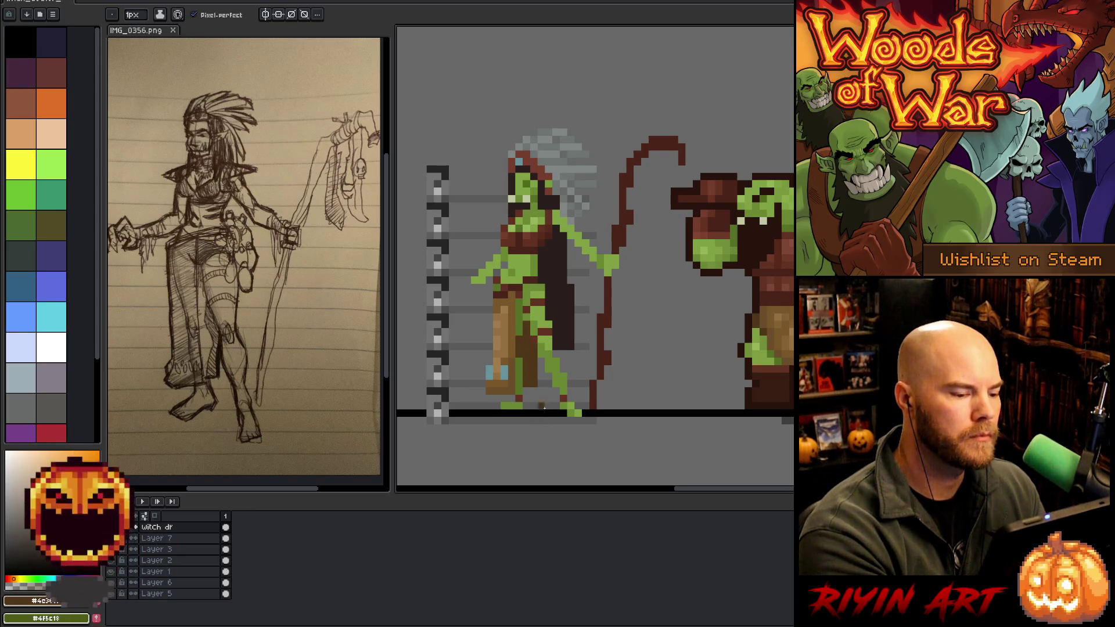
Select the feet, try nudging them right, and undo the change.
key("m")
mouse_move(484, 427)
left_mouse_down()
mouse_move(533, 393)
mouse_move(521, 413)
left_mouse_up()
key("ctrl+d")
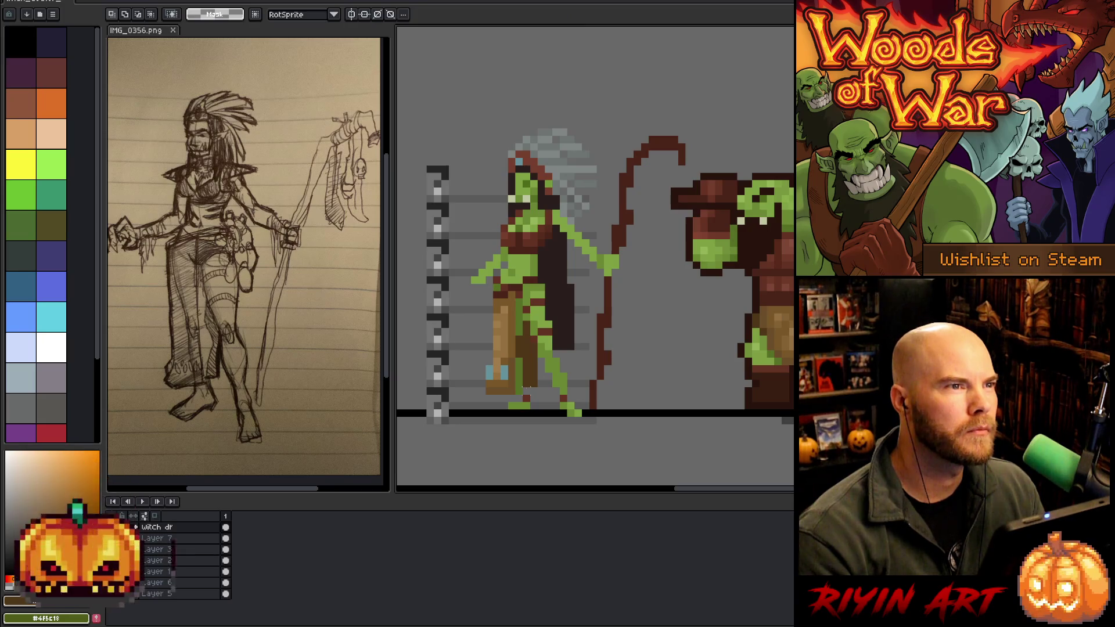
key("ctrl+z")
key("ctrl+z")
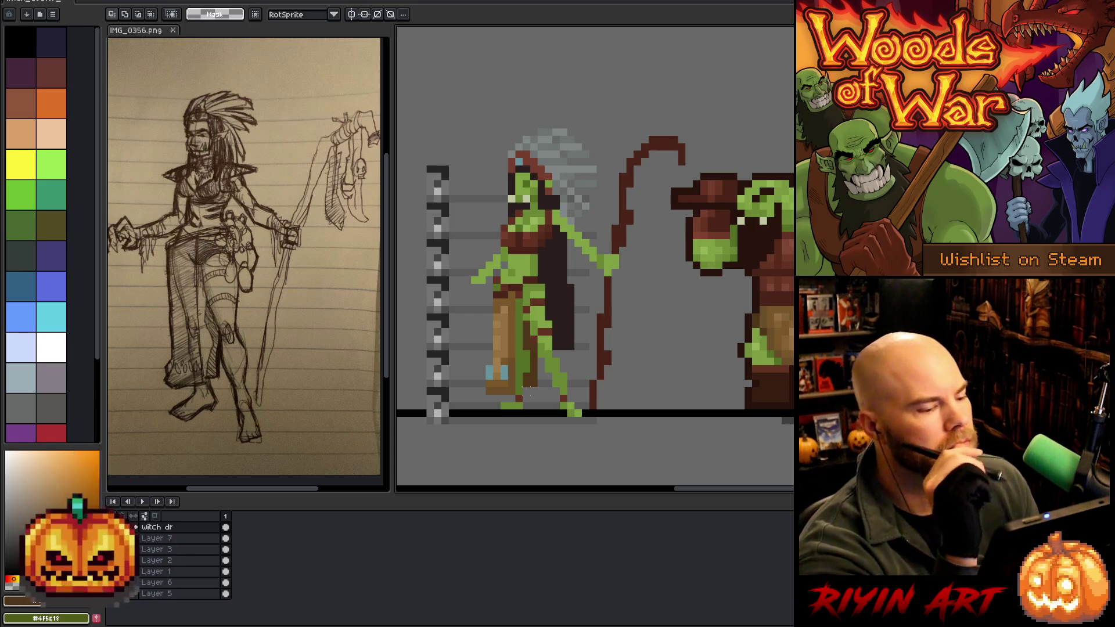
Repaint the legs with dark brown, green and trouser-brown pixels sampled from the sprite.
key("b")
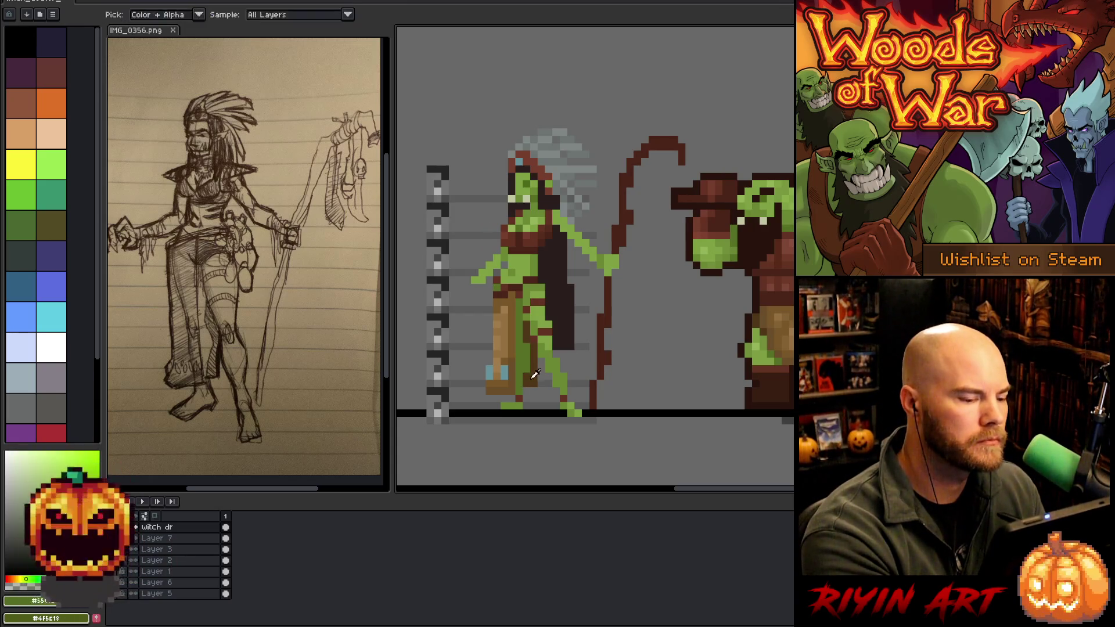
left_click(537, 373, "alt")
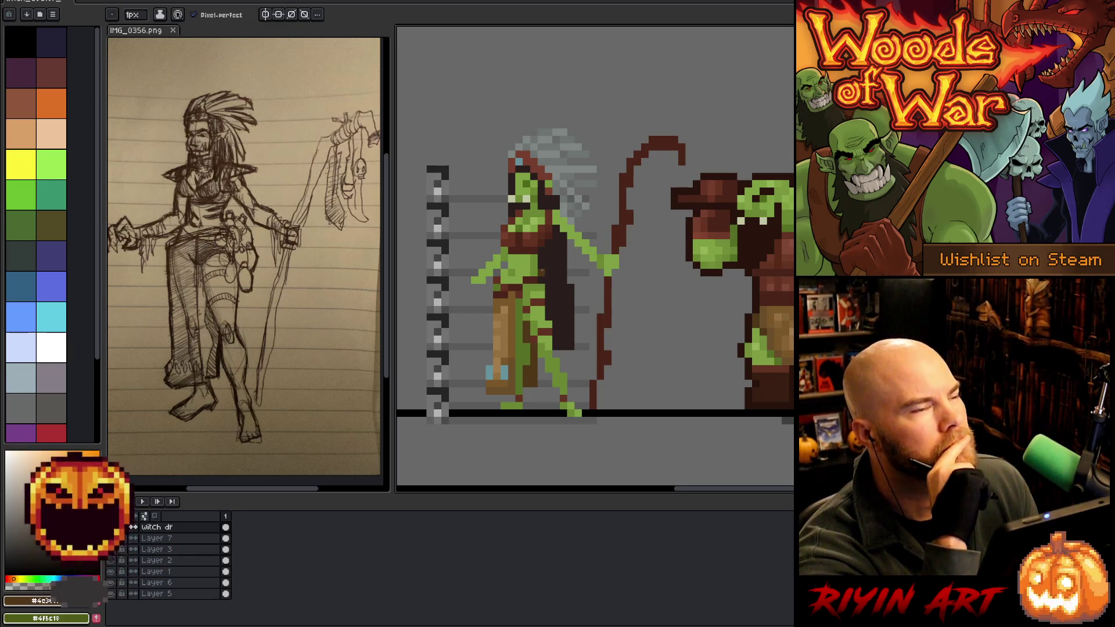
key("alt")
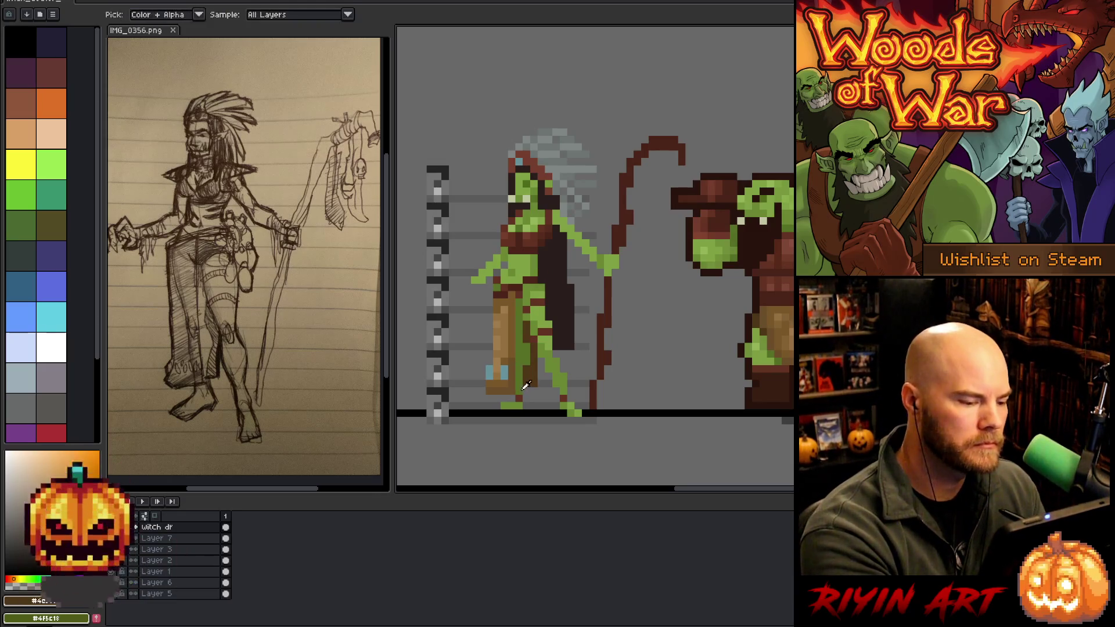
left_click(526, 391, "alt")
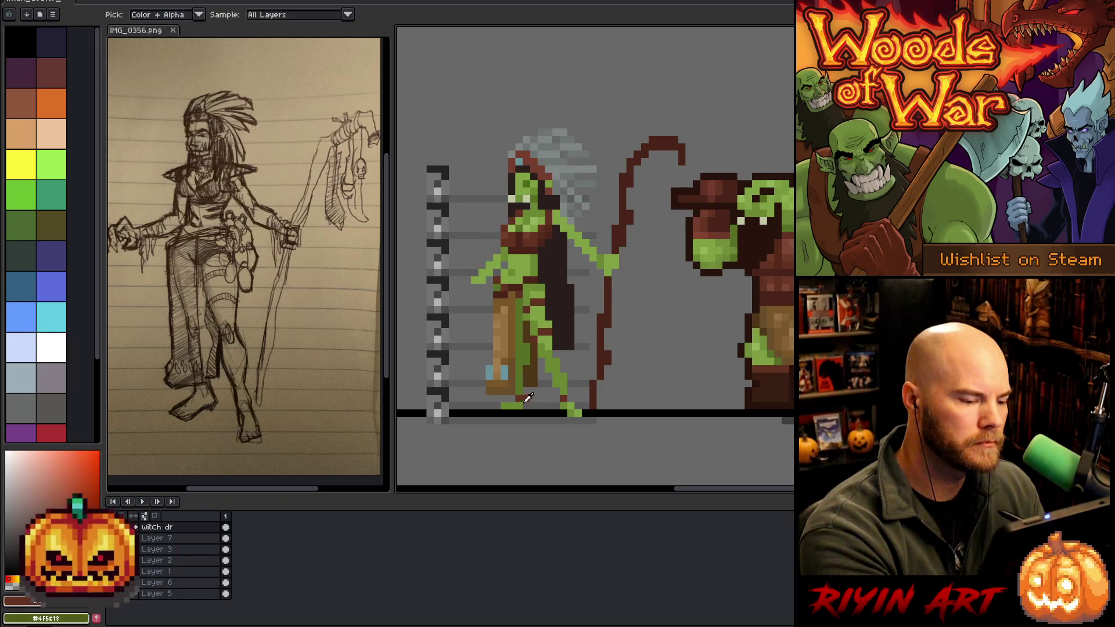
left_click(525, 396, "alt")
left_click(532, 374, "alt")
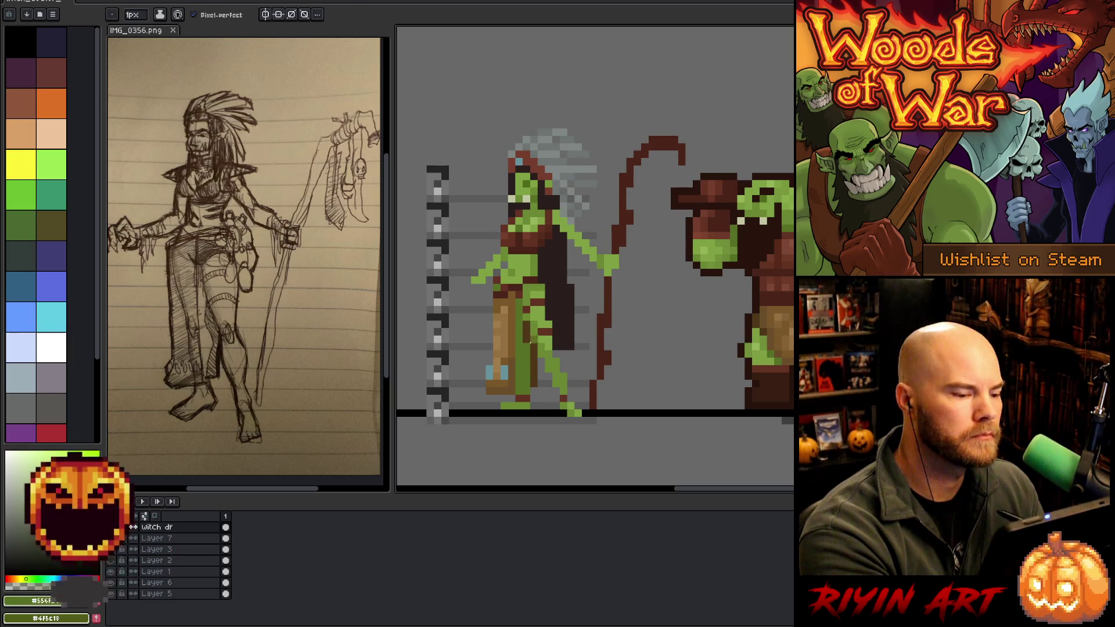
left_click(527, 352, "alt")
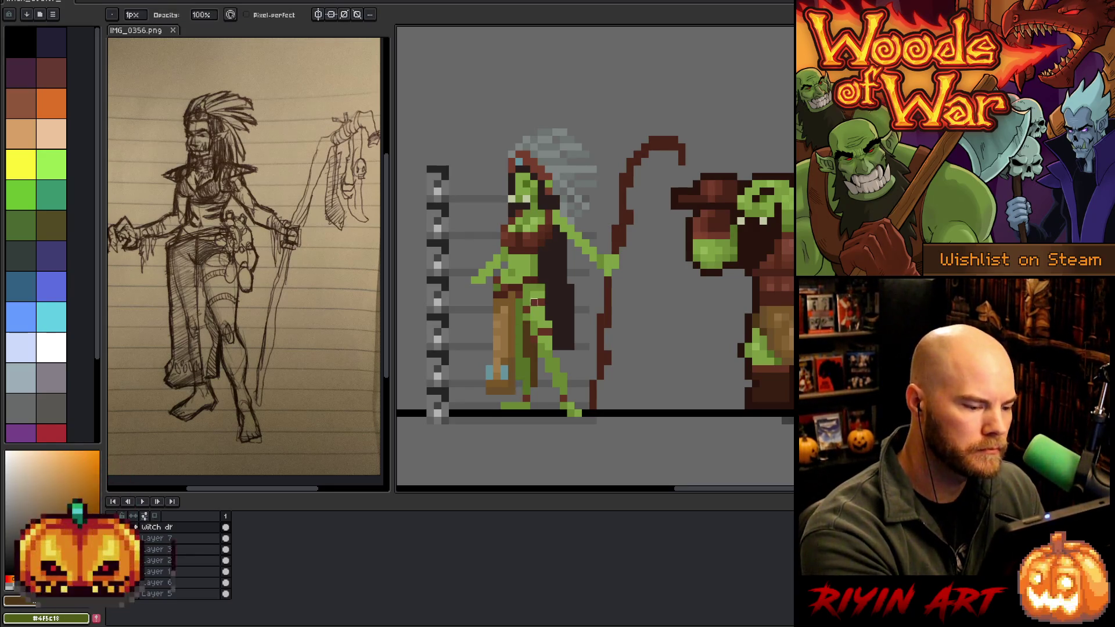
Add green skin pixels to the legs and erase stray ones.
key("alt")
key("alt")
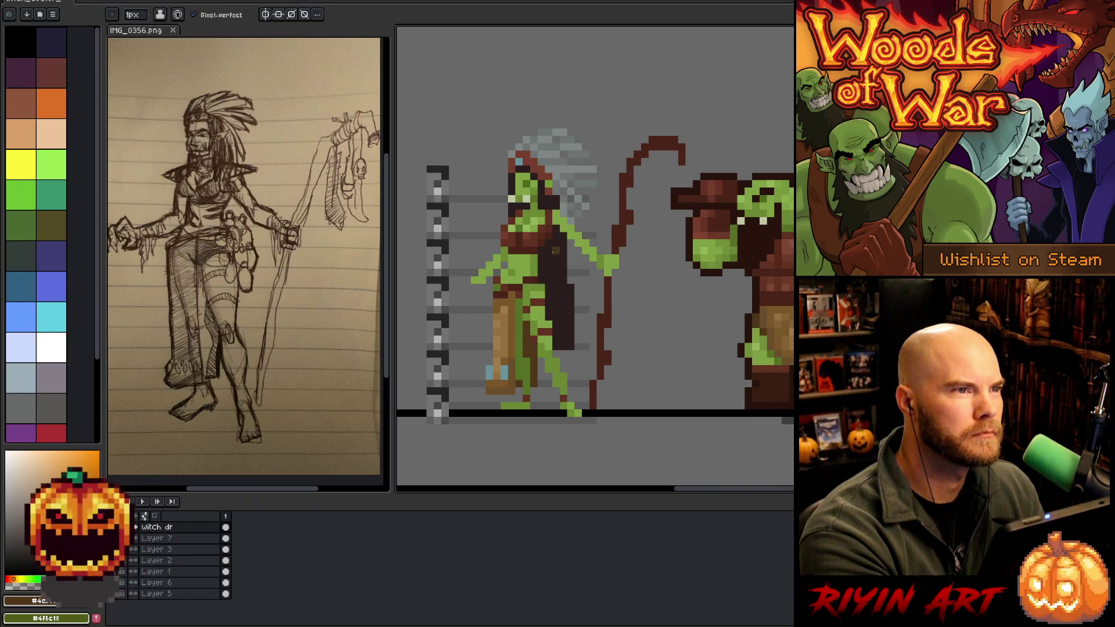
left_click(530, 343, "alt")
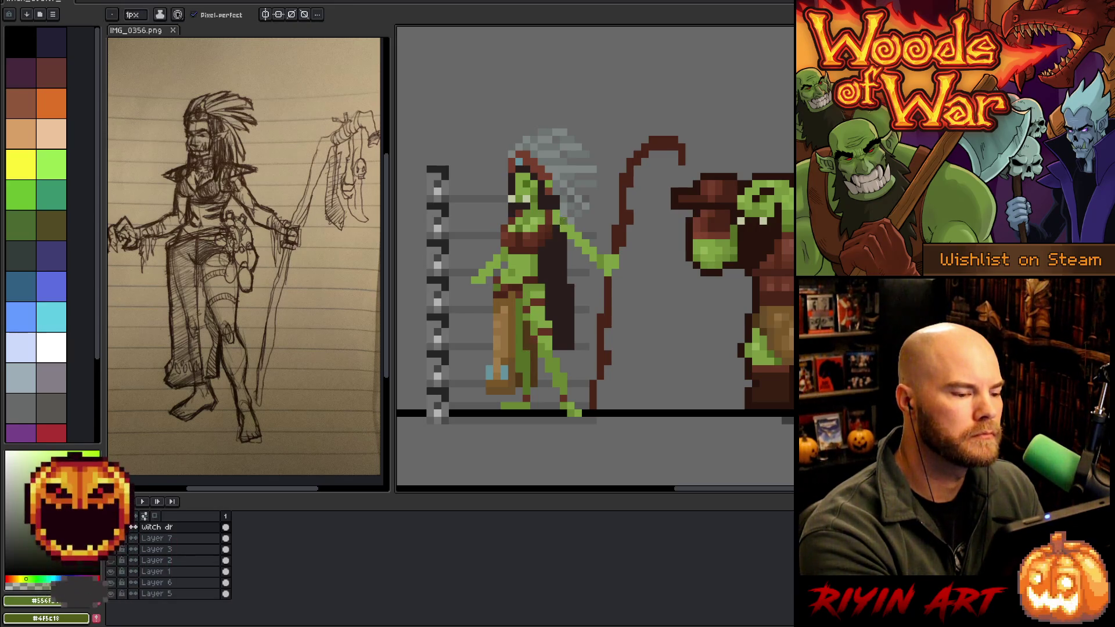
key("e")
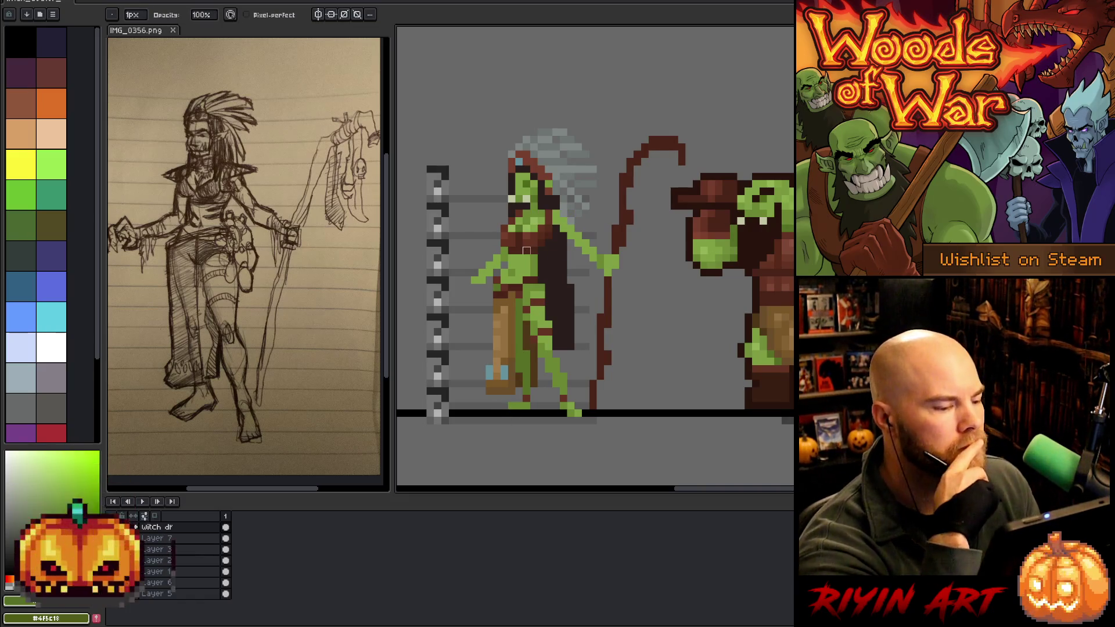
key("b")
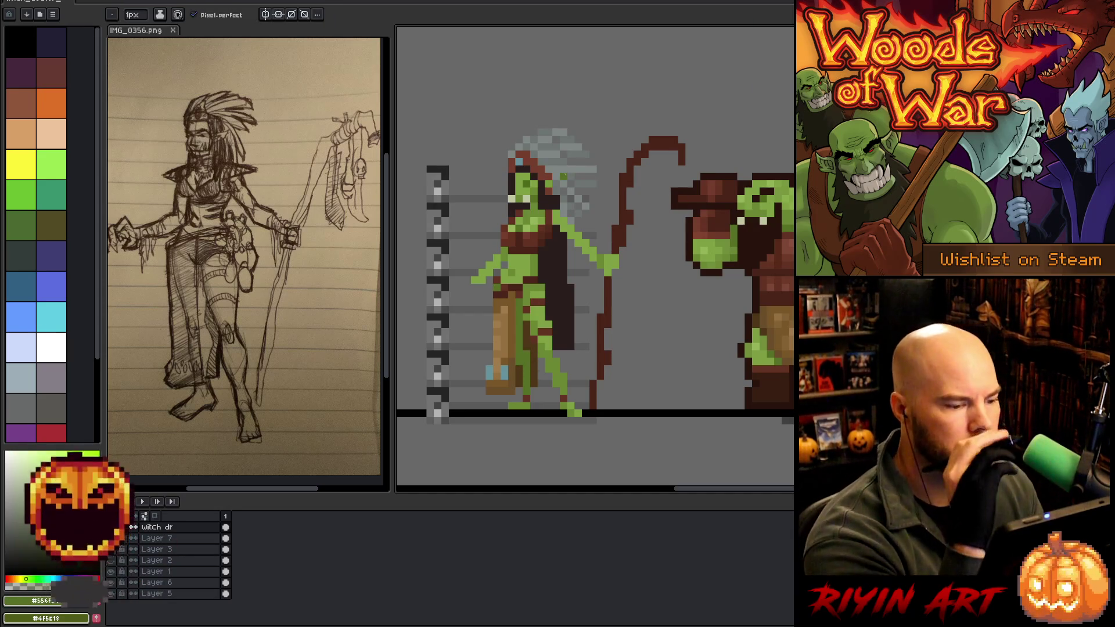
Move the selected lower leg and foot pixels one pixel left and deselect.
key("v")
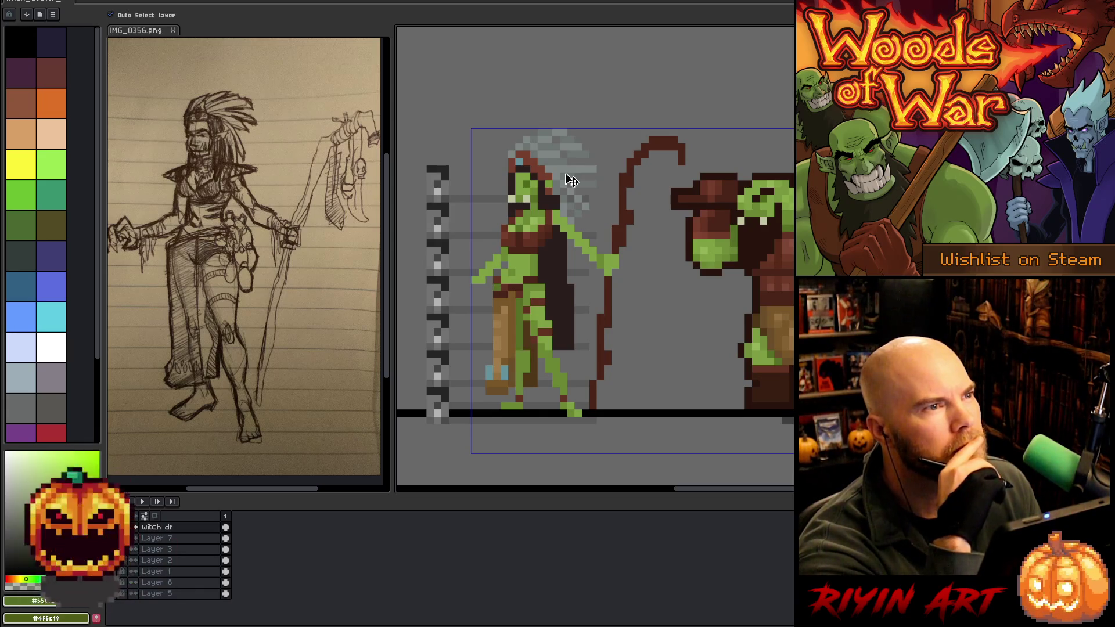
left_click(572, 181)
key("Left")
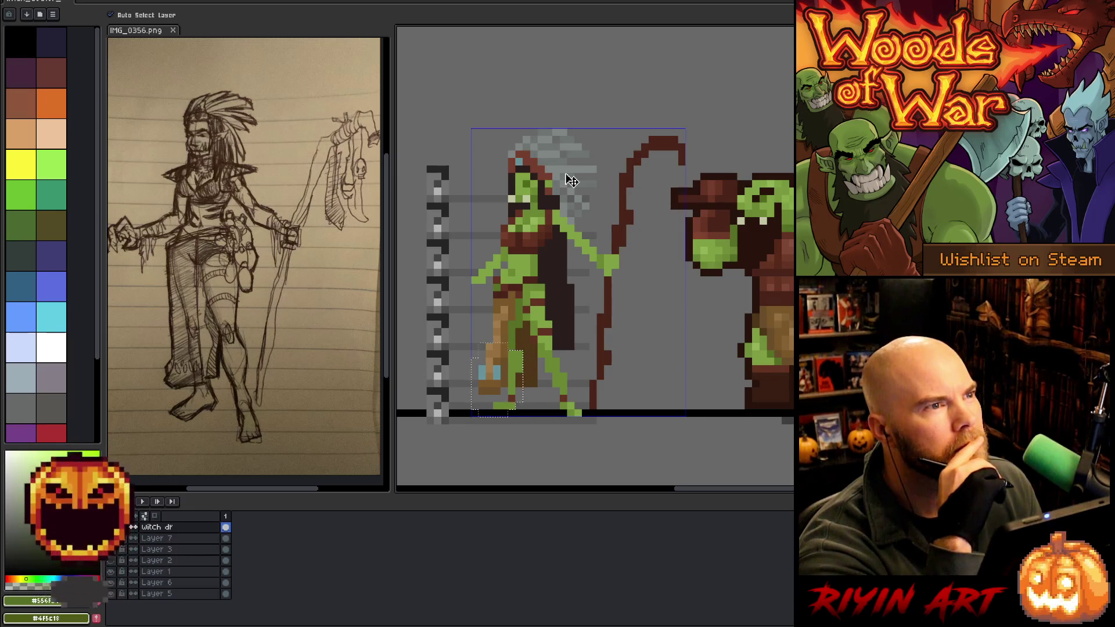
key("ctrl+d")
key("b")
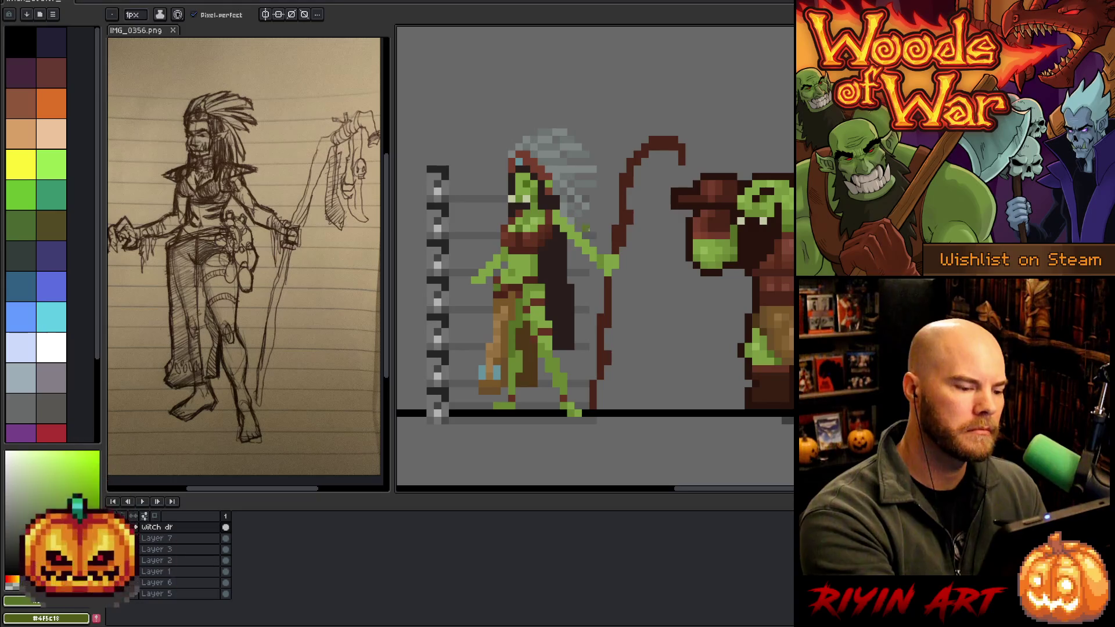
Redraw trouser and leg pixels using orange-brown, lighter tan, green and red-brown shades.
left_click(514, 323, "alt")
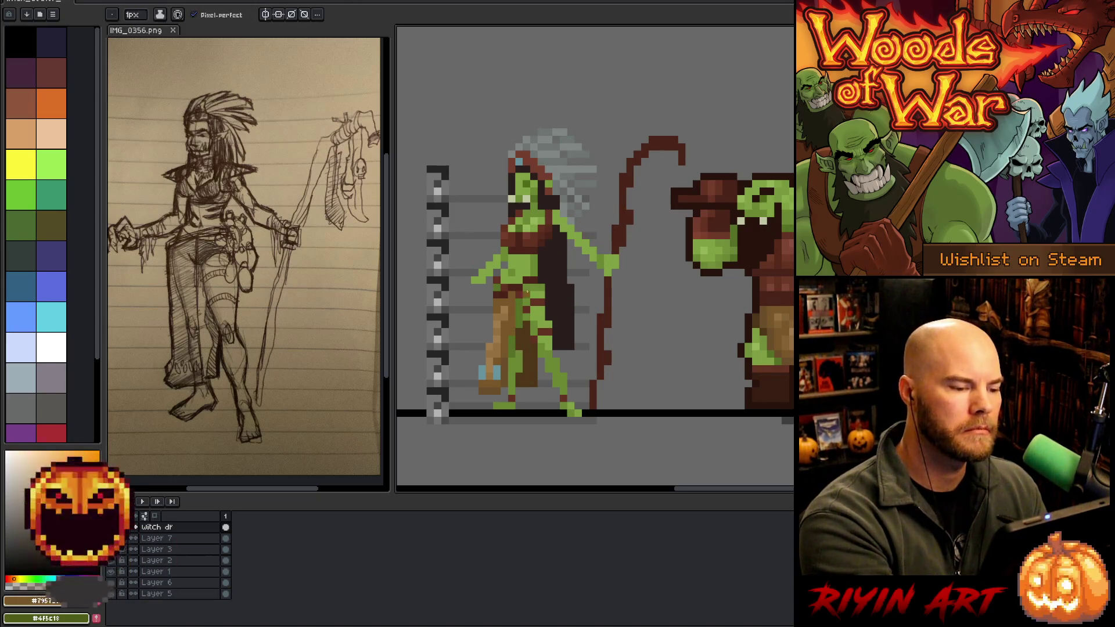
left_click(507, 317, "alt")
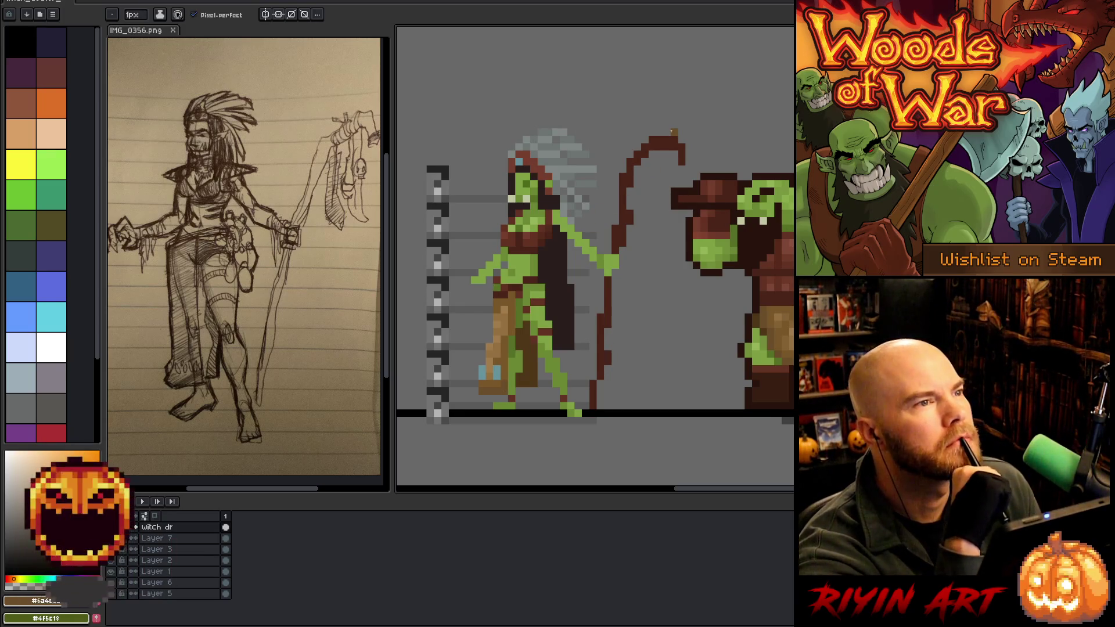
left_click(513, 369, "alt")
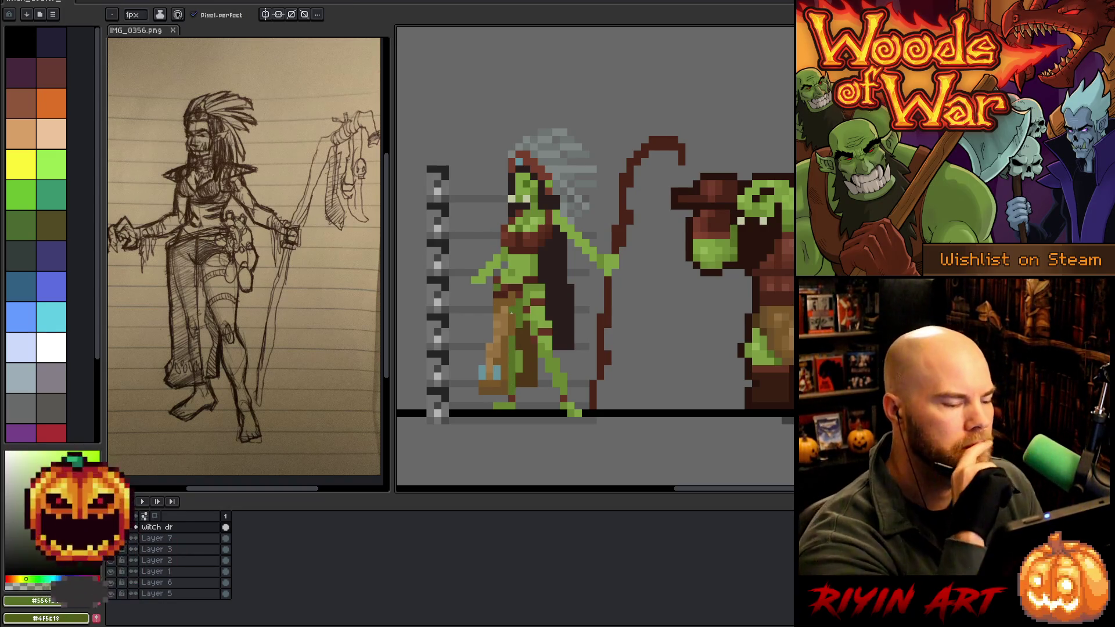
key("g")
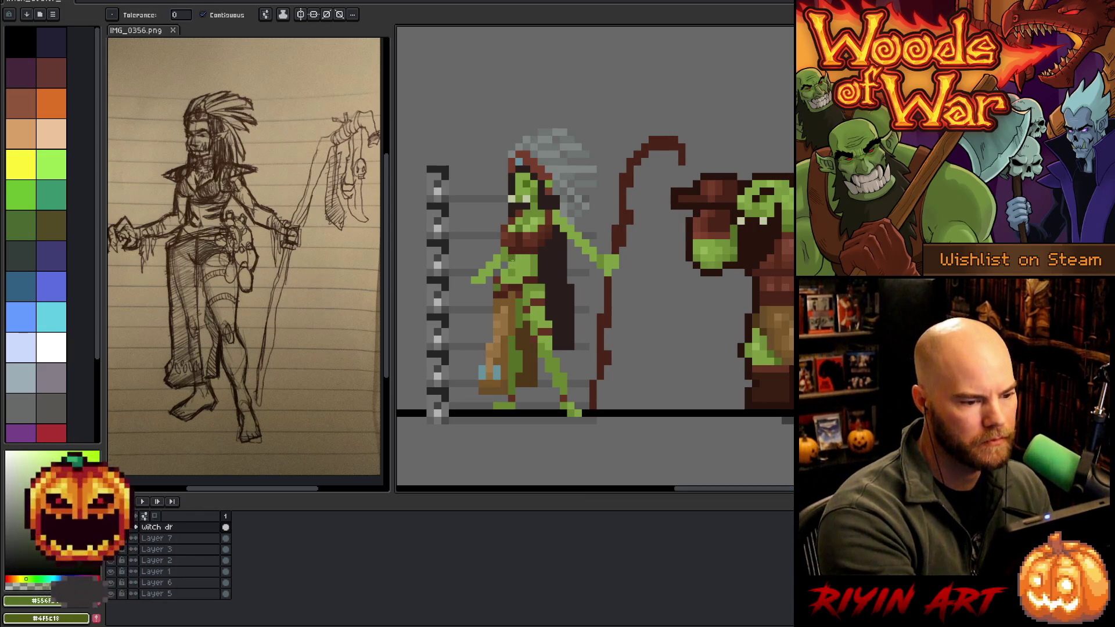
key("b")
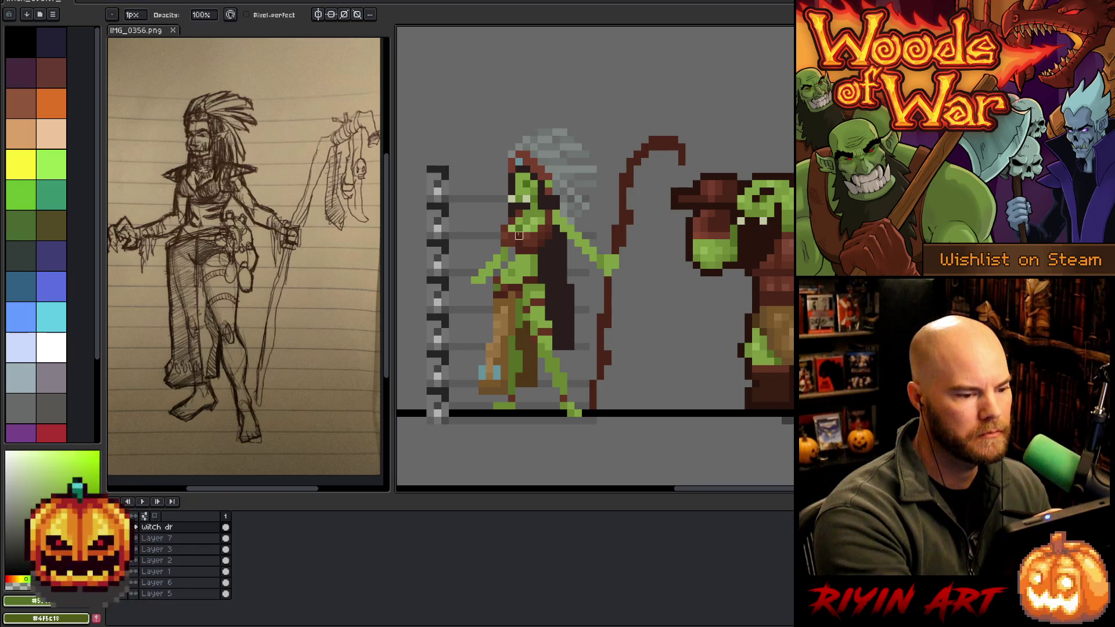
left_click(510, 251, "alt")
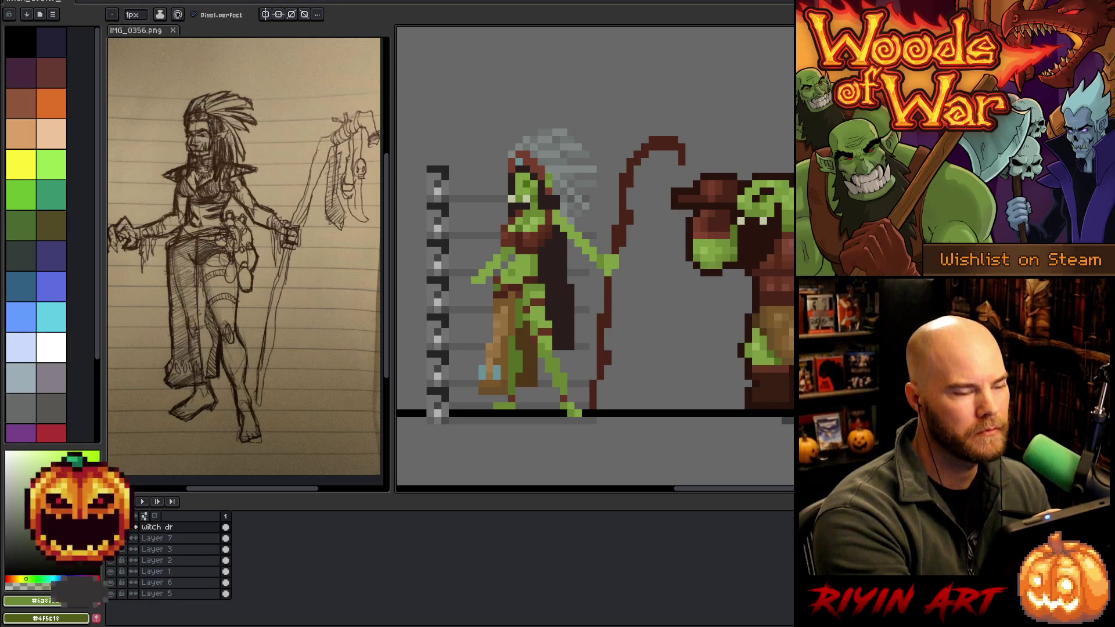
left_click(534, 206, "alt")
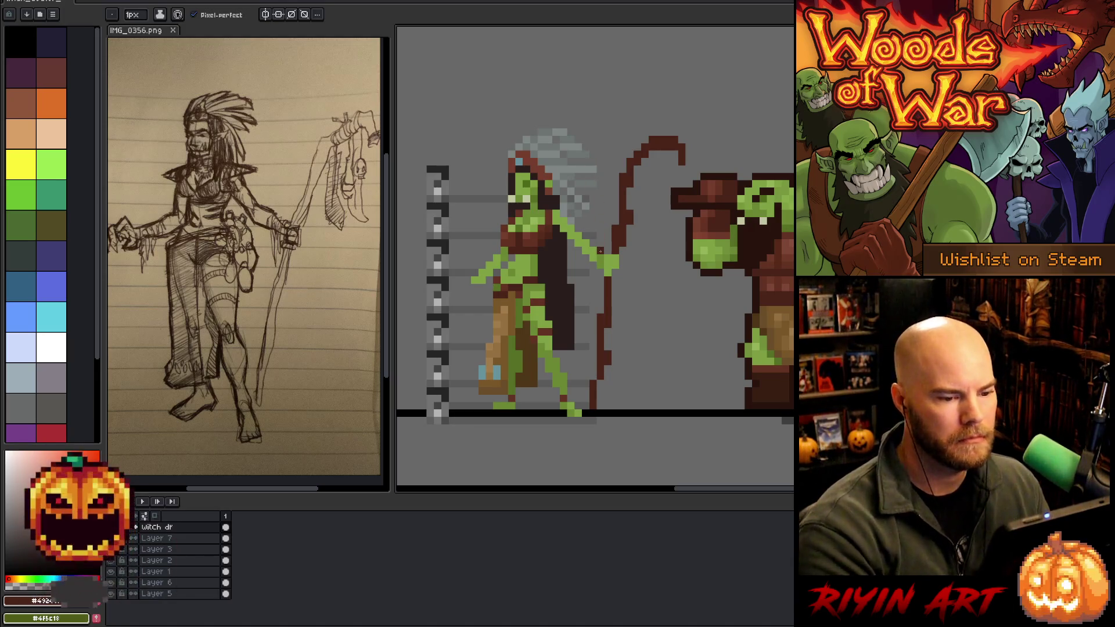
Eyedrop around the witch's face and hair, ending on the olive-green skin colour #4f5c18.
key("g")
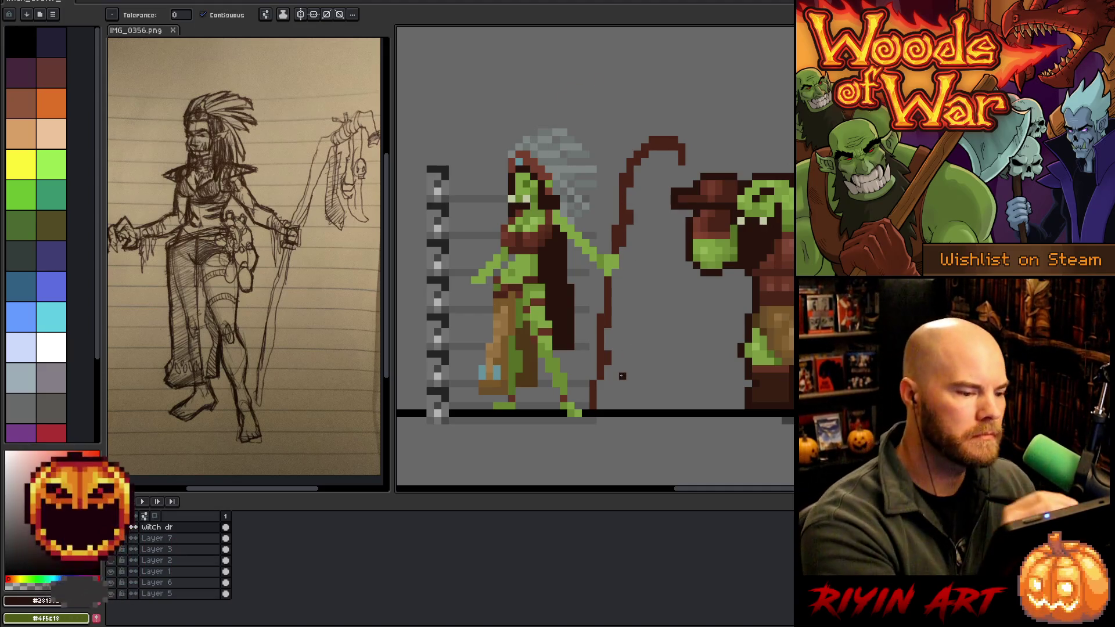
key("b")
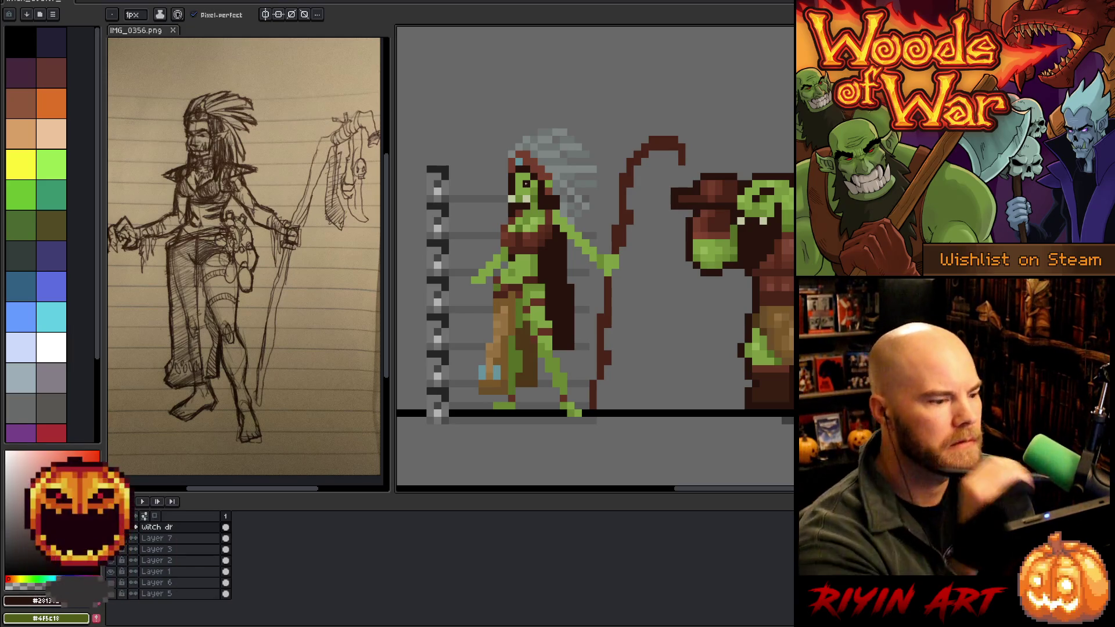
left_click(553, 178, "alt")
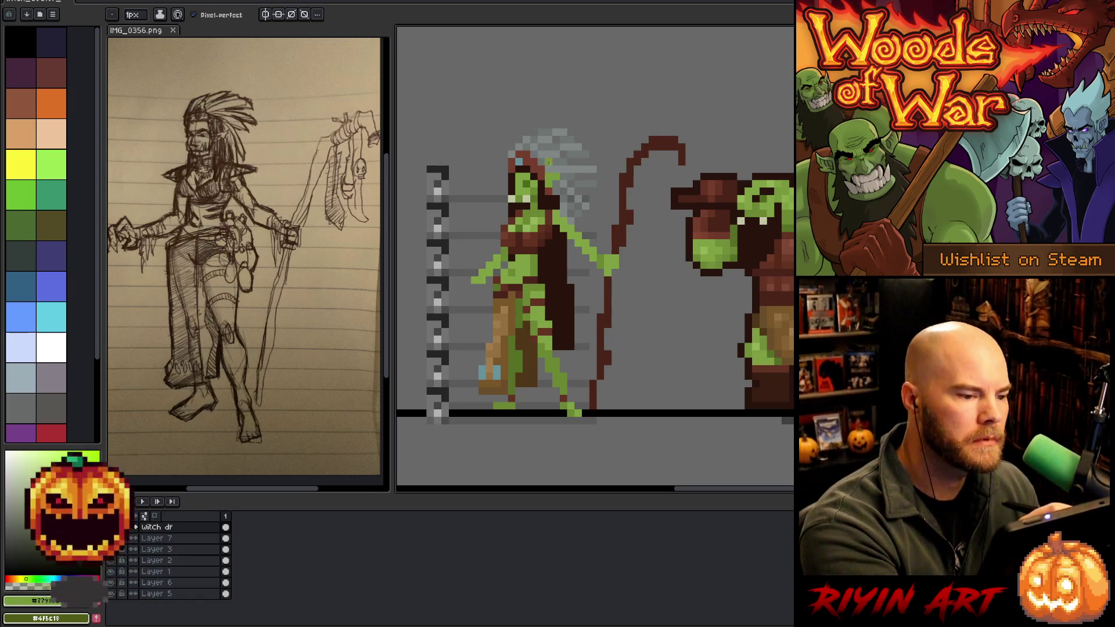
left_click(546, 183, "alt")
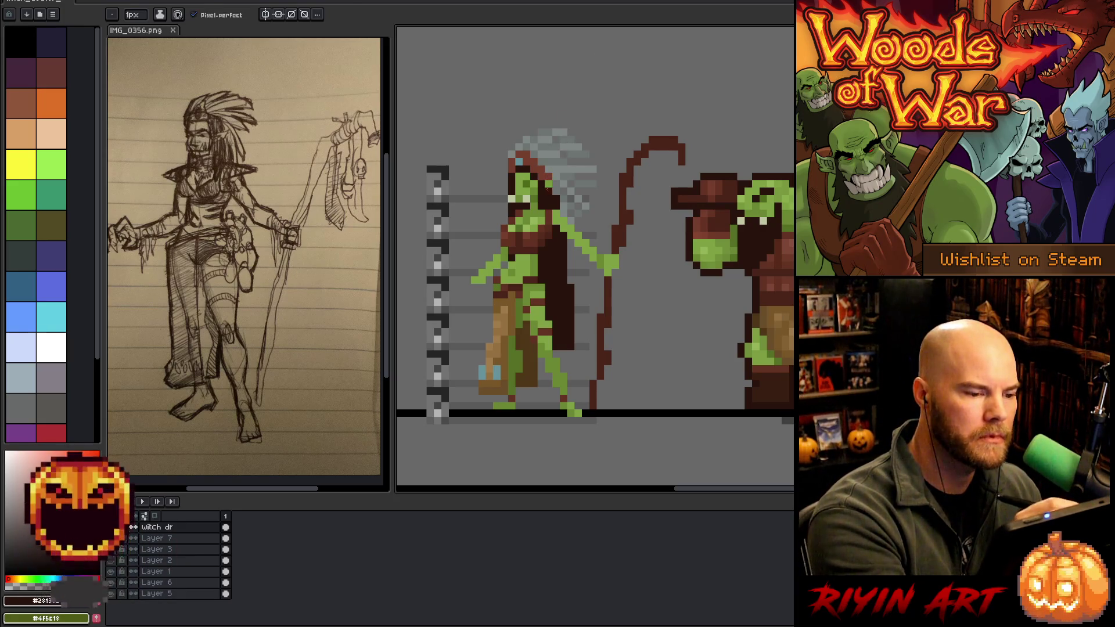
left_click(546, 188, "alt")
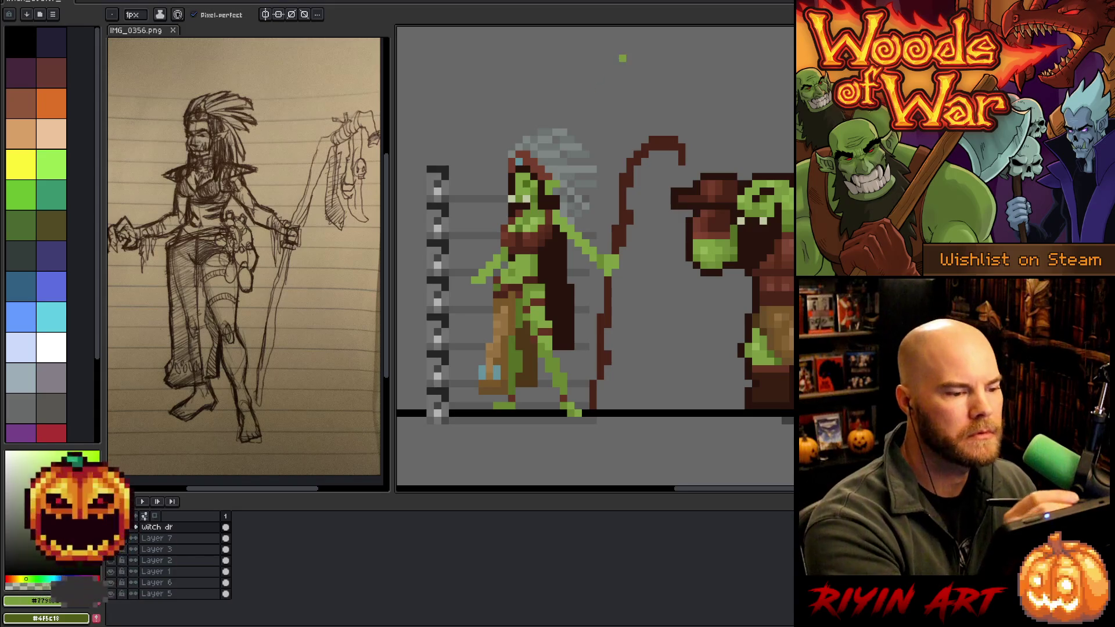
left_click(540, 186, "alt")
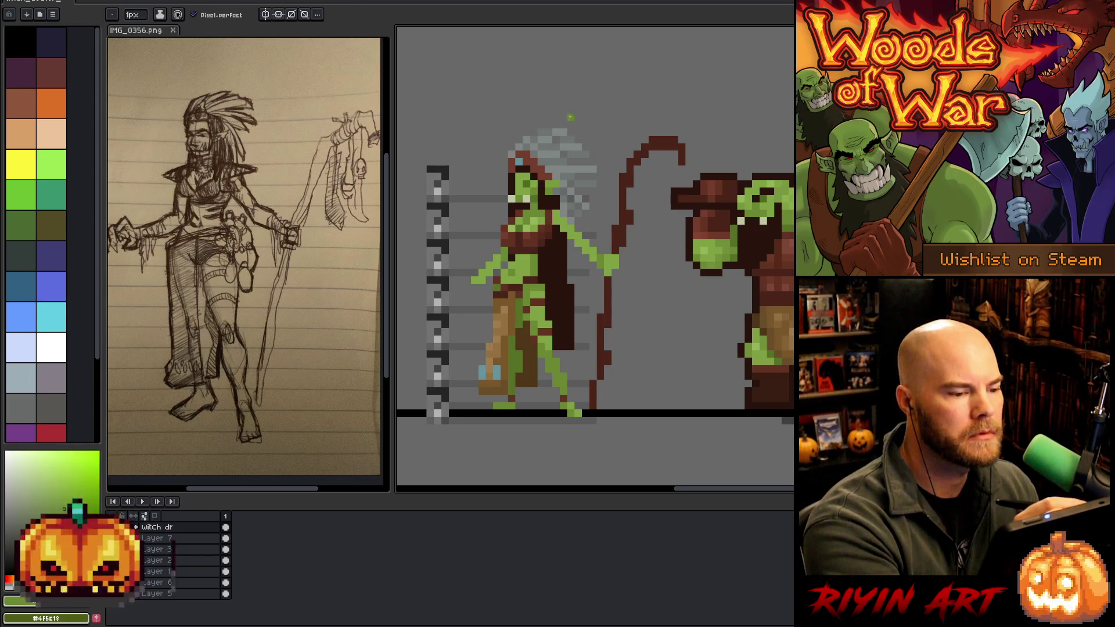
left_click(547, 165, "alt")
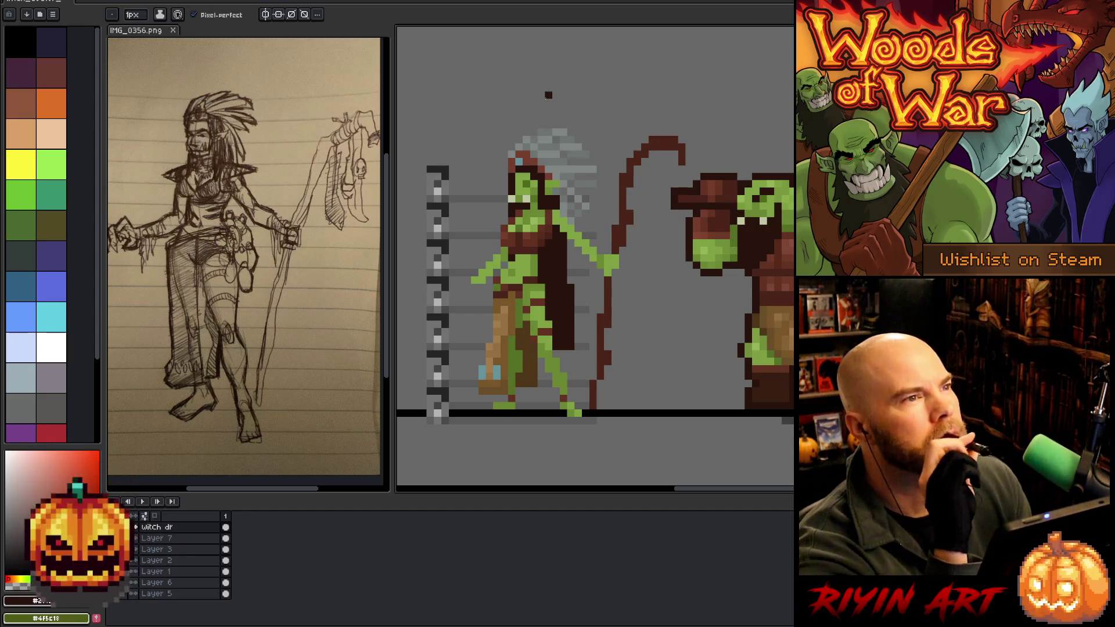
left_click(548, 162, "alt")
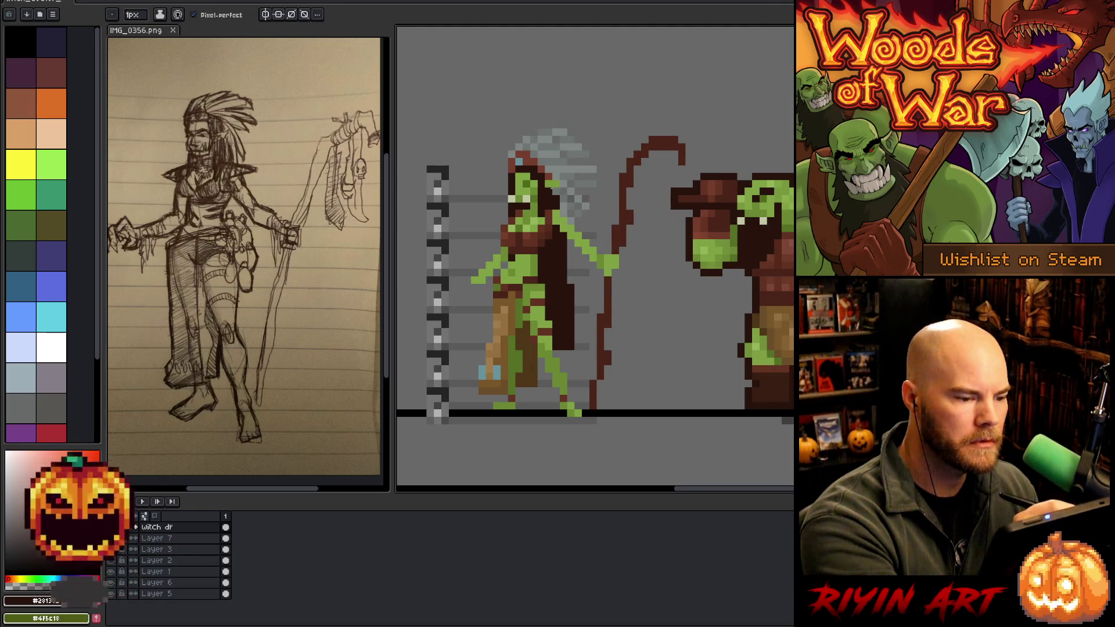
left_click(549, 207, "alt")
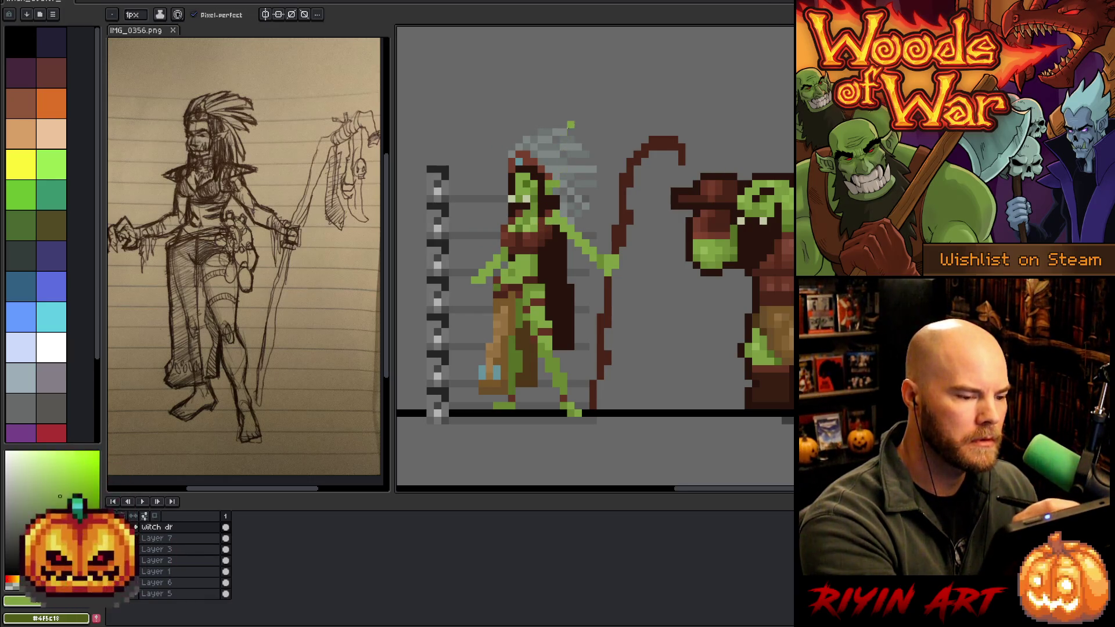
Sample dark brown and green, adding pale blue bead accents on the waist, chest and loincloth edge.
left_click(548, 228, "alt")
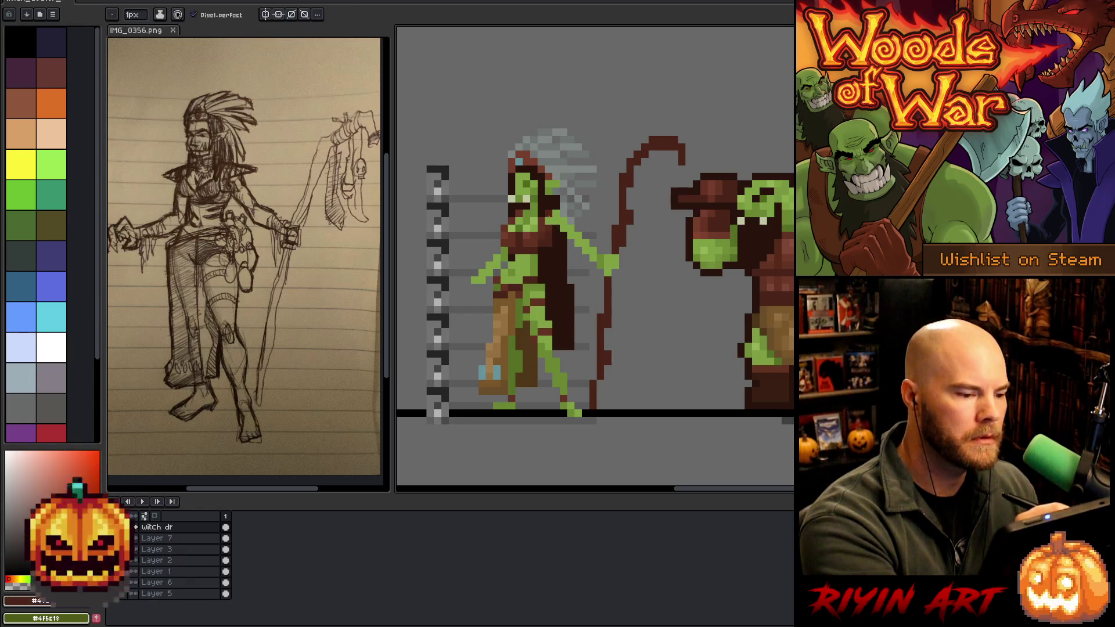
left_click(550, 221, "alt")
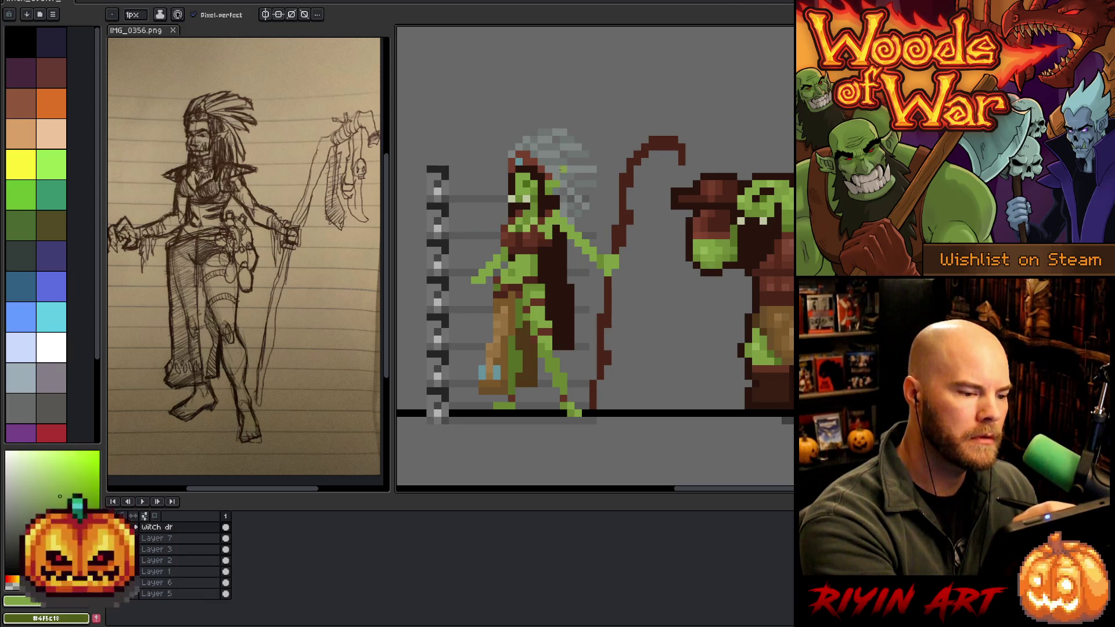
left_click(548, 258, "alt")
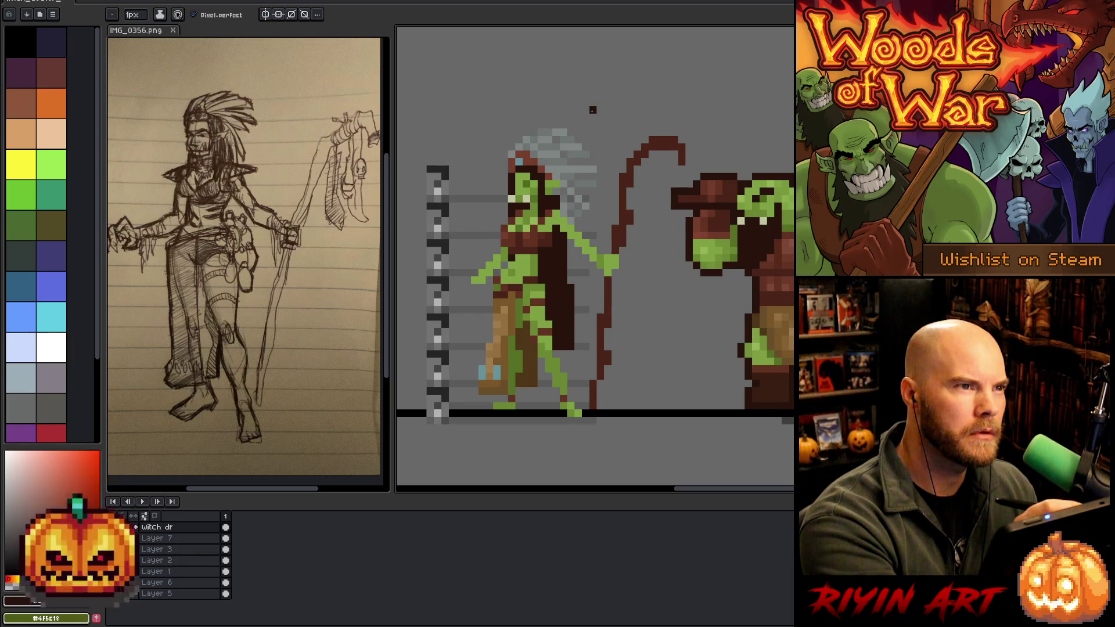
key("v")
key("b")
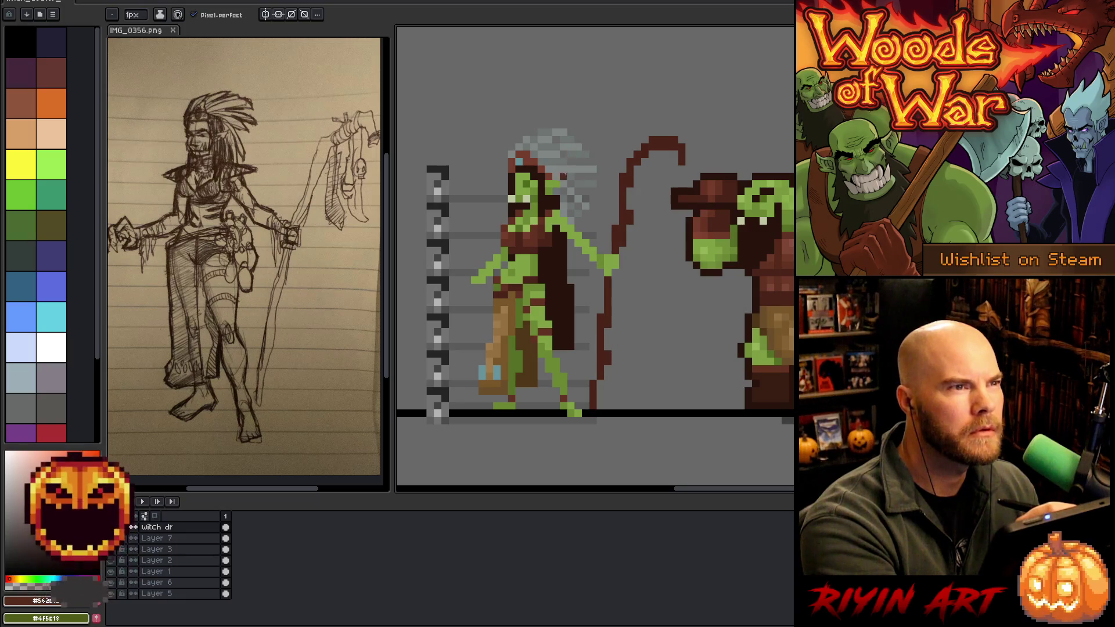
left_click(549, 235, "alt")
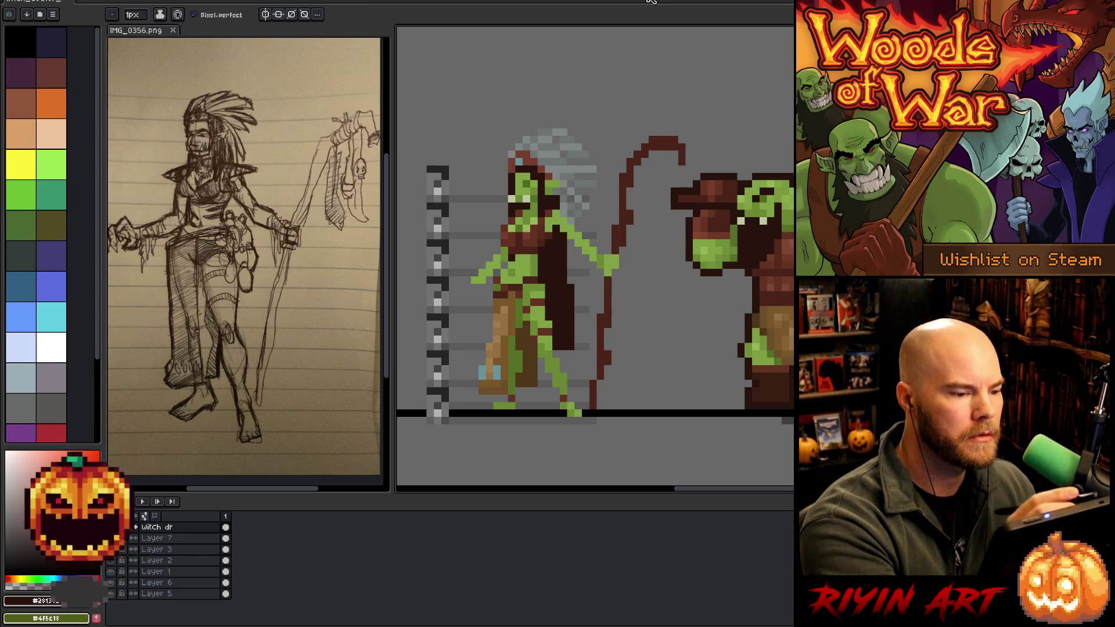
left_click(606, 261, "alt")
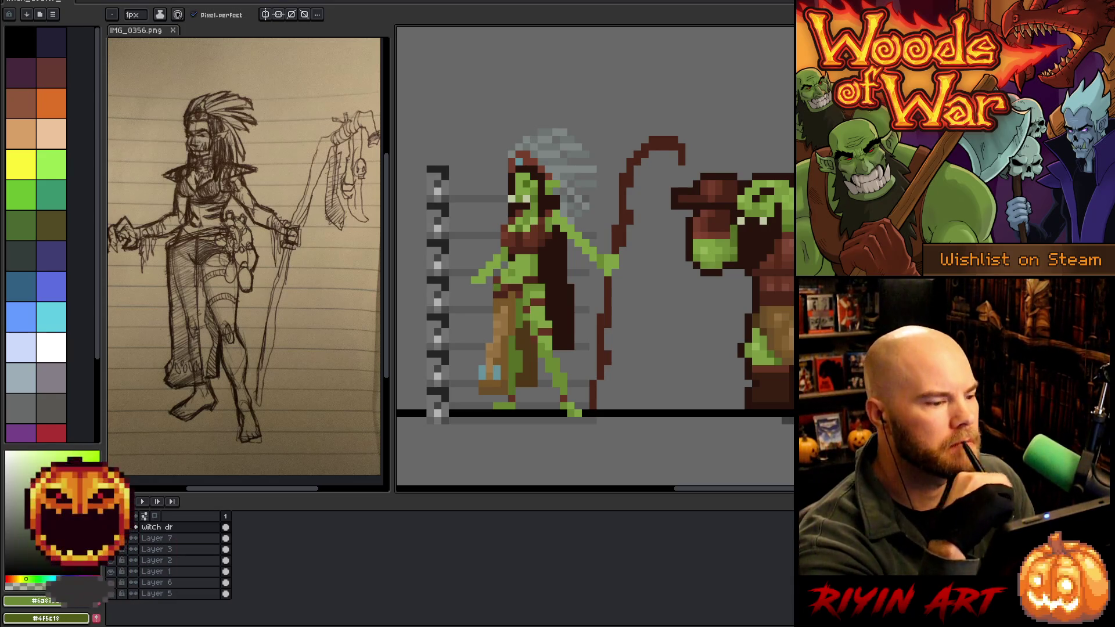
left_click(535, 181, "alt")
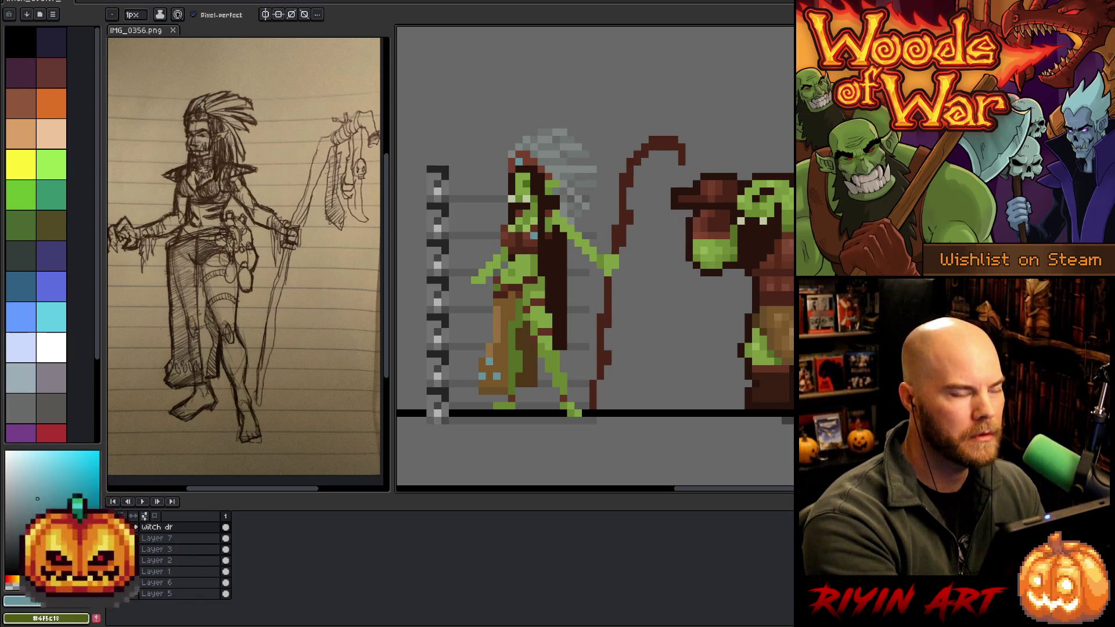
Place three light-blue accent pixels on the witch's boot and side.
left_click(476, 361)
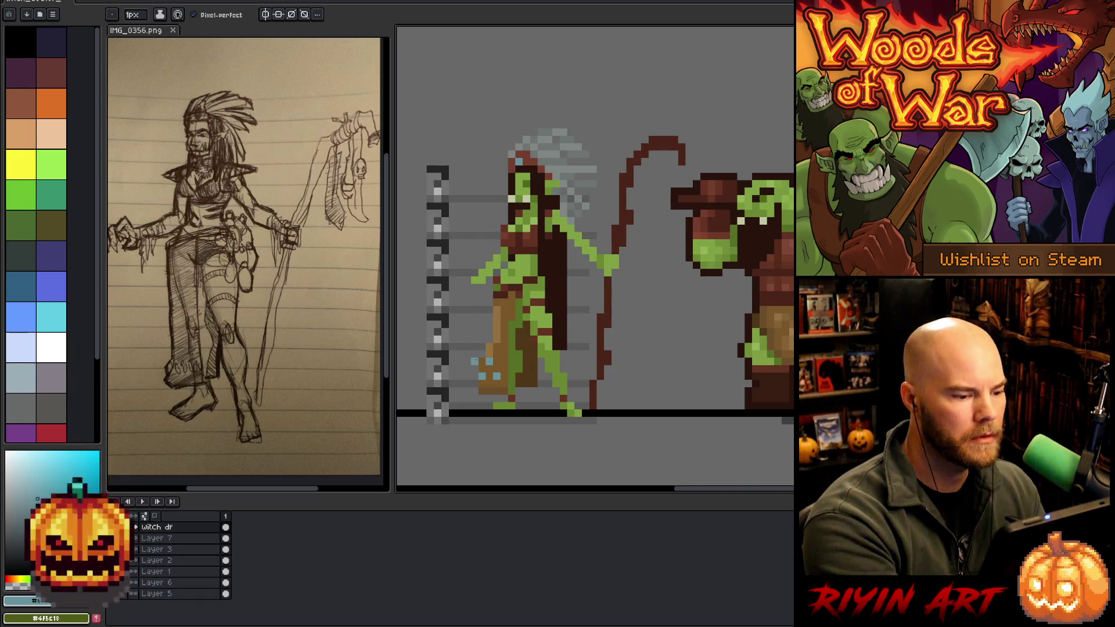
left_click(475, 391)
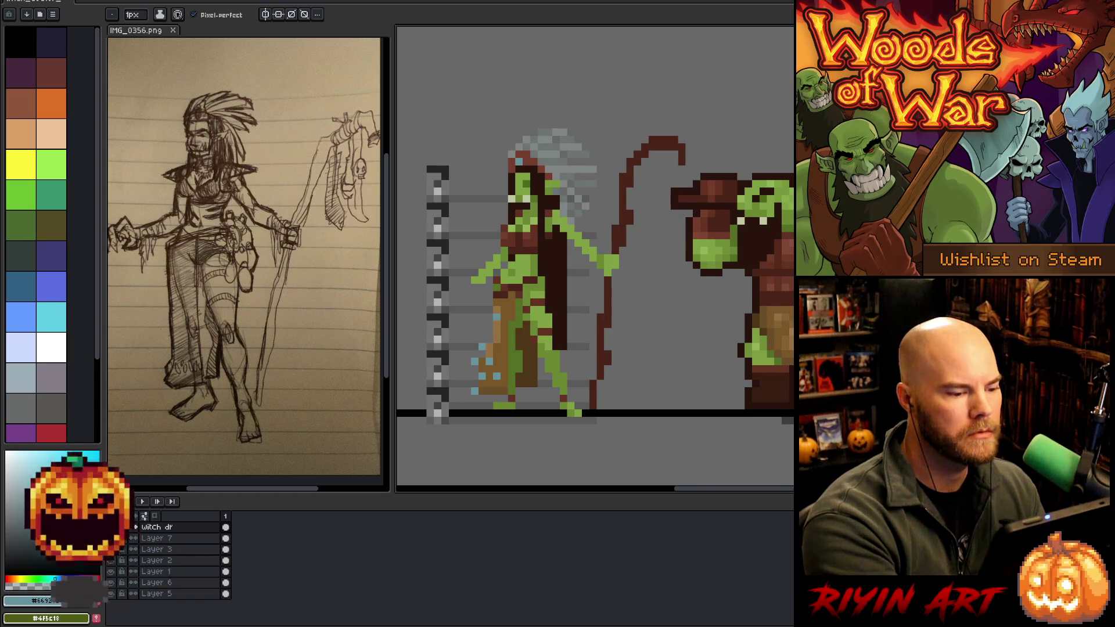
left_click(490, 332)
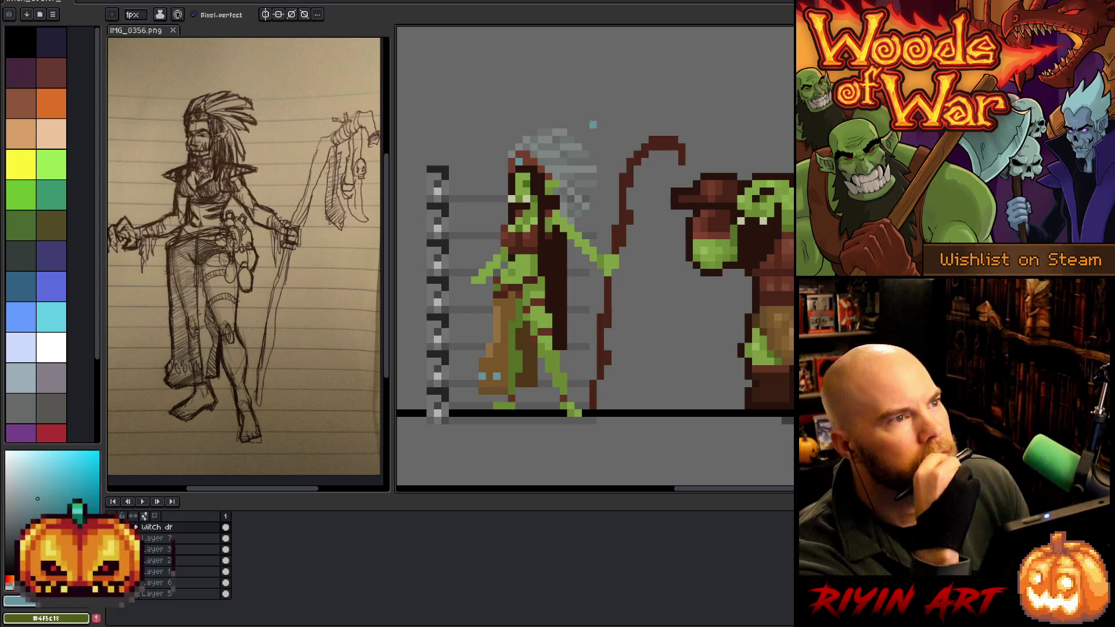
Redraw the cyan boot pixel pair one pixel higher, then sample the headdress reddish-brown and grey.
left_click(482, 369)
left_click(497, 368)
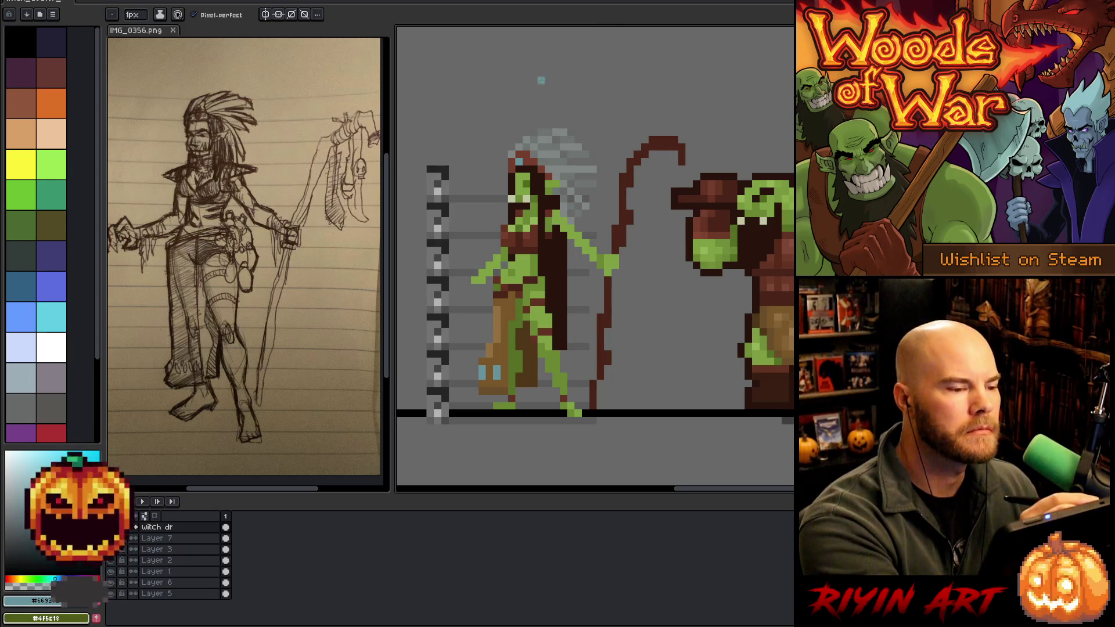
left_click(526, 162, "alt")
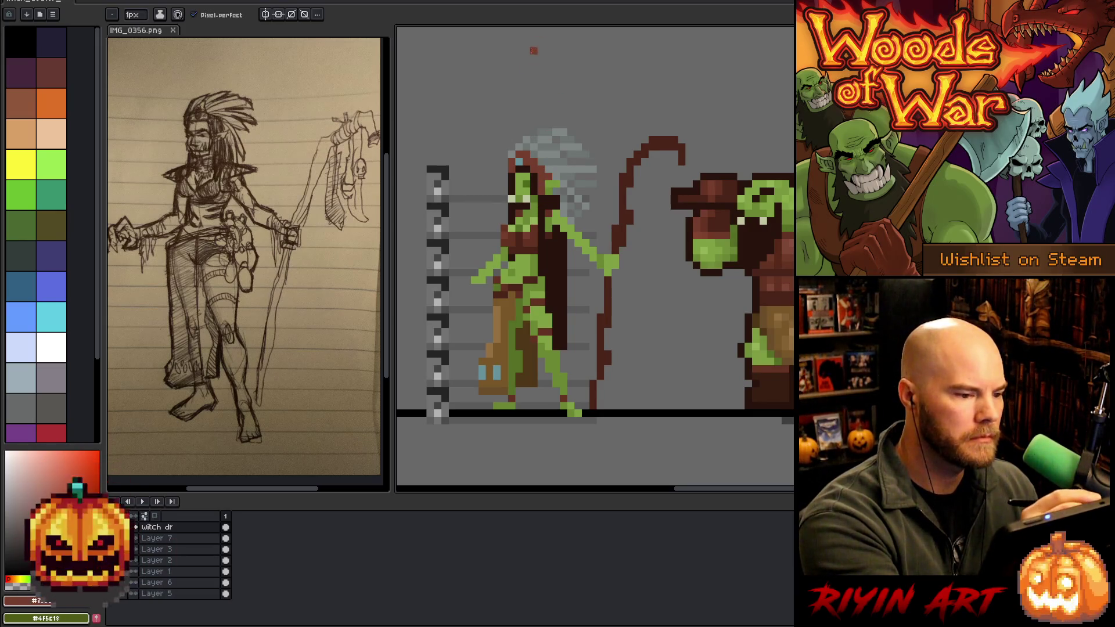
left_click(513, 158, "alt")
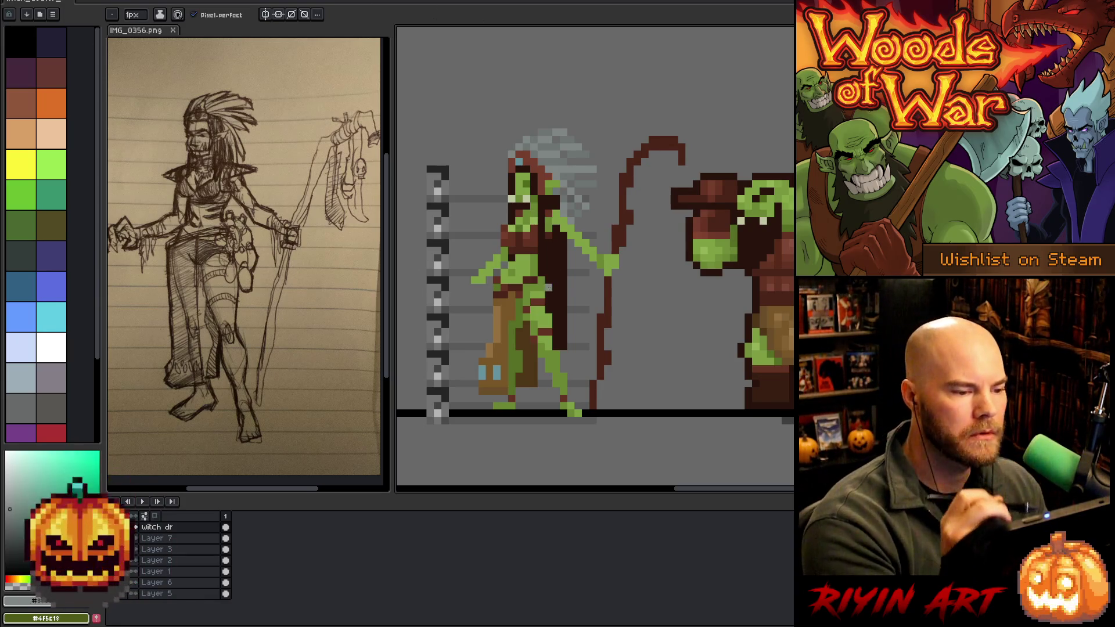
Lasso the witch's hair, nudge it one pixel right, and deselect.
scroll(548, 287, "down", 5)
scroll(485, 308, "up", 5)
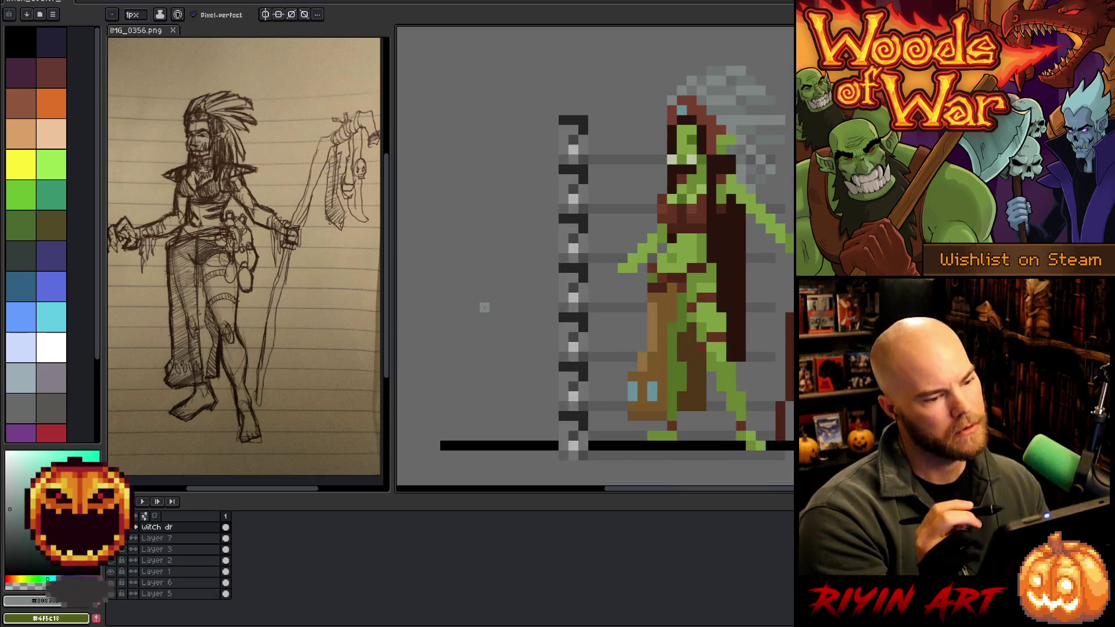
key("q")
mouse_move(723, 97)
left_mouse_down()
mouse_move(734, 146)
mouse_move(657, 169)
mouse_move(613, 160)
mouse_move(742, 92)
left_mouse_up()
key("Right")
key("i")
Pick the dark outline colour and fill the missing pixel on the head's left edge.
left_click(661, 170)
key("b")
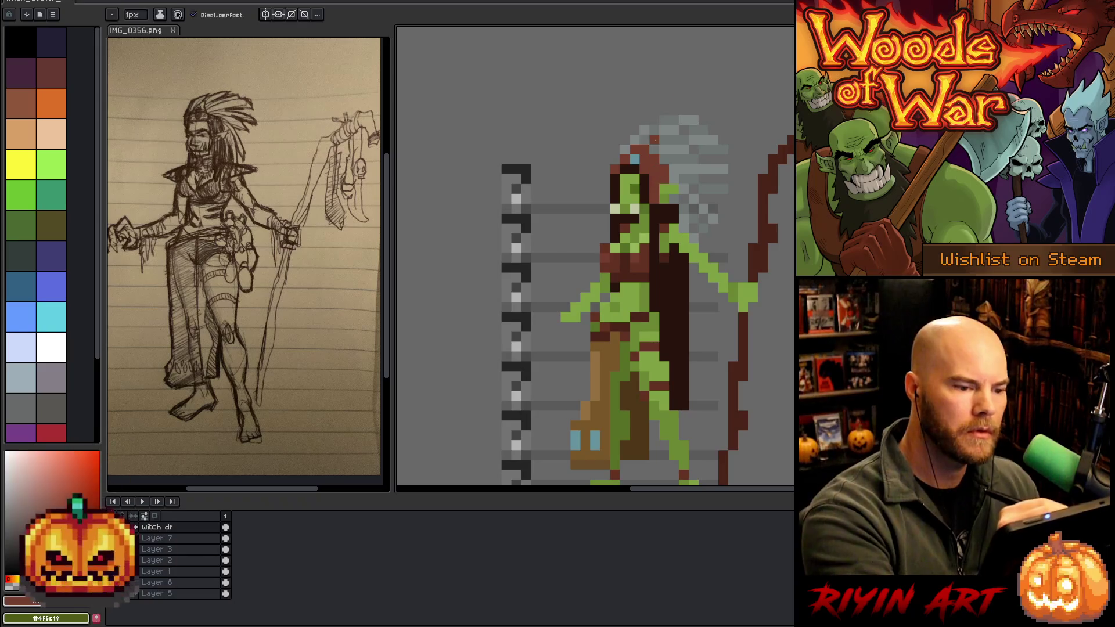
left_click_drag(722, 119, 637, 181)
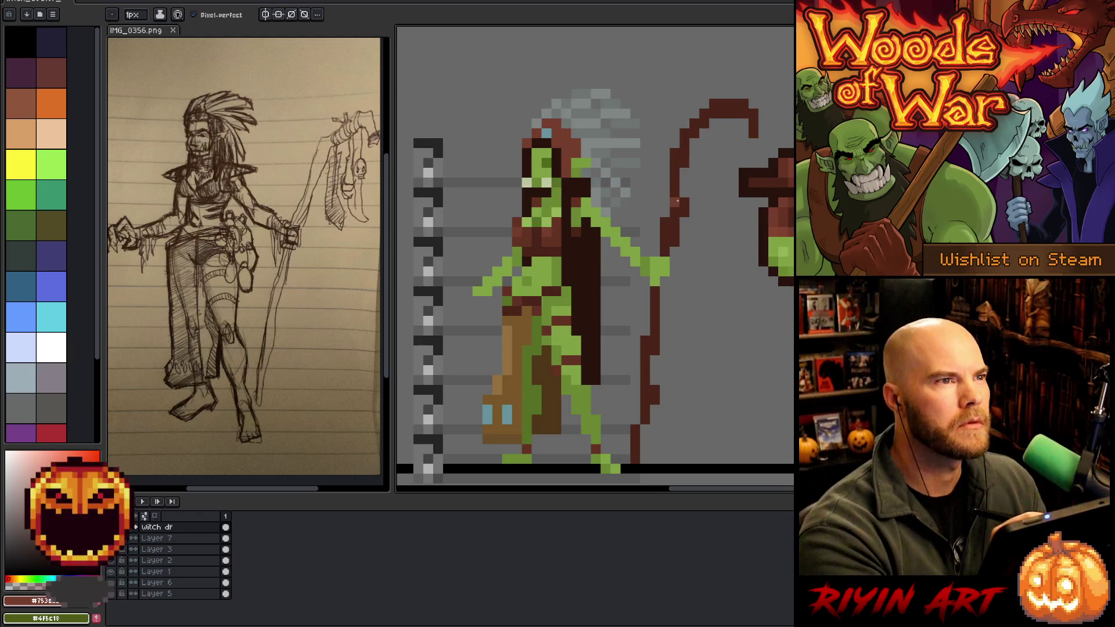
scroll(680, 203, "down", 3)
scroll(727, 244, "up", 2)
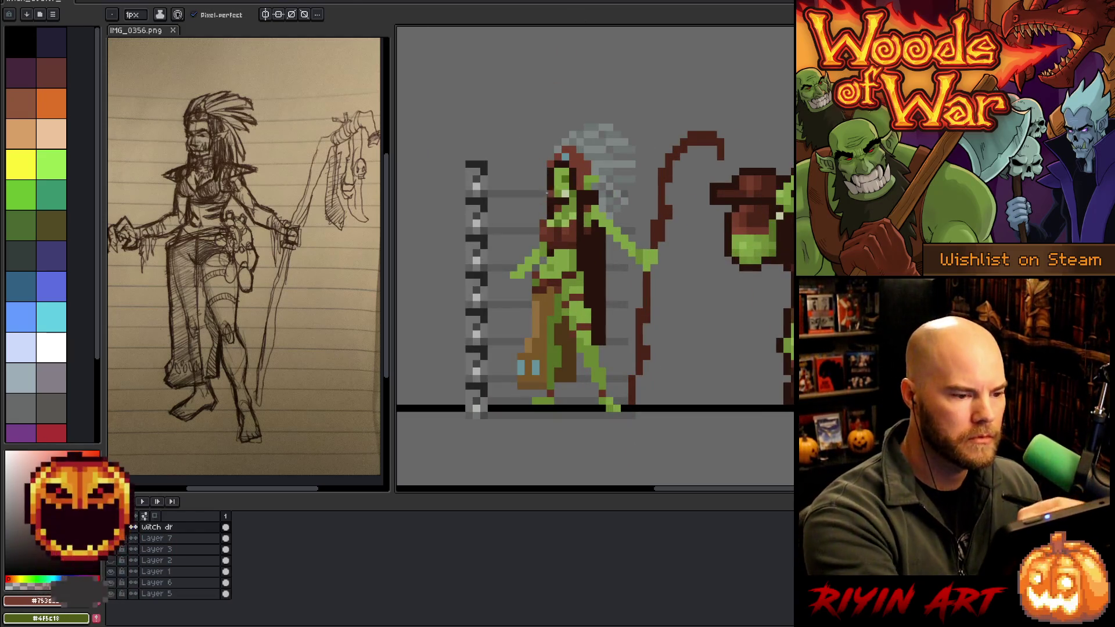
left_click(555, 169, "alt")
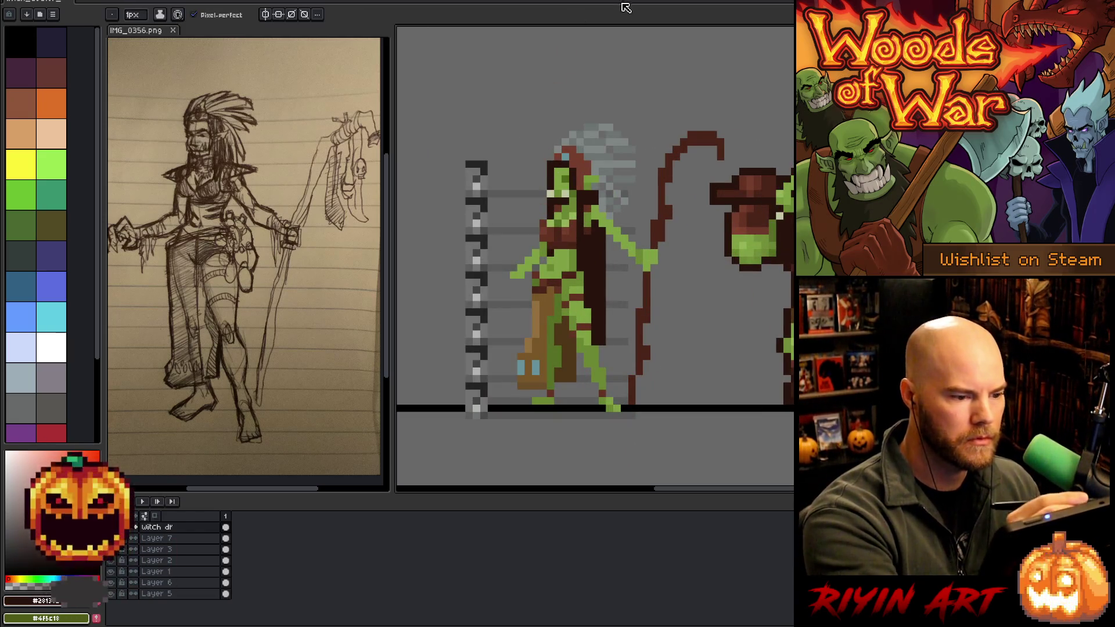
left_click(543, 173)
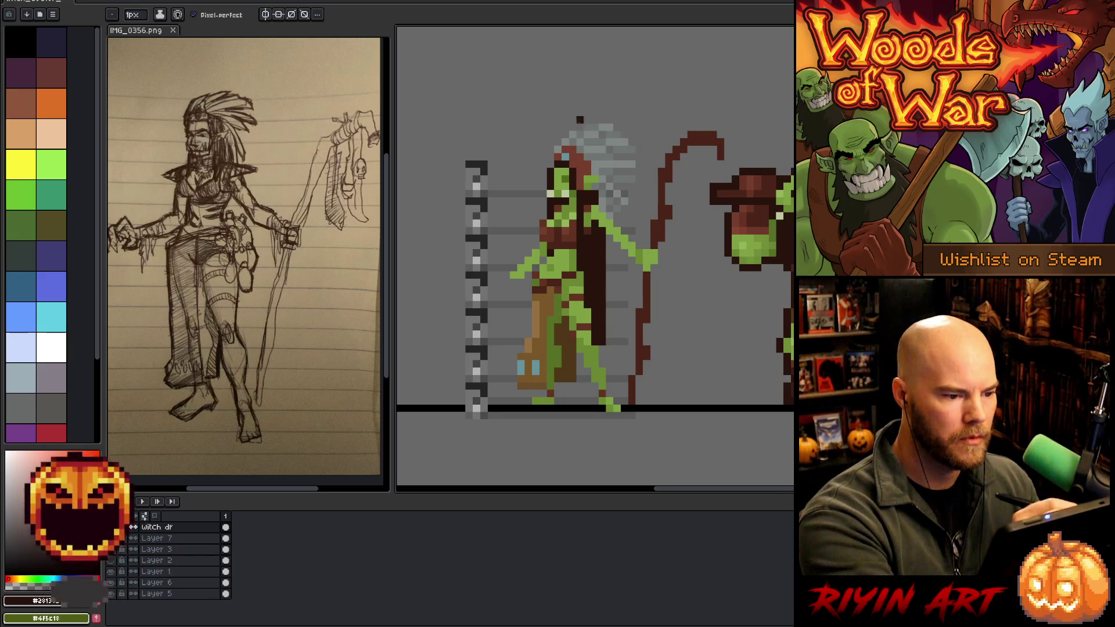
left_click(573, 139, "alt")
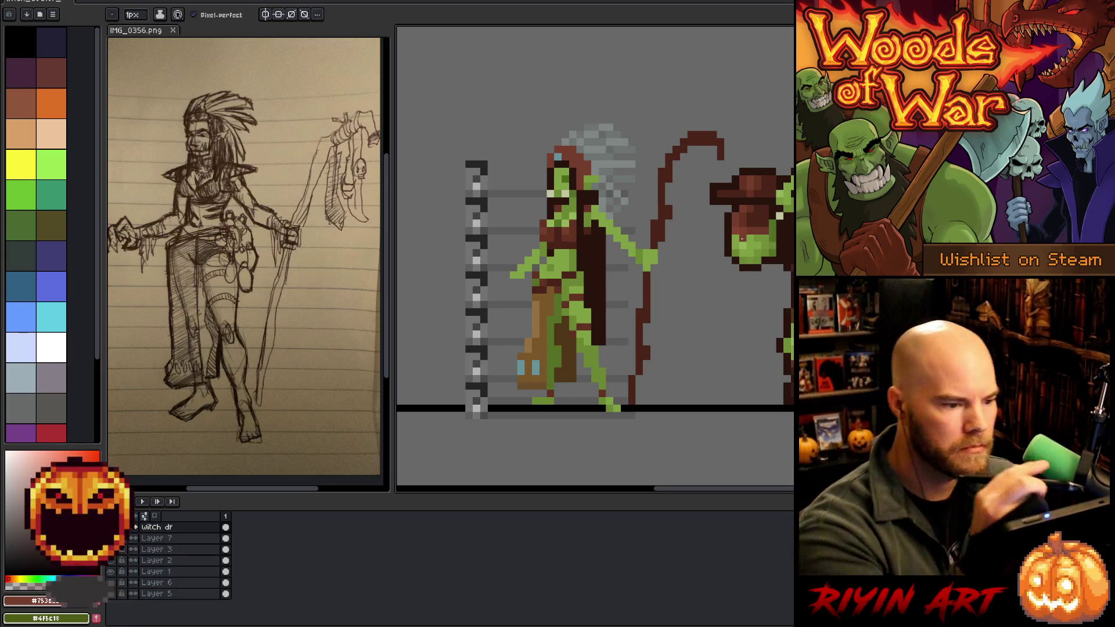
left_click(571, 166, "alt")
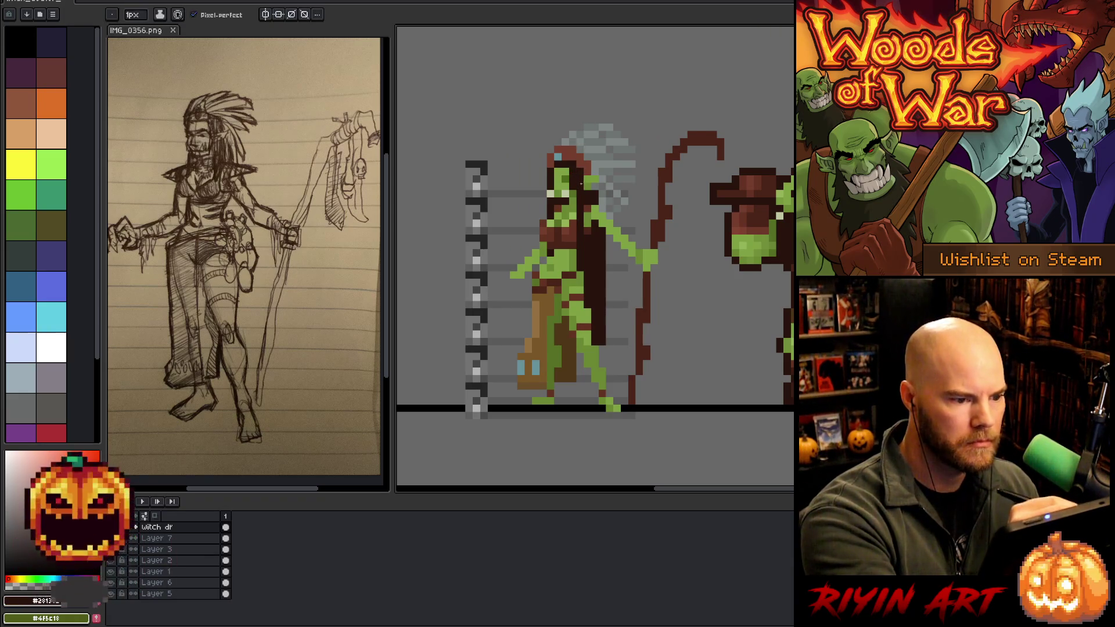
key("e")
key("b")
key("e")
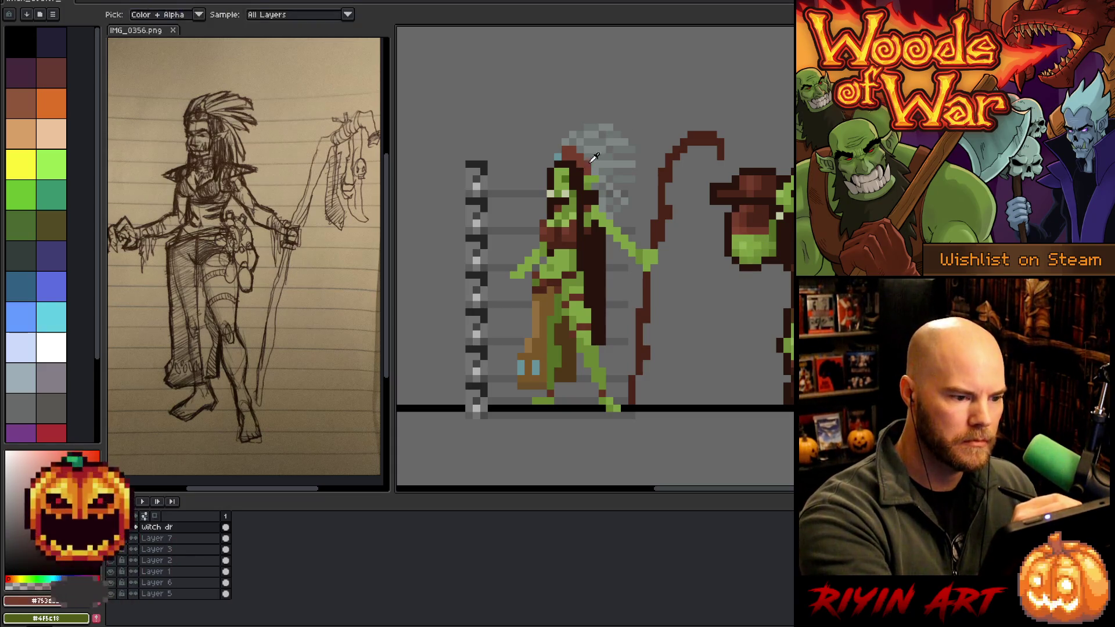
Darken the cloak's right edge with the hair's dark red, then sample hair greys.
left_click(596, 192, "alt")
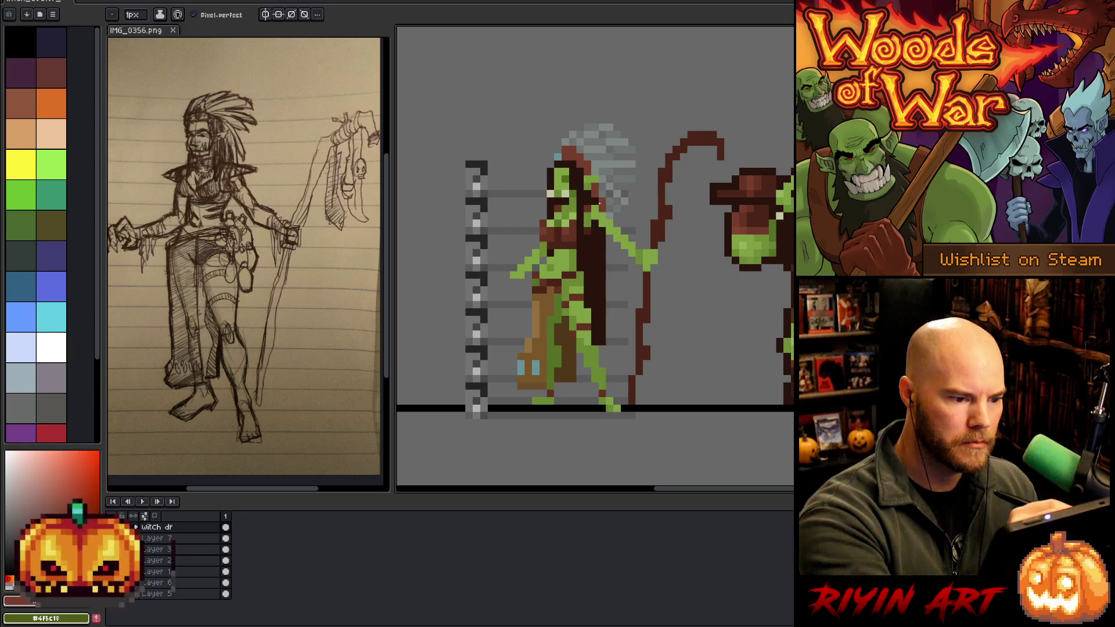
left_click_drag(608, 258, 609, 296)
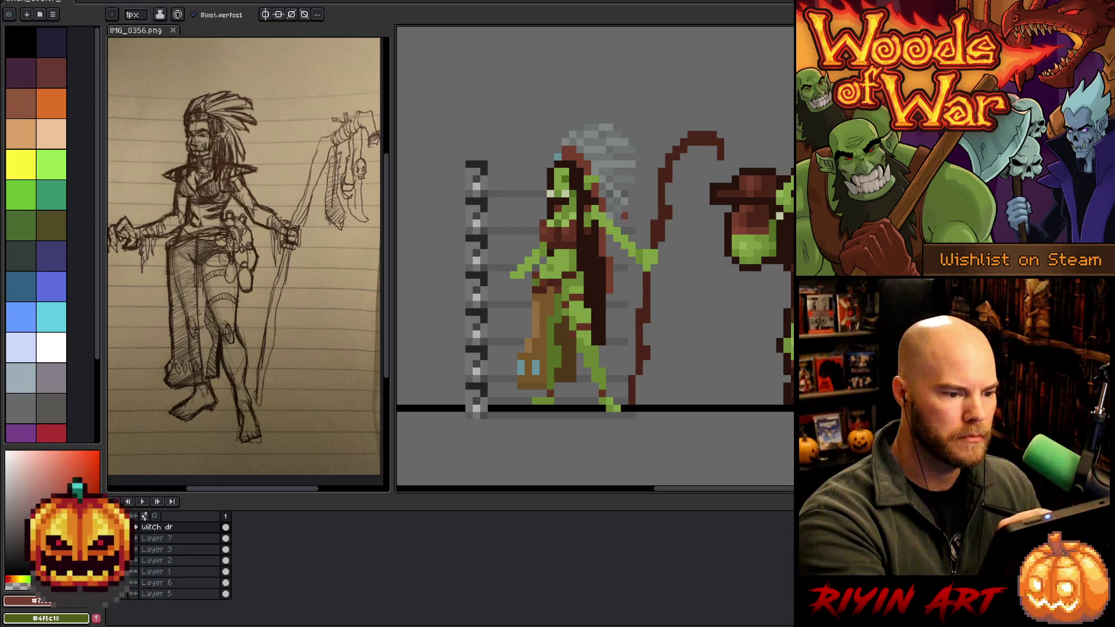
left_click(632, 261, "alt")
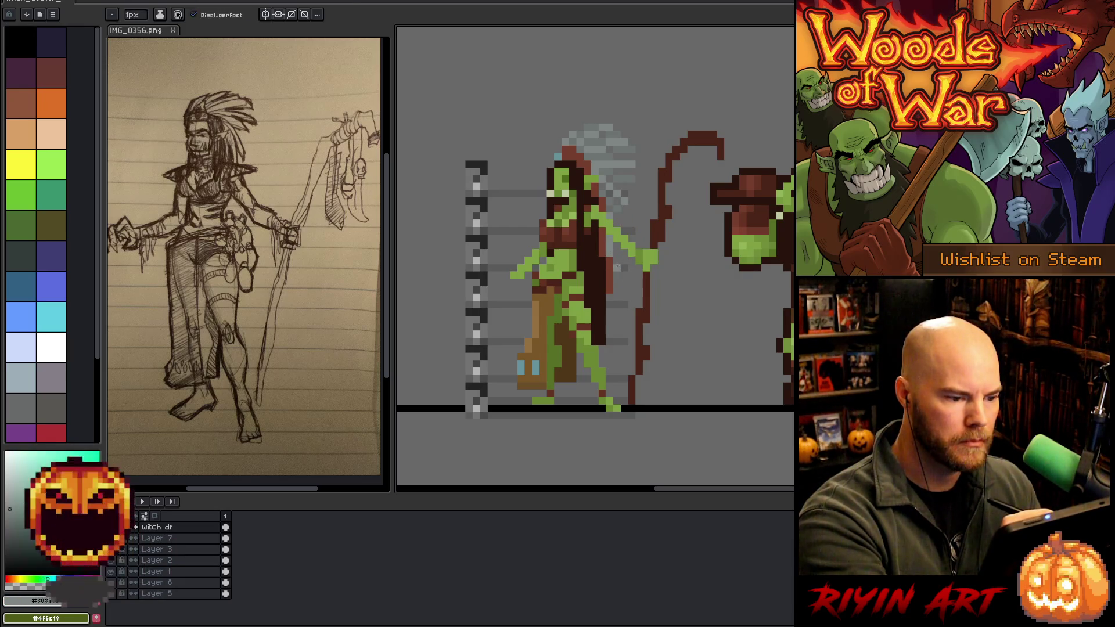
left_click(620, 207, "alt")
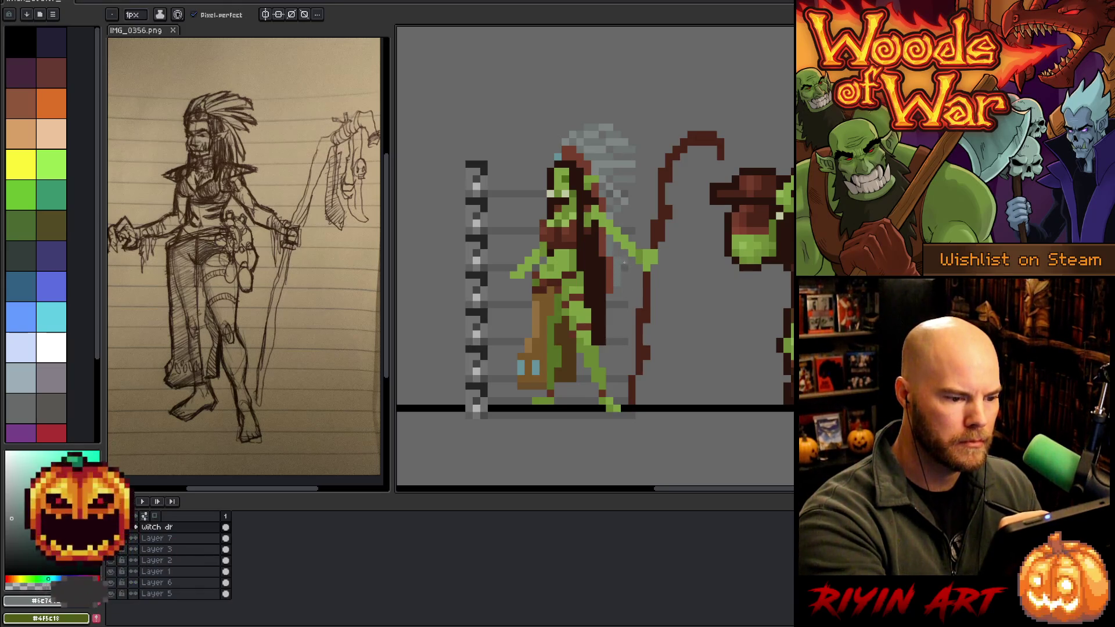
key("alt")
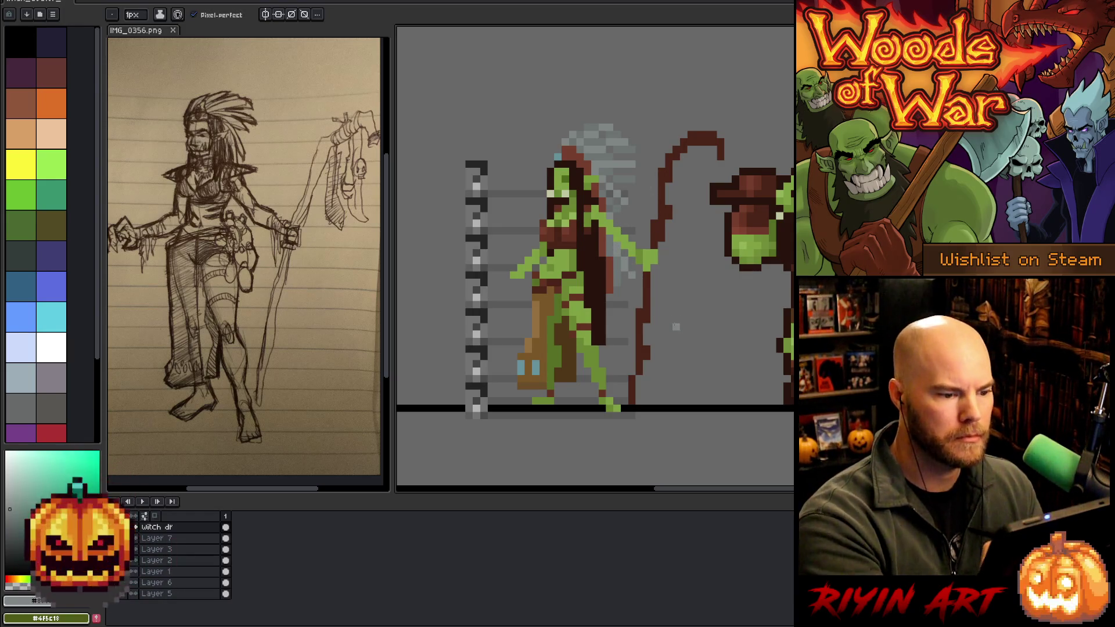
key("alt")
left_click(622, 205, "alt")
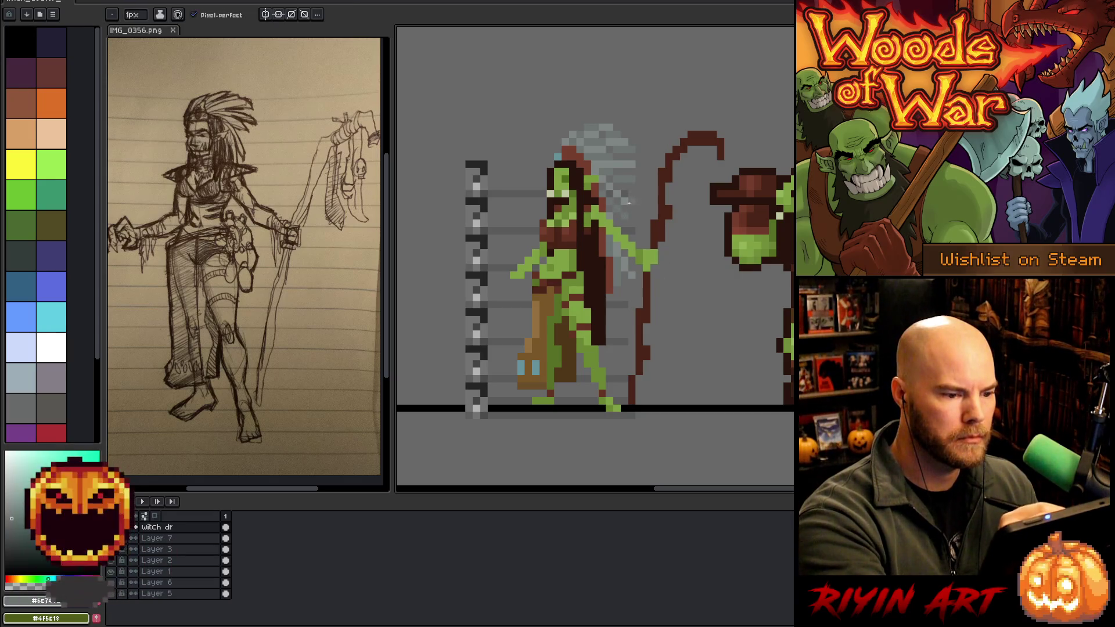
key("alt")
Eyedrop the pale teal and dot a teal accent pixel onto the headdress.
left_click(631, 188, "alt")
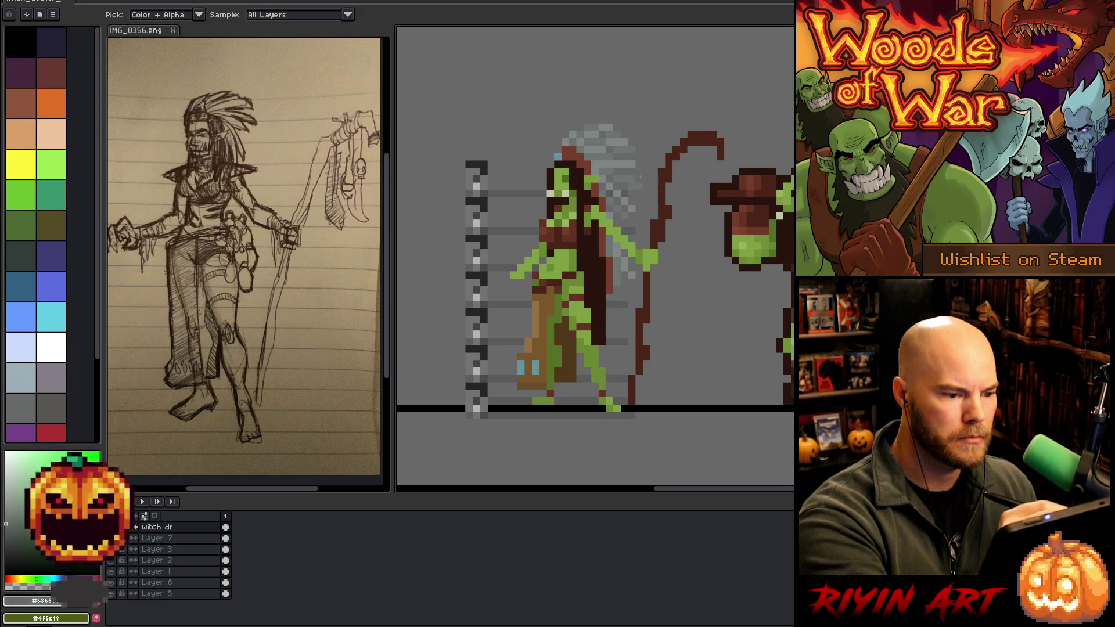
left_click(645, 163, "alt")
key("e")
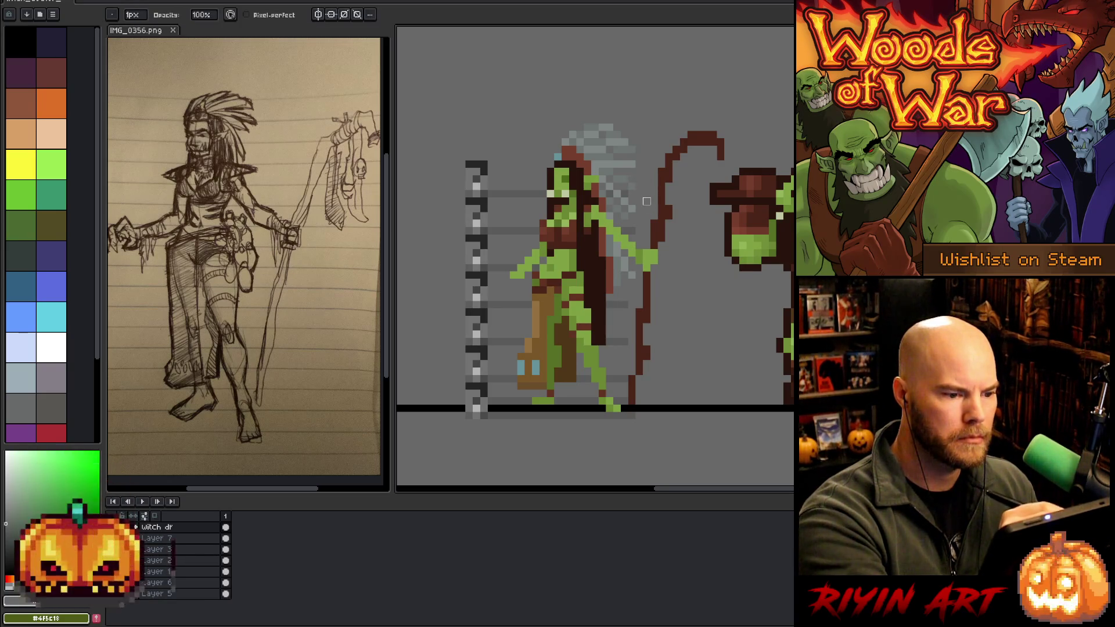
key("b")
left_click(646, 78, "alt")
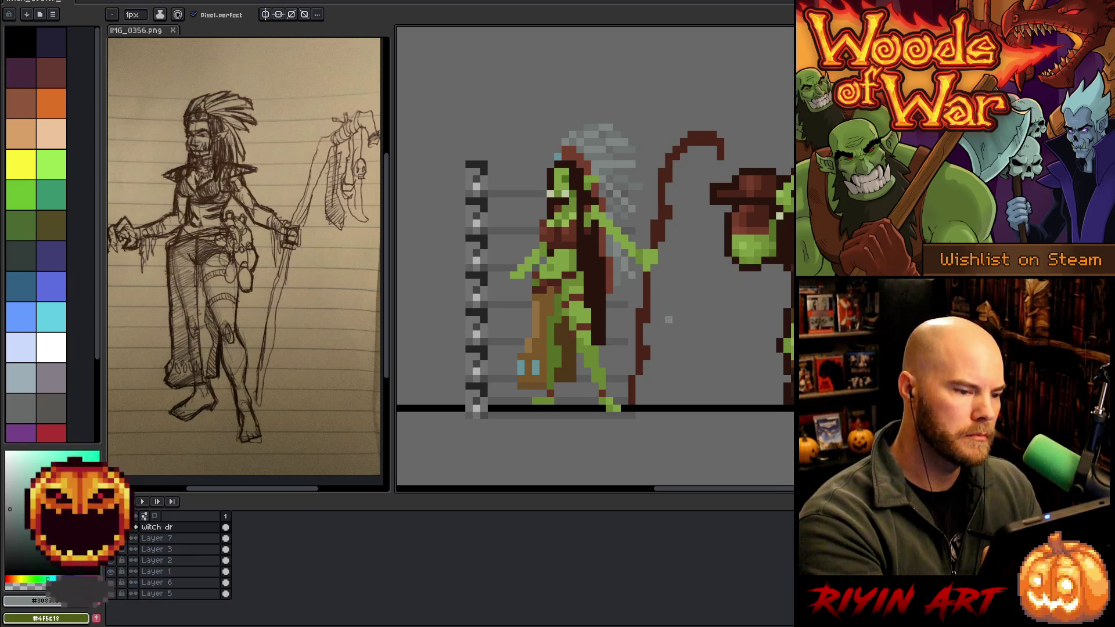
left_click(584, 152, "alt")
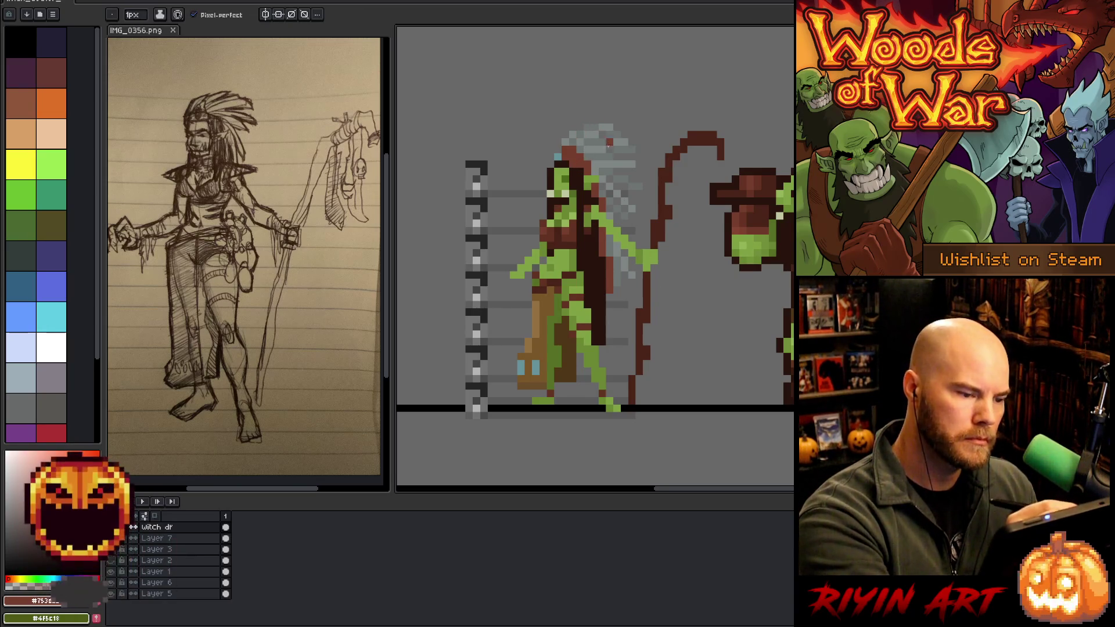
left_click(559, 157, "alt")
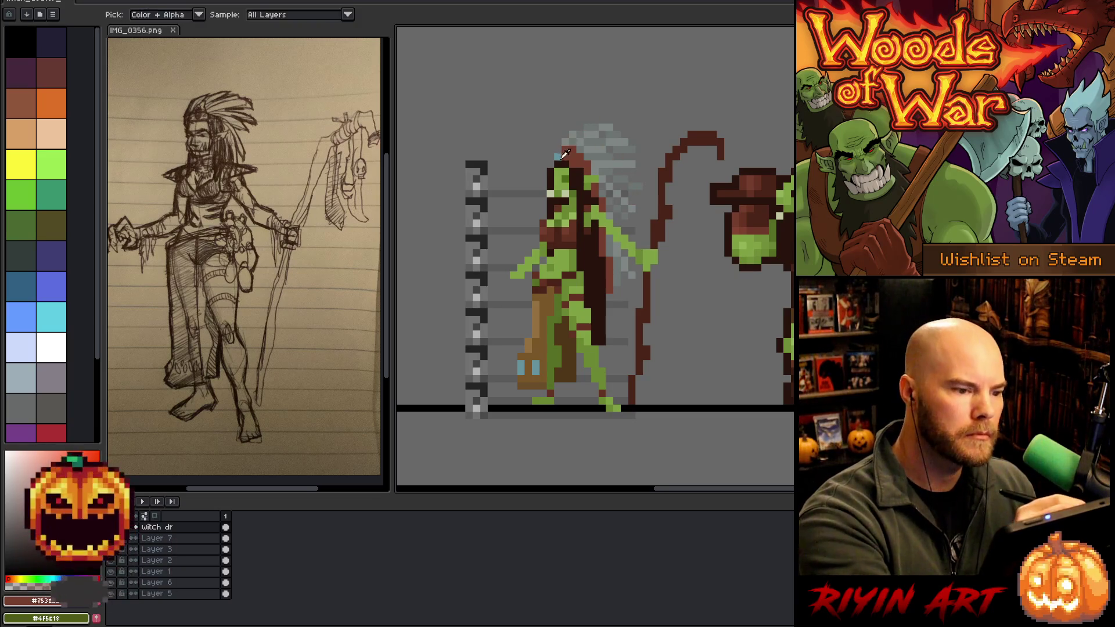
left_click(574, 157)
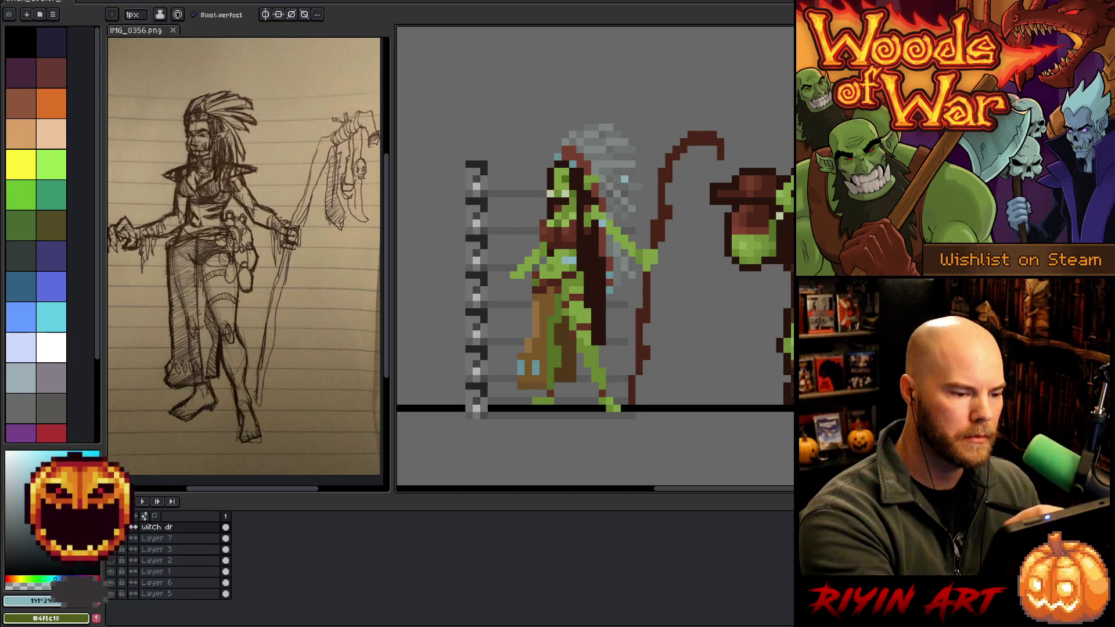
Eyedrop the light green skin and add pixels extending the outstretched left hand.
left_click(607, 209, "alt")
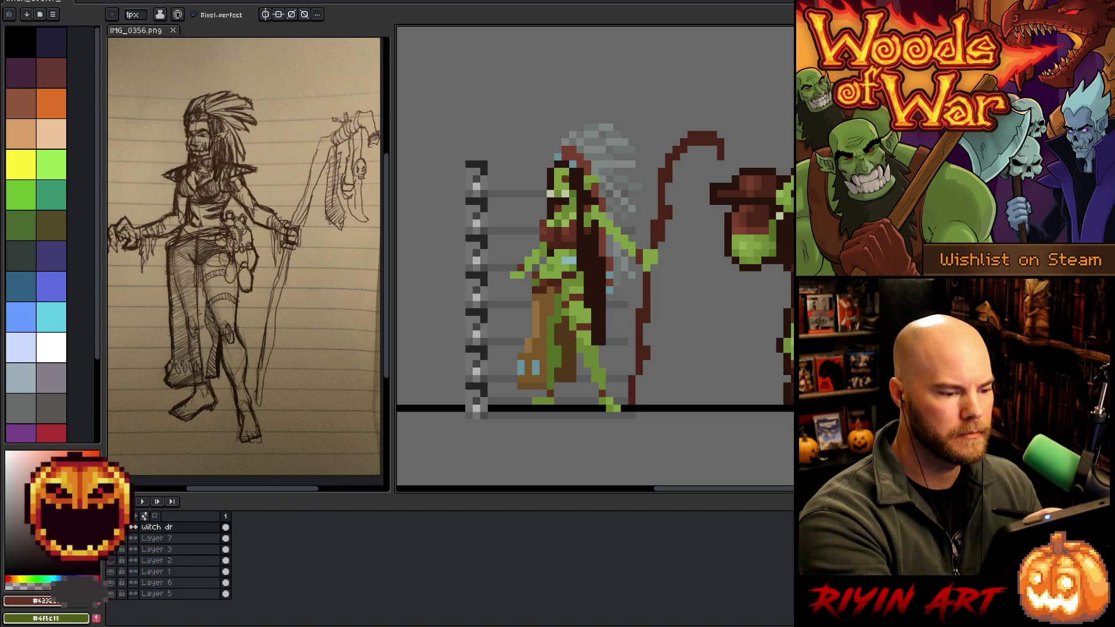
left_click(536, 283, "alt")
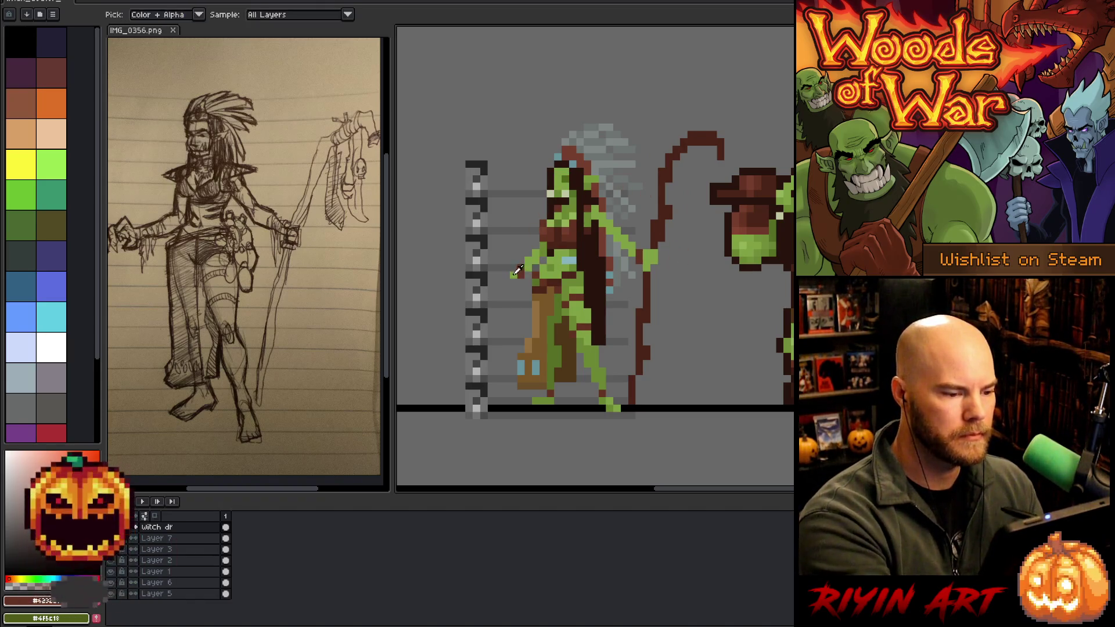
left_click(508, 272)
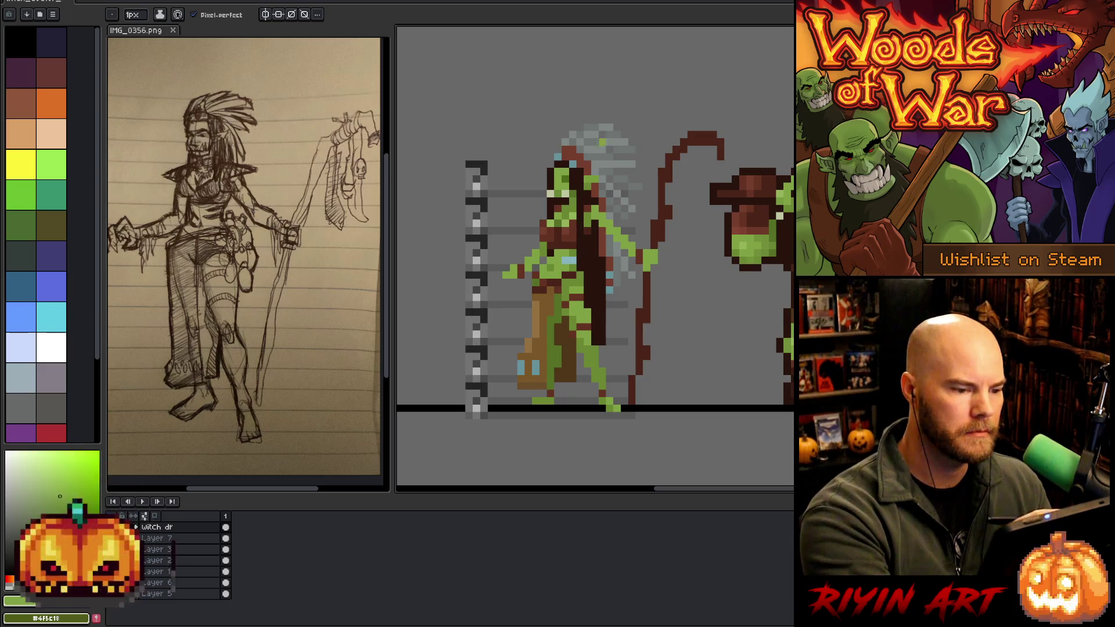
left_click(572, 260, "alt")
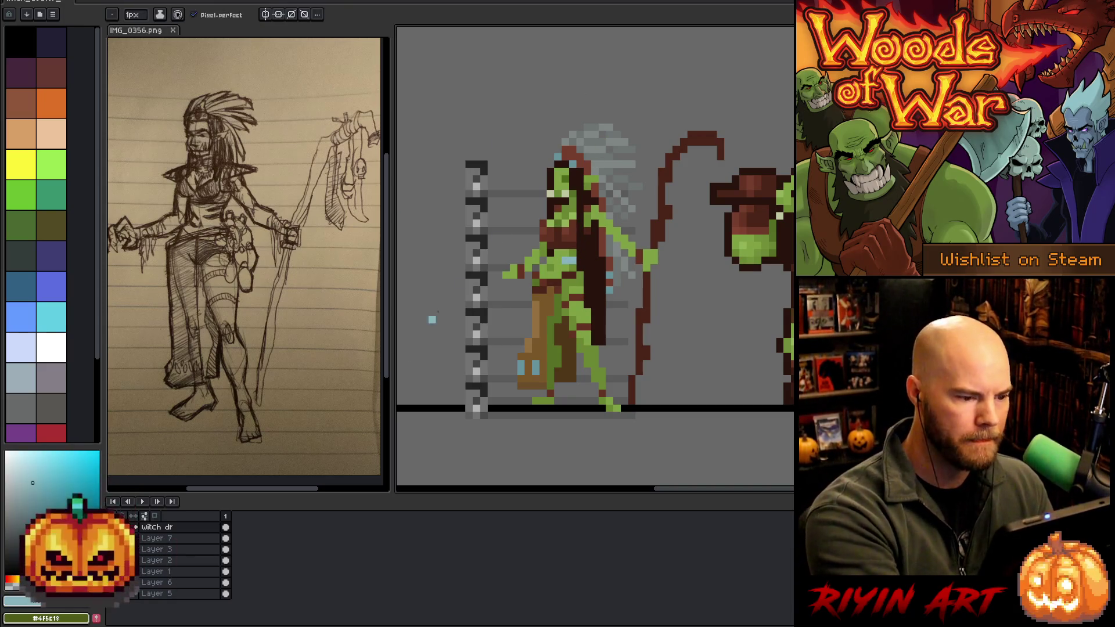
left_click(579, 159, "alt")
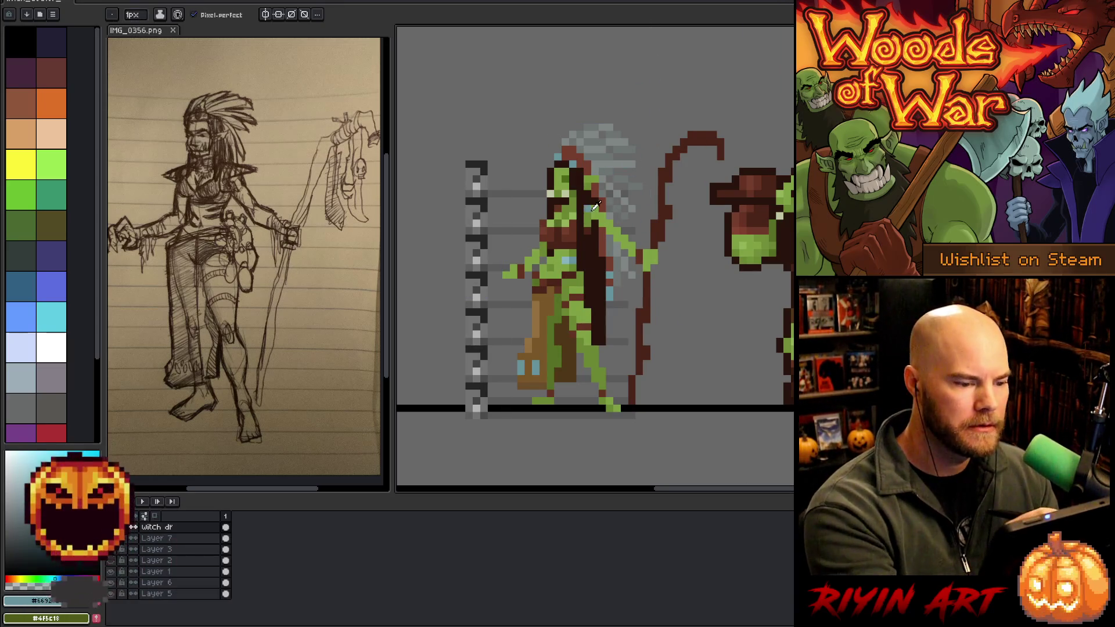
Sample the skin green and paint green pixels onto the hand gripping the staff.
key("alt")
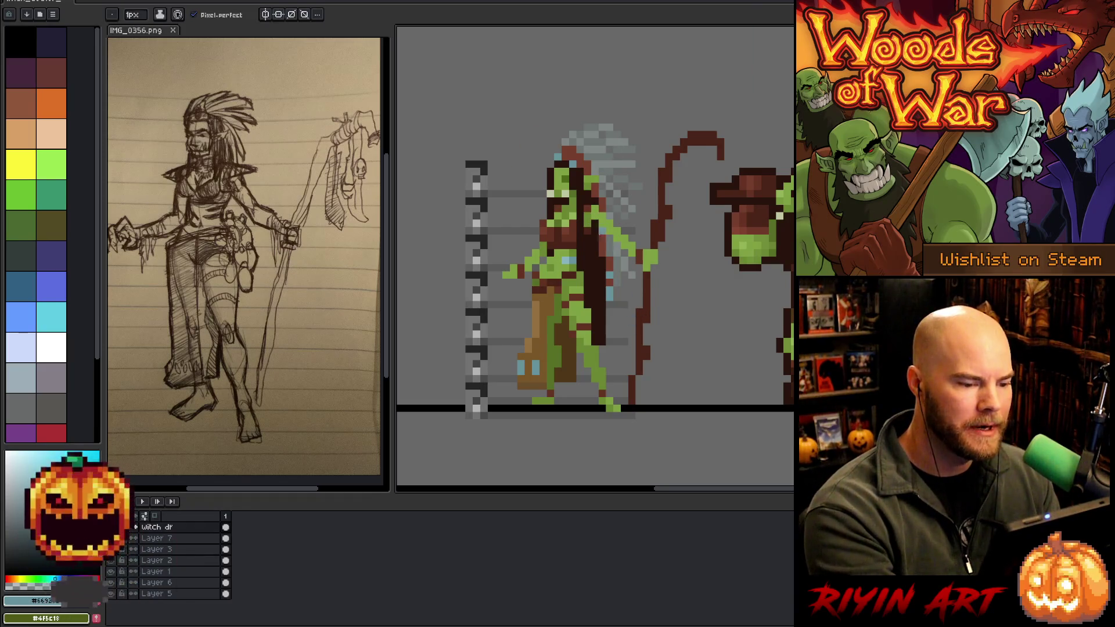
left_click(602, 190, "alt")
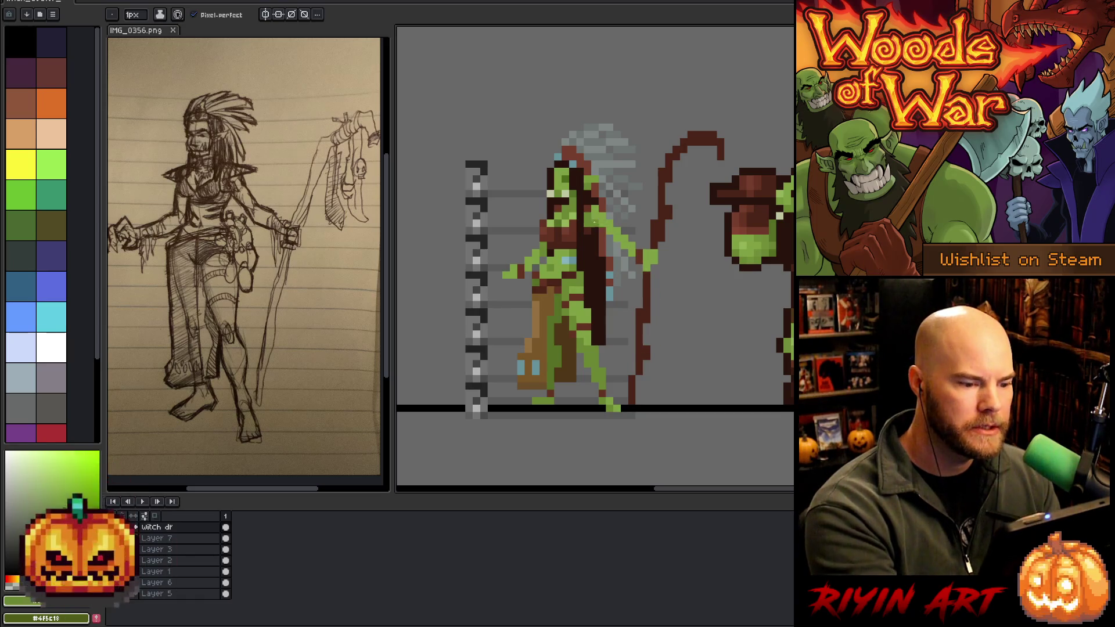
left_click(592, 217, "alt")
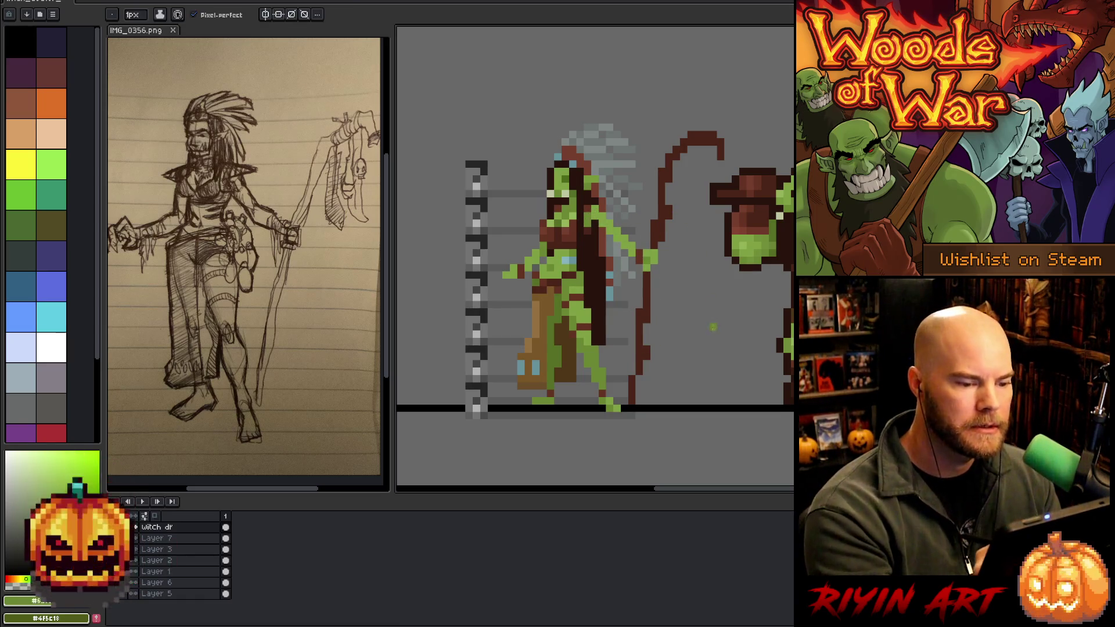
left_click(653, 261)
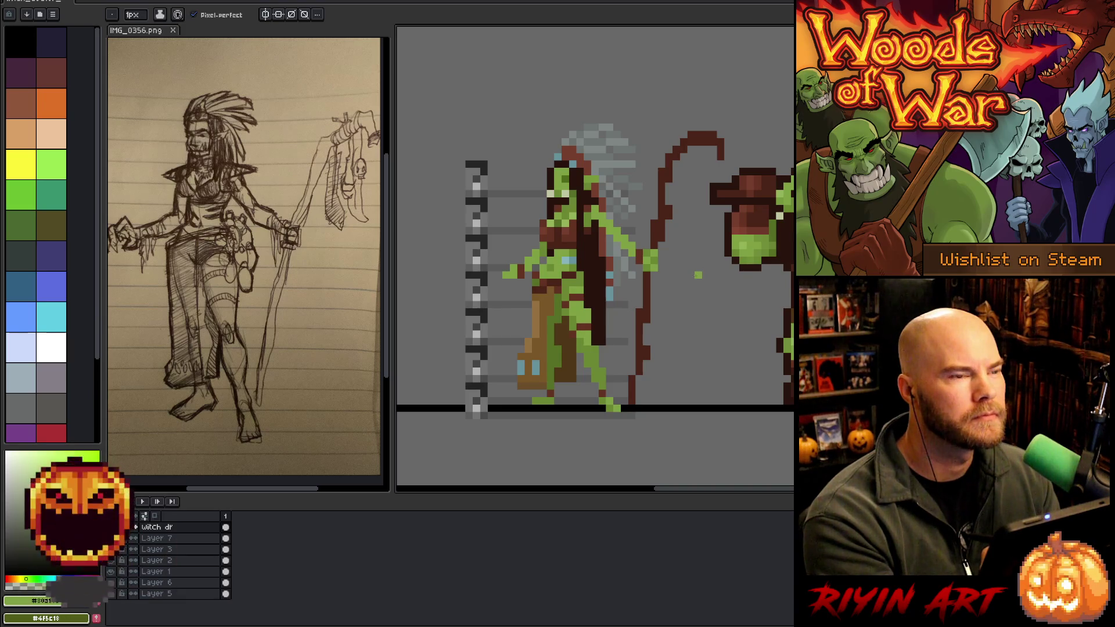
left_click(646, 262, "alt")
left_click(656, 260, "alt")
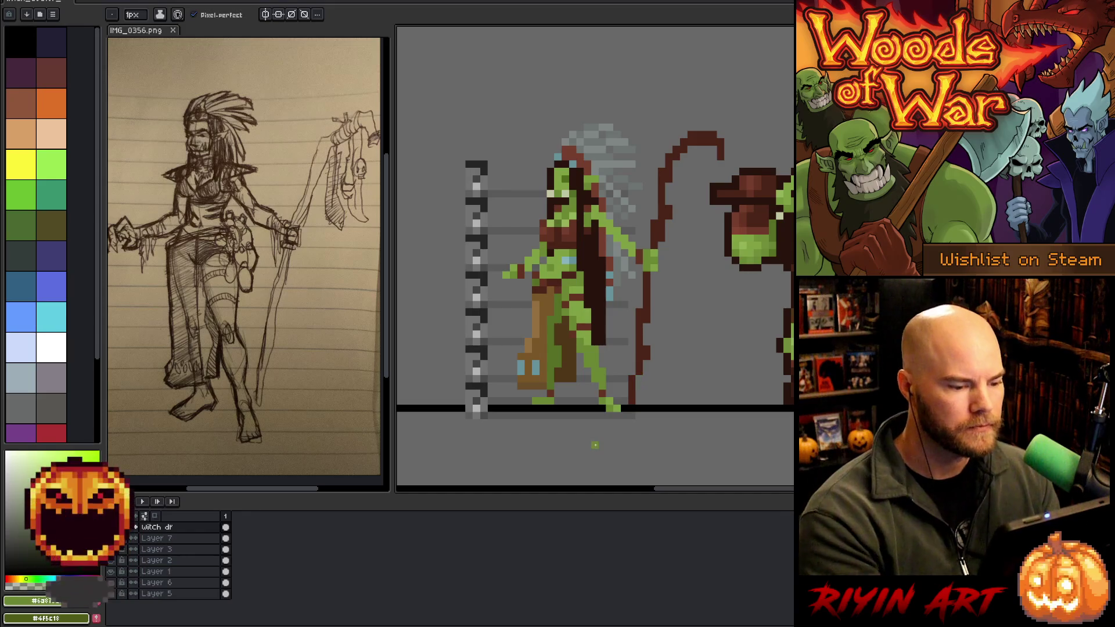
scroll(594, 445, "down", 3)
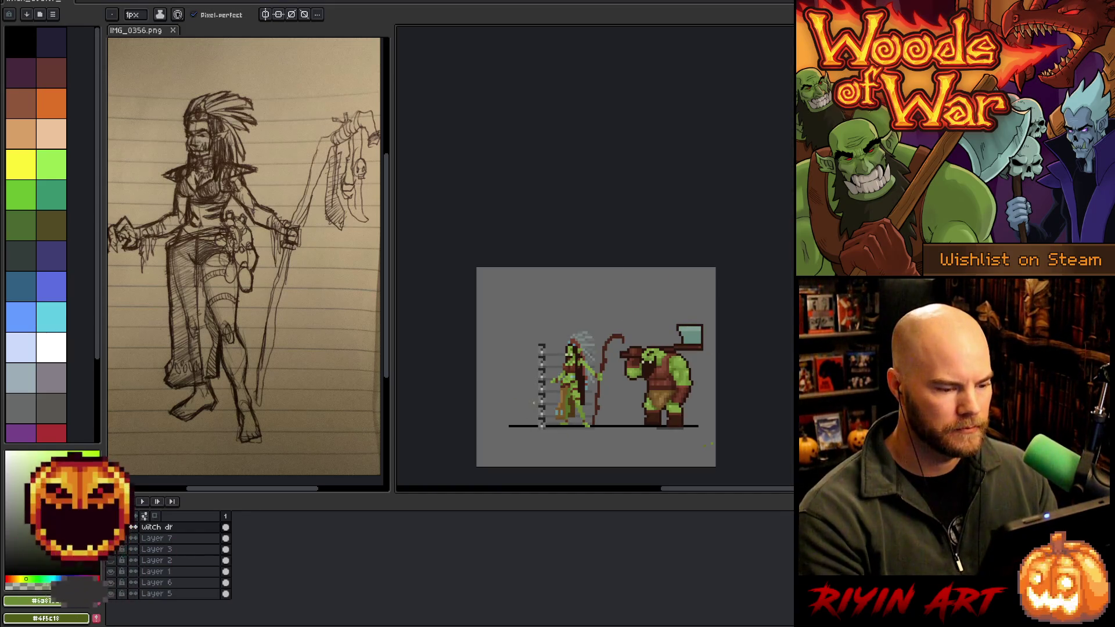
scroll(595, 445, "up", 3)
mouse_move(641, 402)
left_mouse_down()
mouse_move(590, 315)
mouse_move(590, 336)
left_mouse_up()
scroll(590, 336, "down", 2)
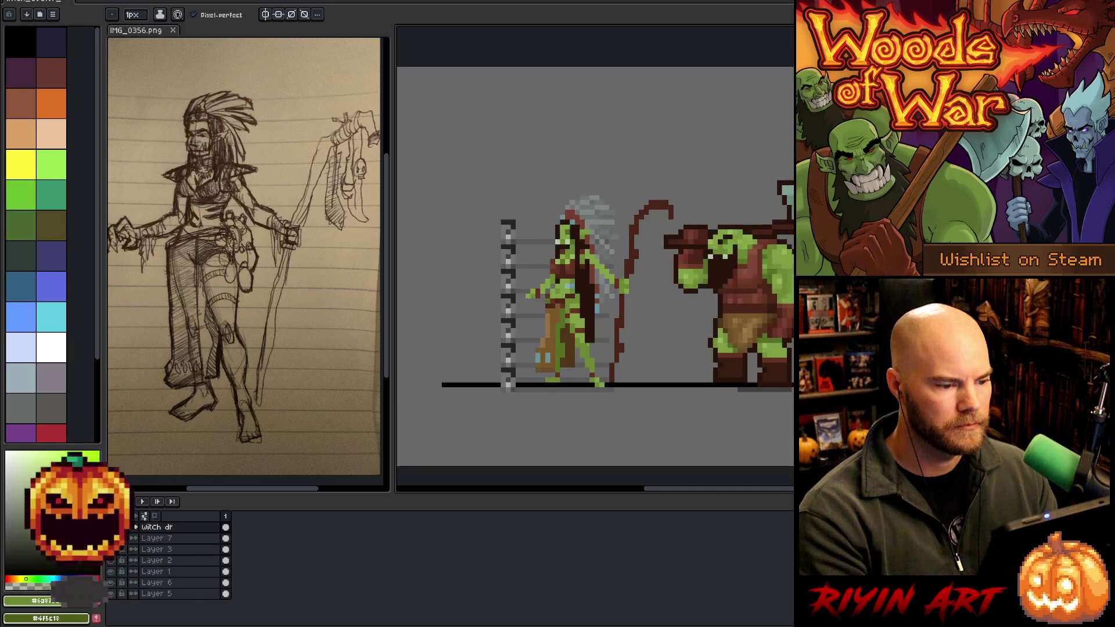
scroll(590, 336, "up", 2)
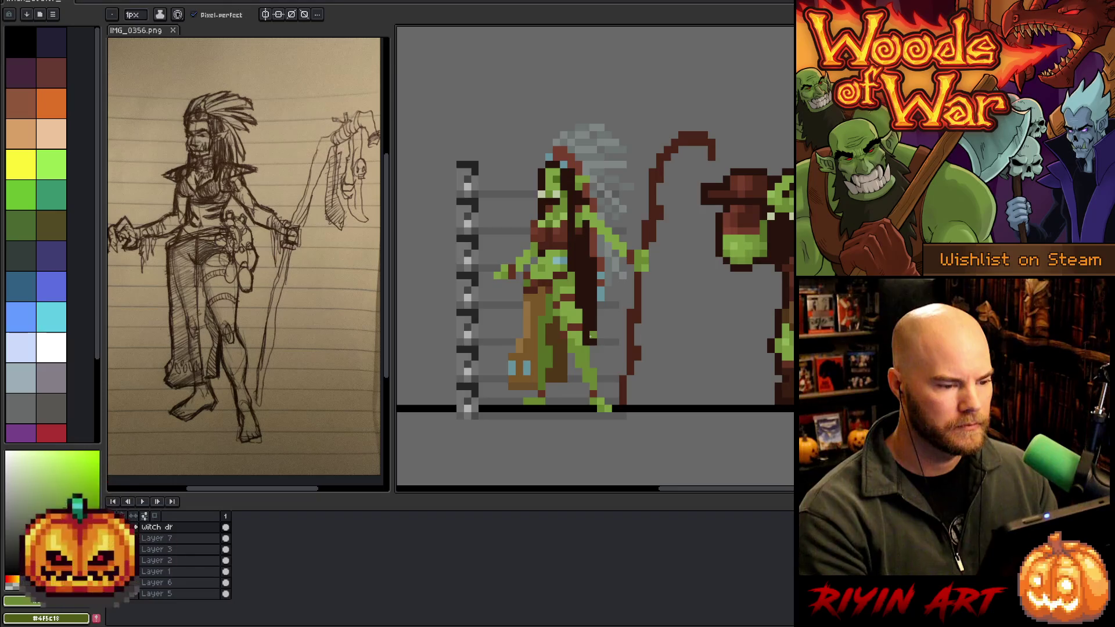
Add light blue accent pixels, one on the head and two on the chest.
scroll(590, 336, "down", 2)
scroll(578, 352, "up", 2)
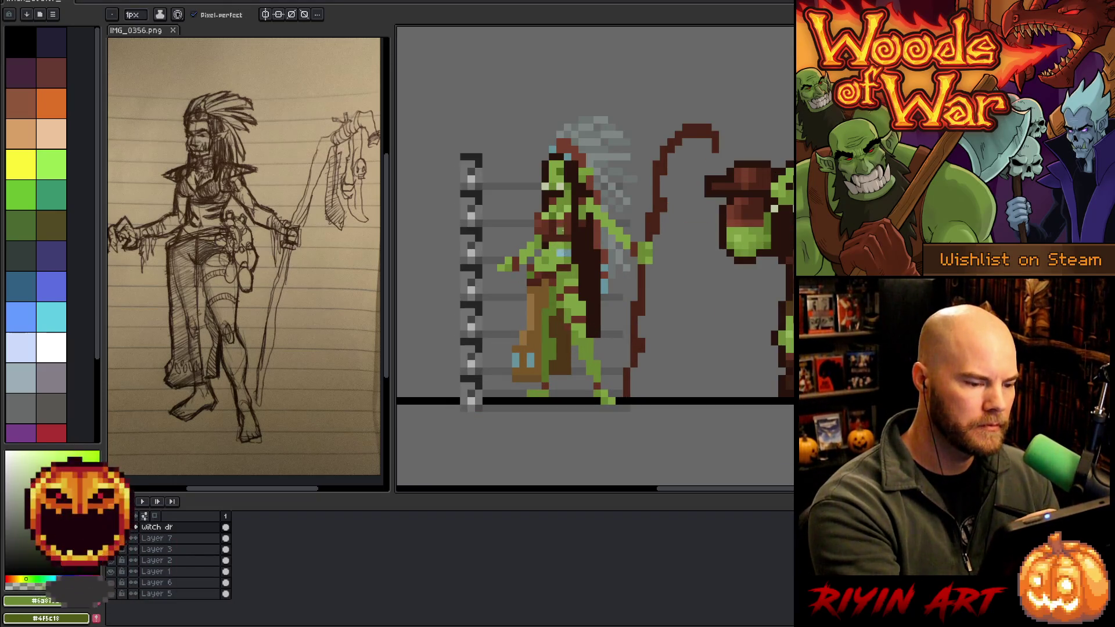
left_click(565, 249, "alt")
left_click(575, 171)
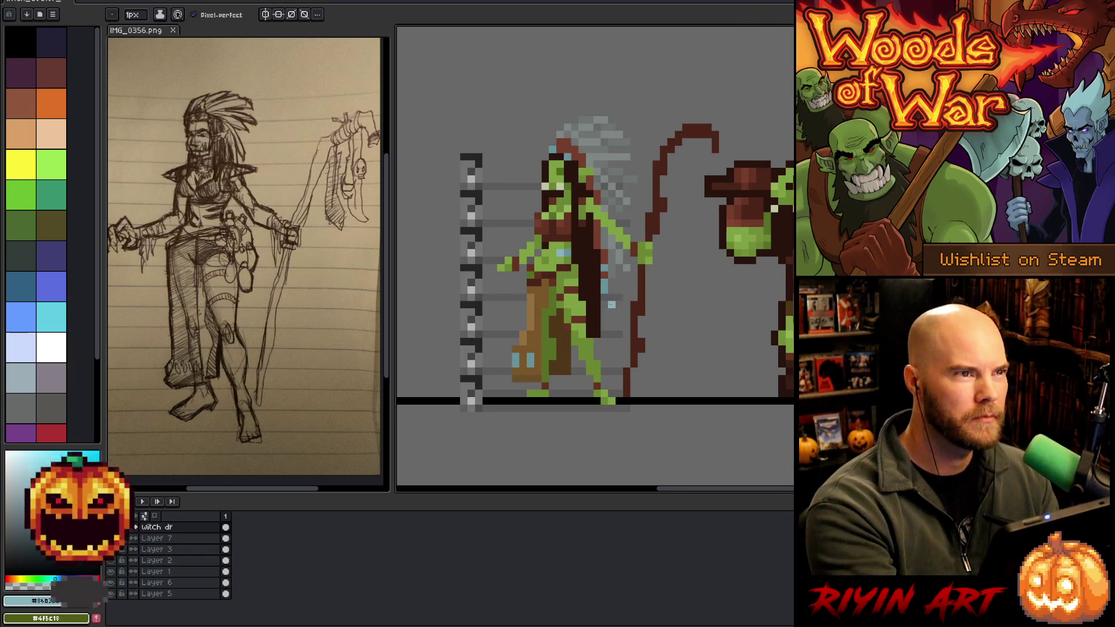
left_click(563, 250, "alt")
left_click(546, 253)
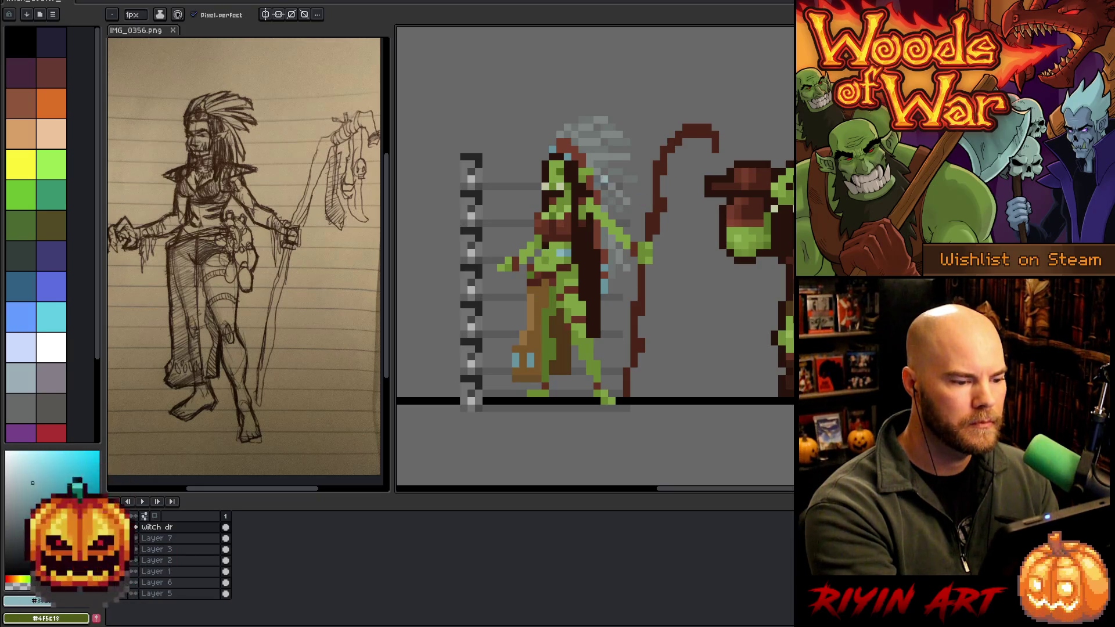
key("alt")
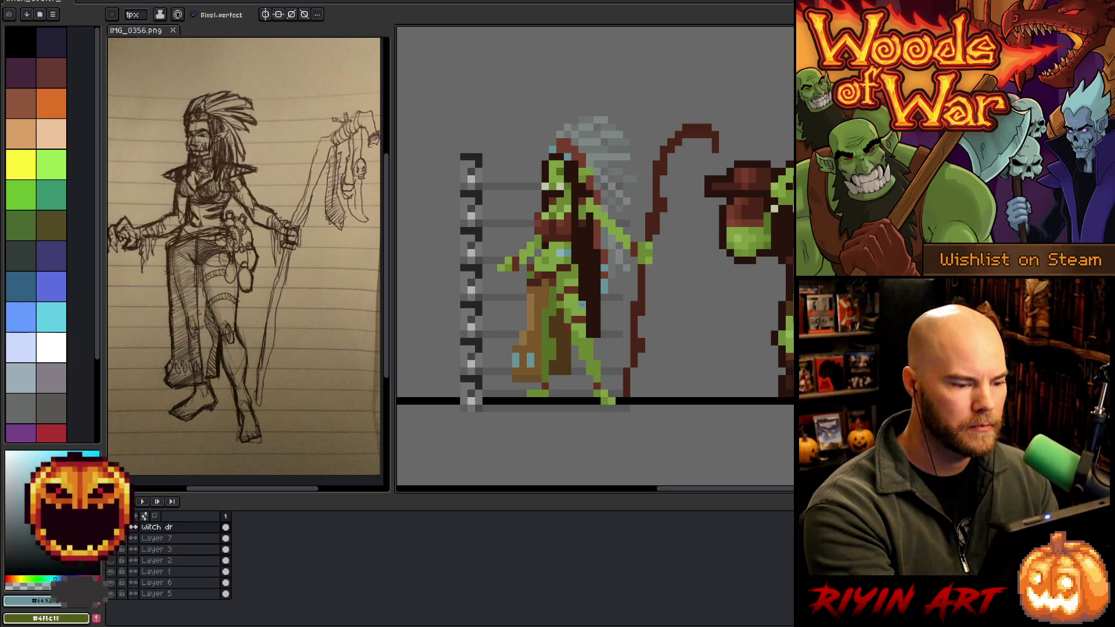
left_click(574, 291, "alt")
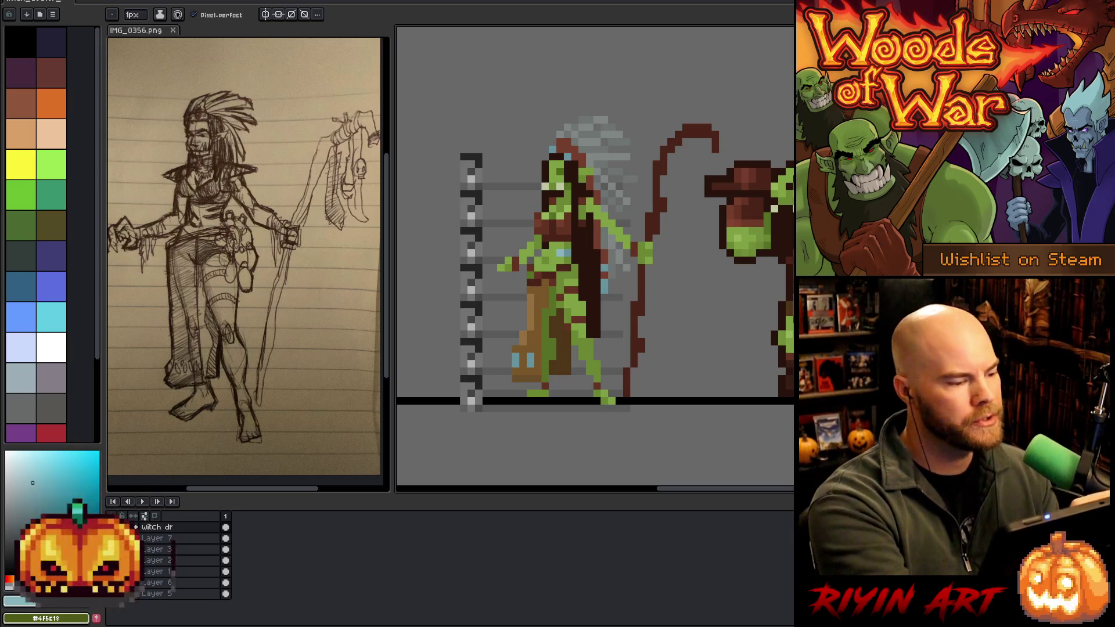
Draw a light grey blade shape inside the staff's hook.
mouse_move(696, 320)
left_mouse_down()
mouse_move(622, 331)
mouse_move(646, 335)
left_mouse_up()
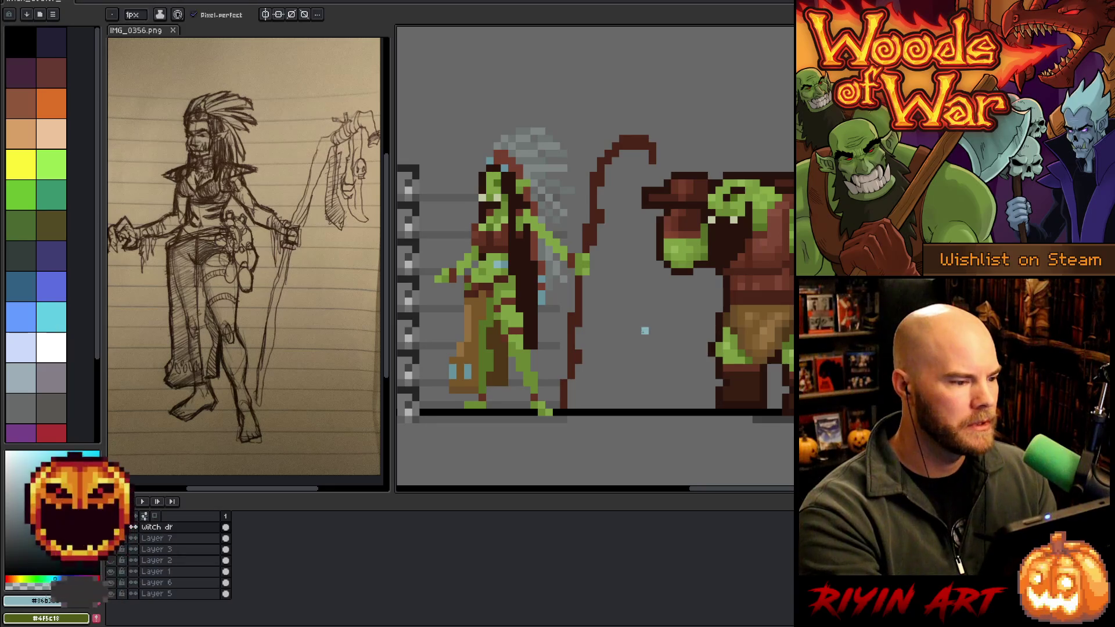
left_click_drag(641, 325, 628, 324)
left_click_drag(304, 490, 308, 490)
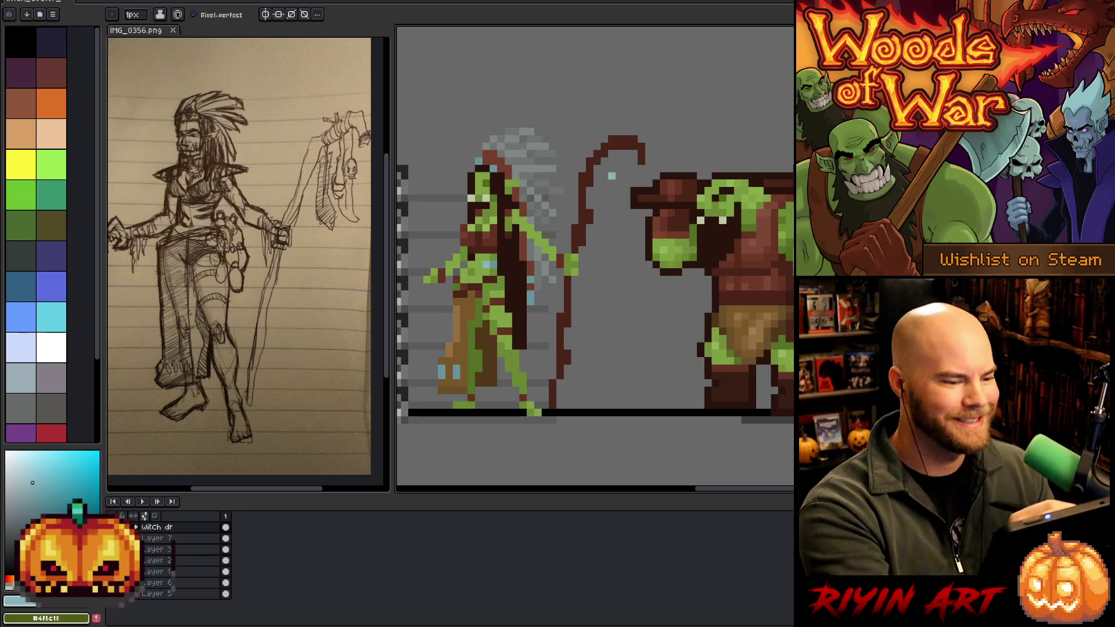
key("i")
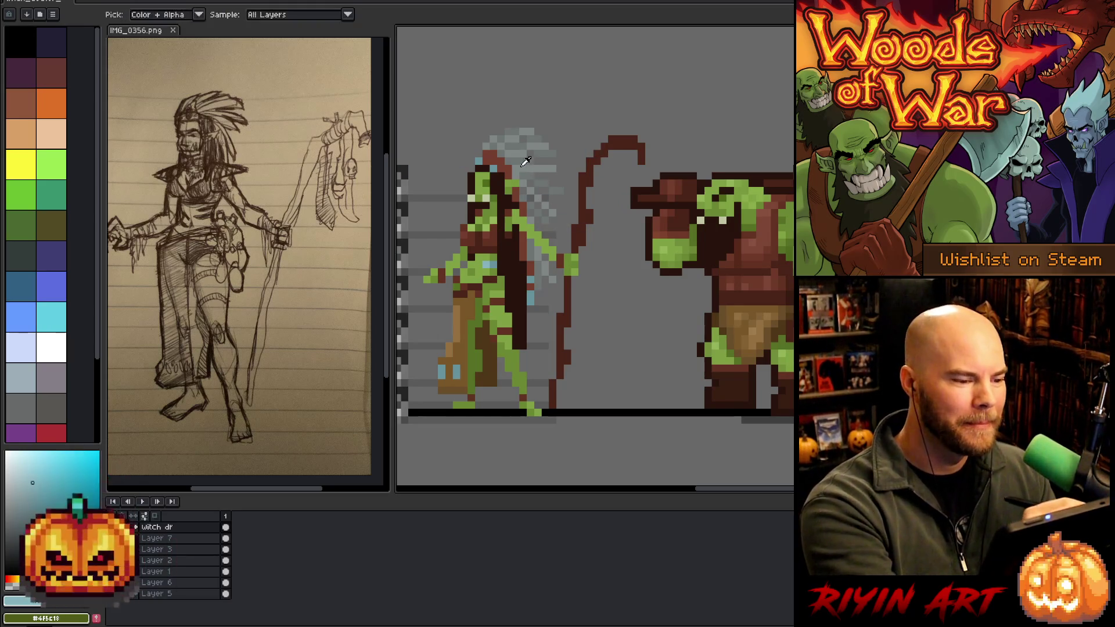
key("b")
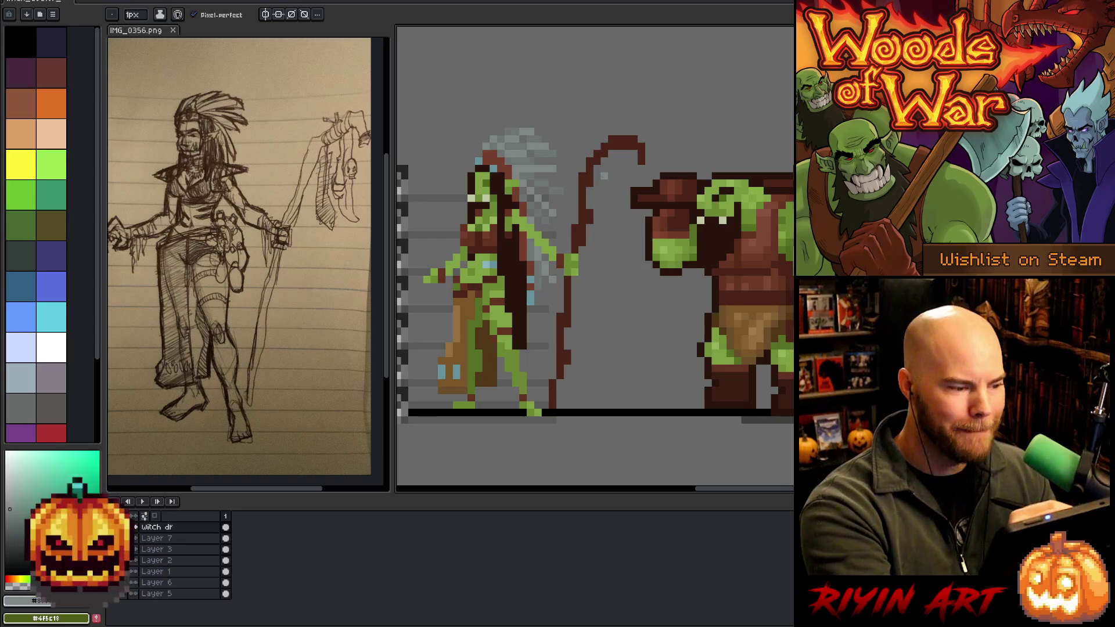
left_click_drag(604, 161, 613, 237)
left_click_drag(610, 199, 604, 229)
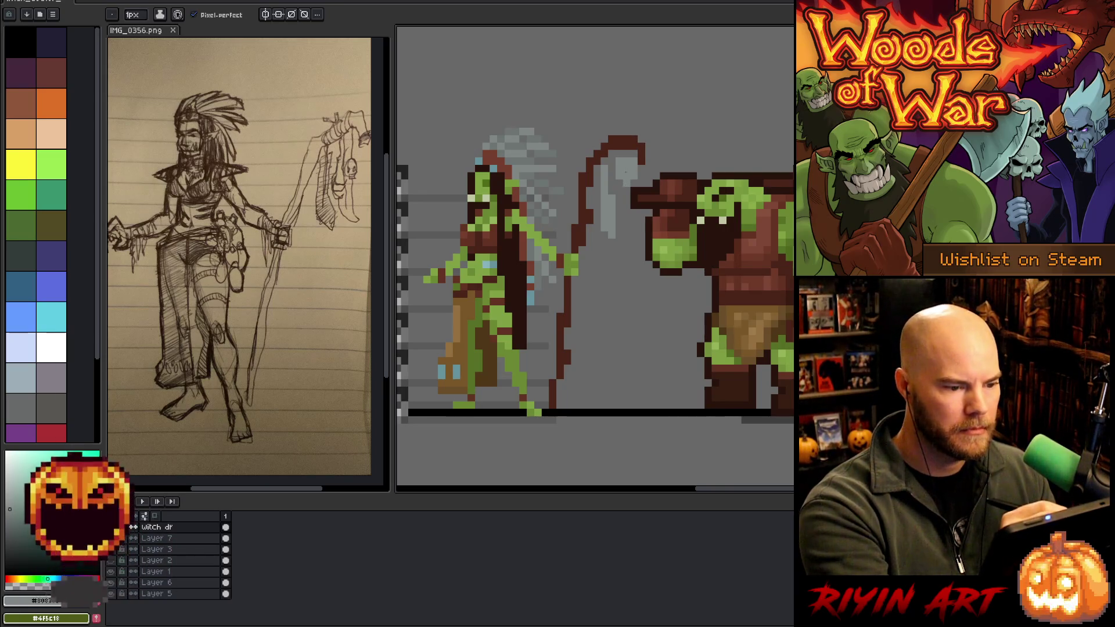
Add light grey pixels inside the staff hook, undoing a stray light-grey column.
key("alt")
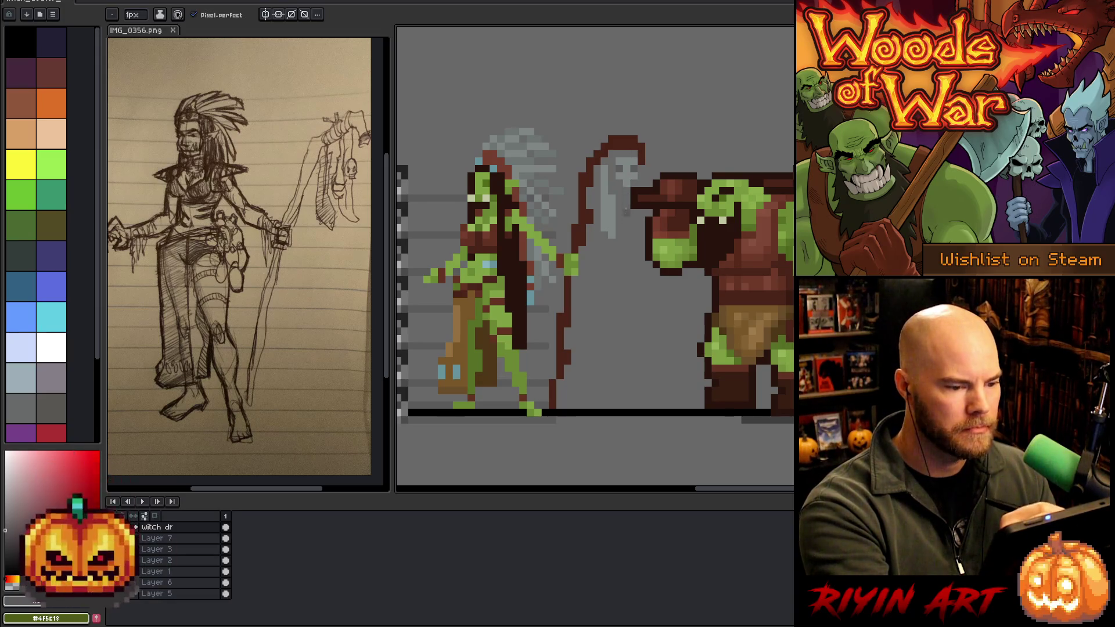
left_click(626, 212, "alt")
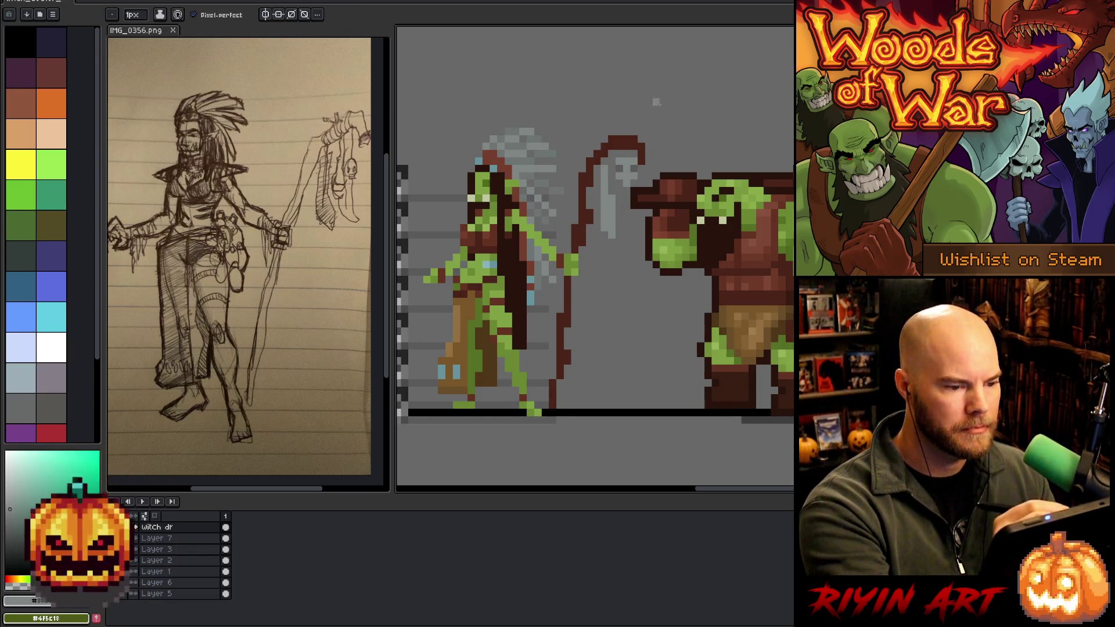
left_click(627, 152)
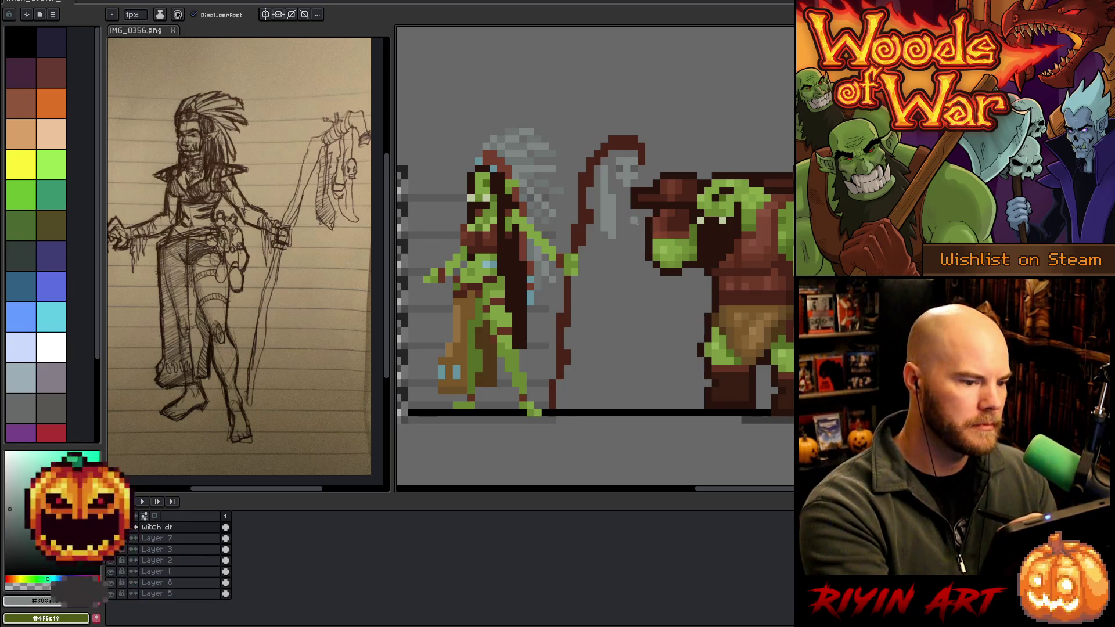
left_click(623, 166, "alt")
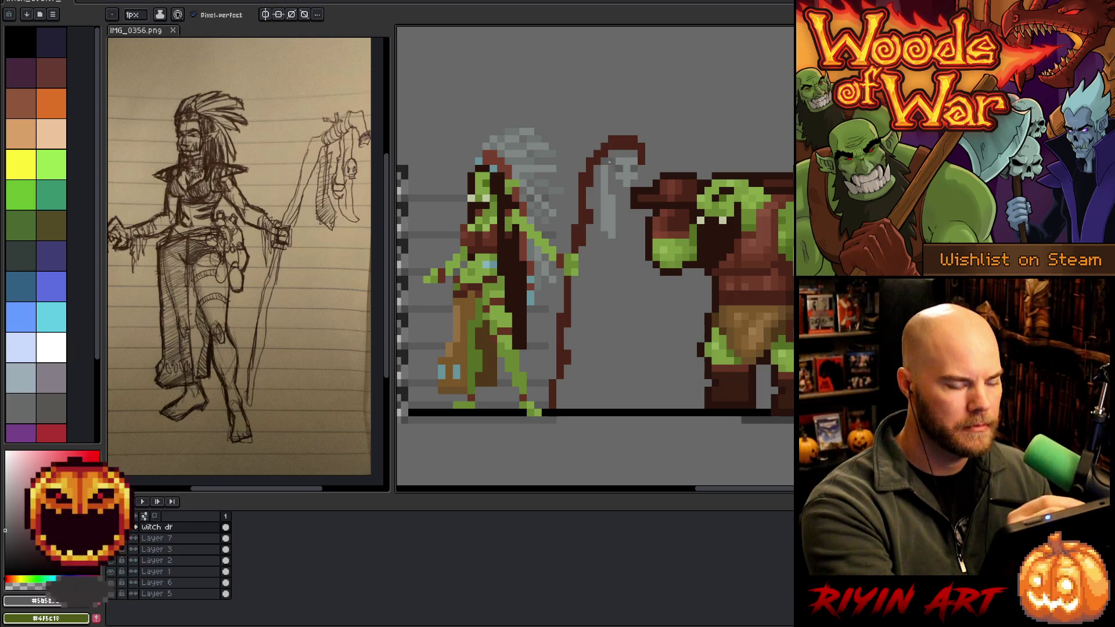
left_click(617, 204, "alt")
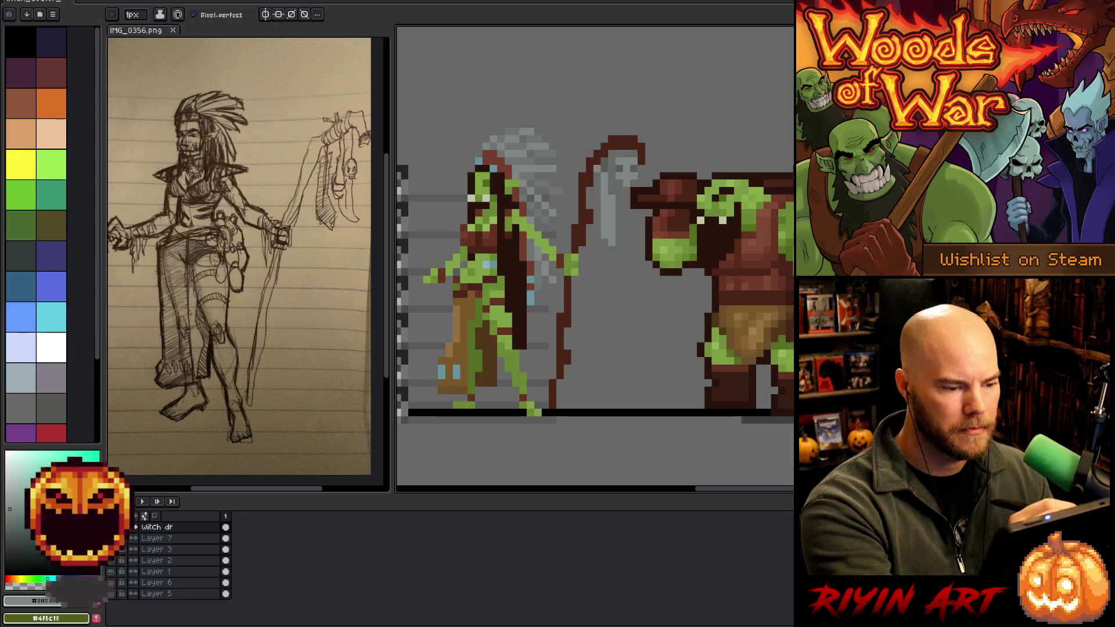
left_click(593, 185, "alt")
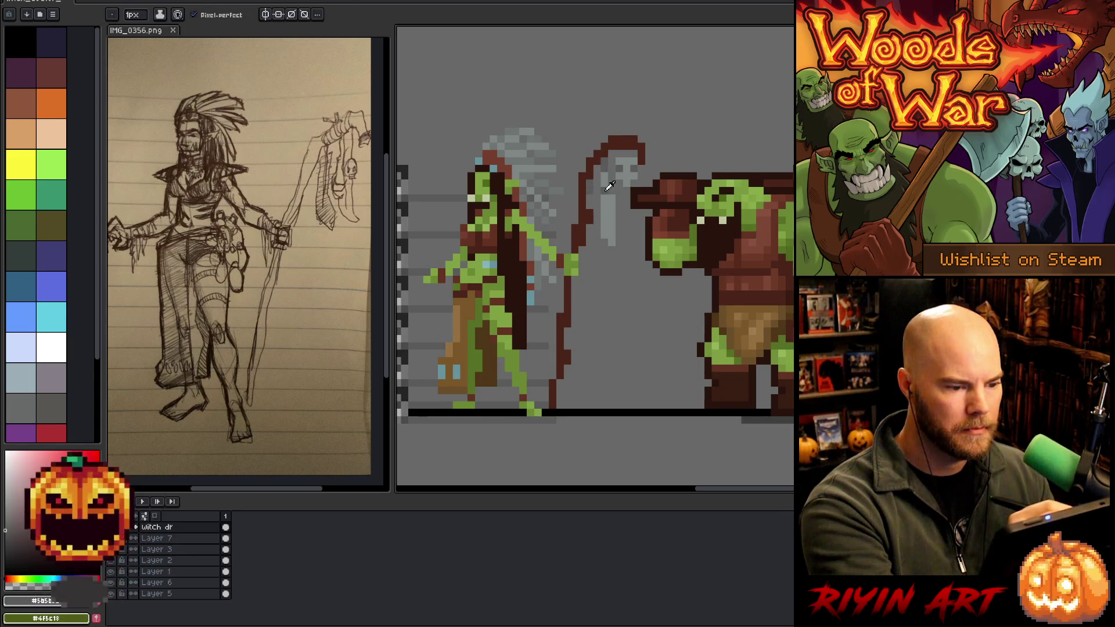
left_click(608, 187, "alt")
mouse_move(590, 204)
left_mouse_down()
mouse_move(590, 238)
mouse_move(596, 232)
left_mouse_up()
key("ctrl+z")
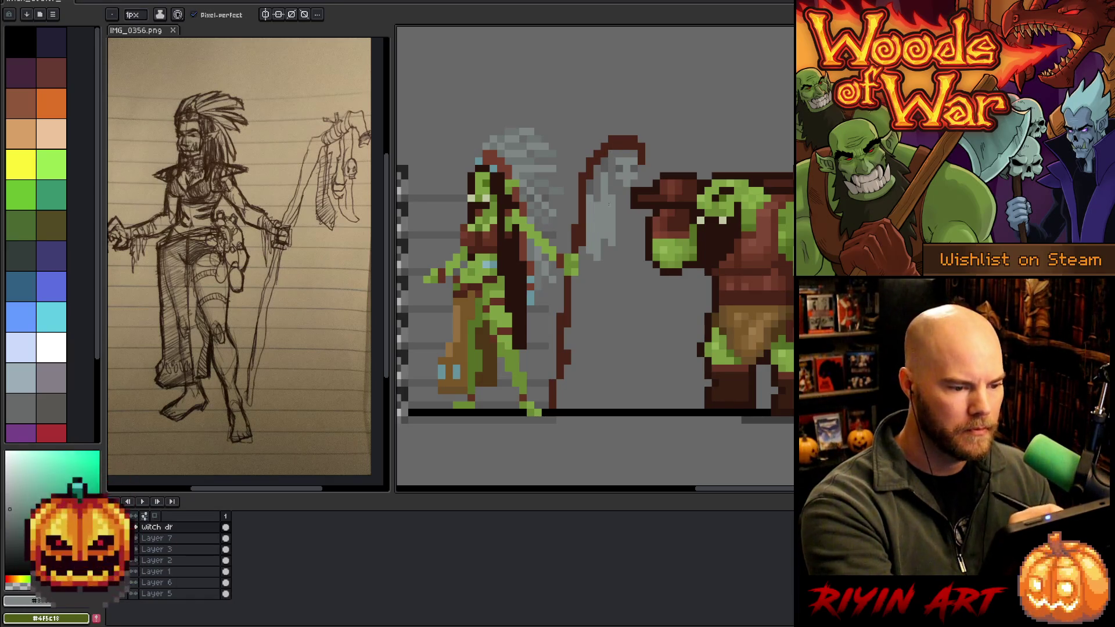
Sample mid and blade greys plus the staff's dark red for shading the blade.
left_click(620, 286, "alt")
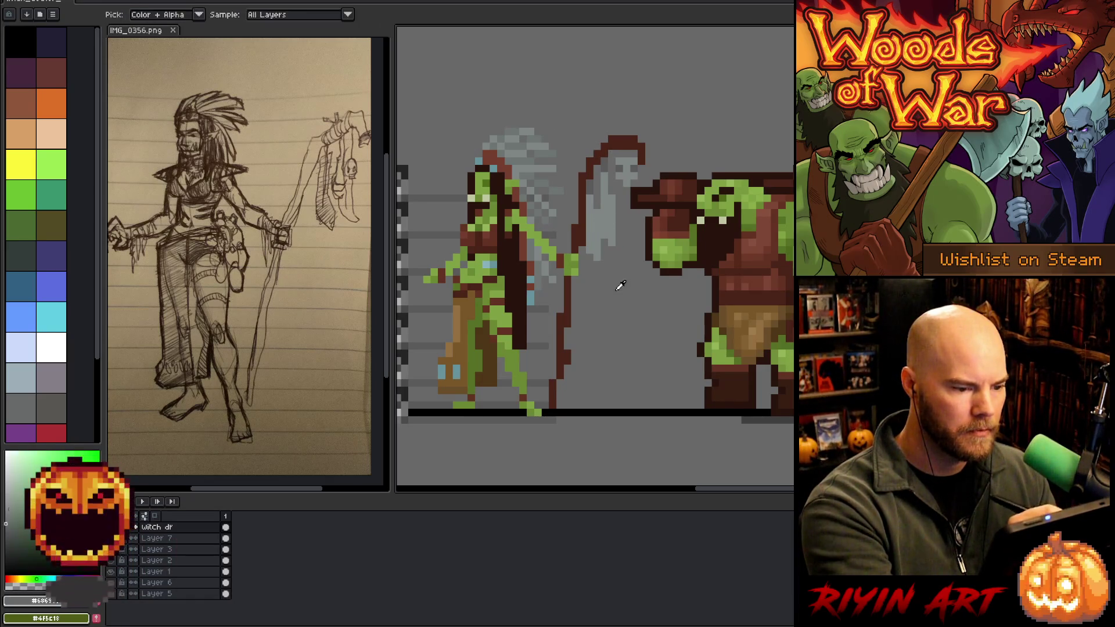
left_click(476, 174, "alt")
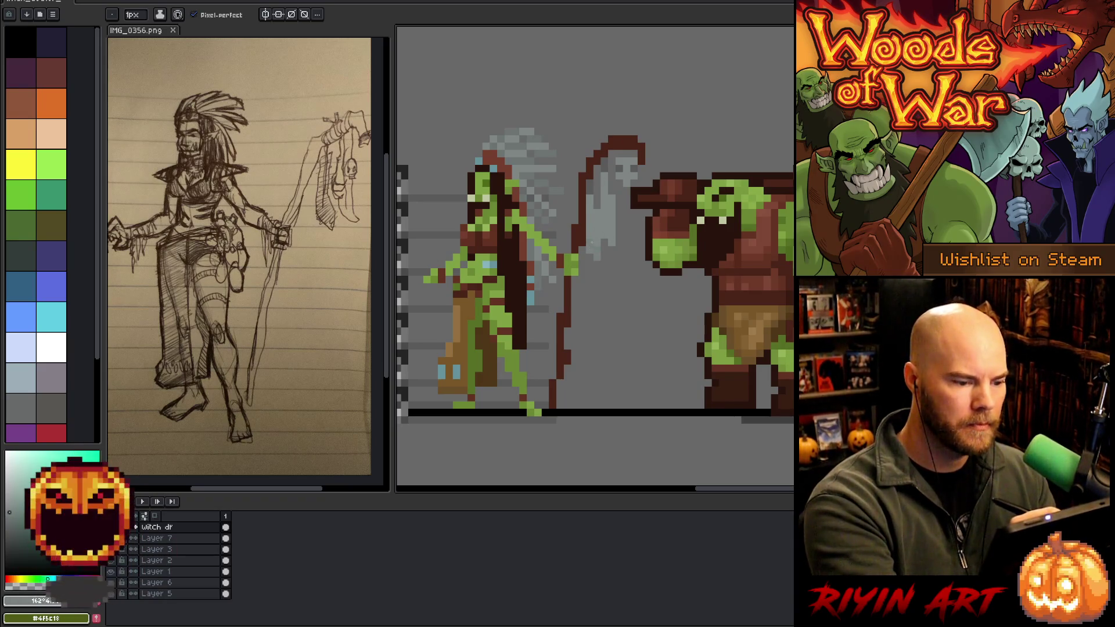
left_click(601, 247, "alt")
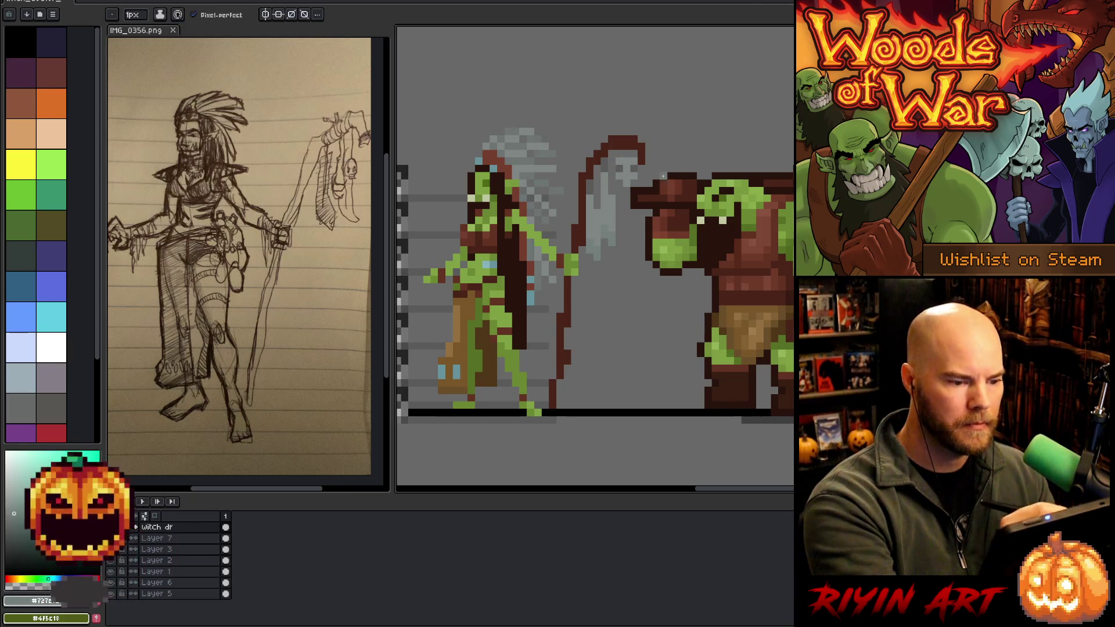
left_click(597, 242, "alt")
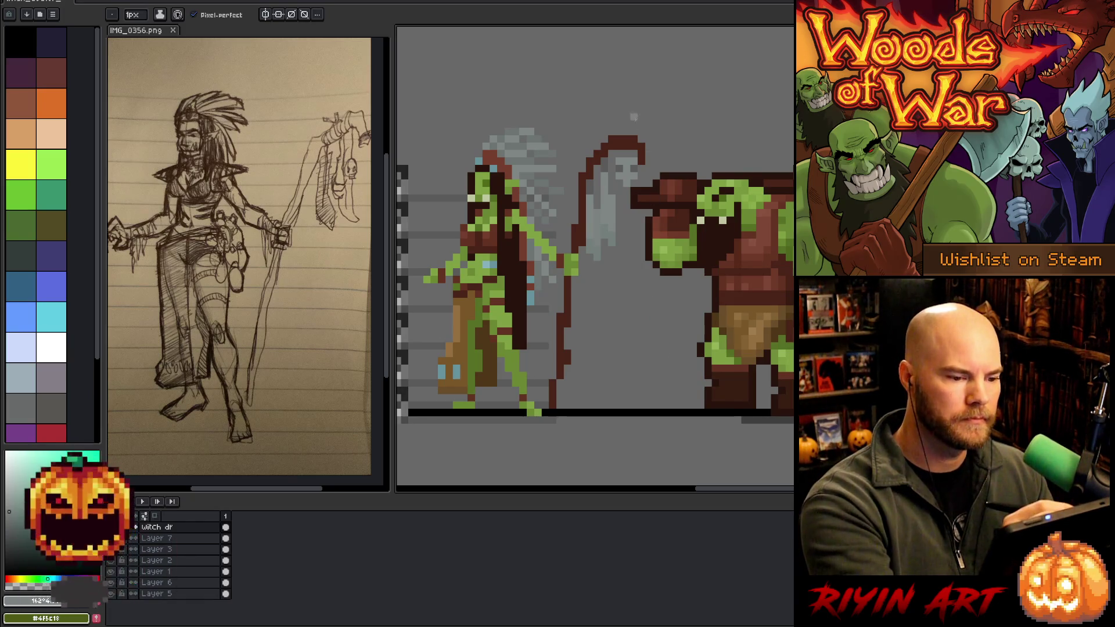
left_click(627, 146, "alt")
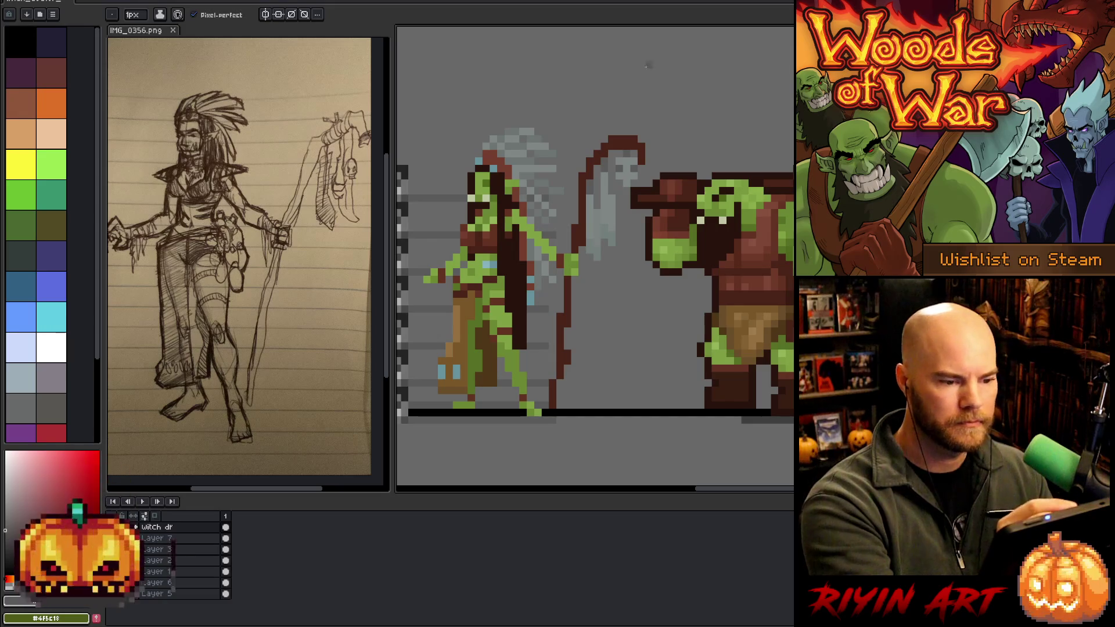
left_click(630, 177, "alt")
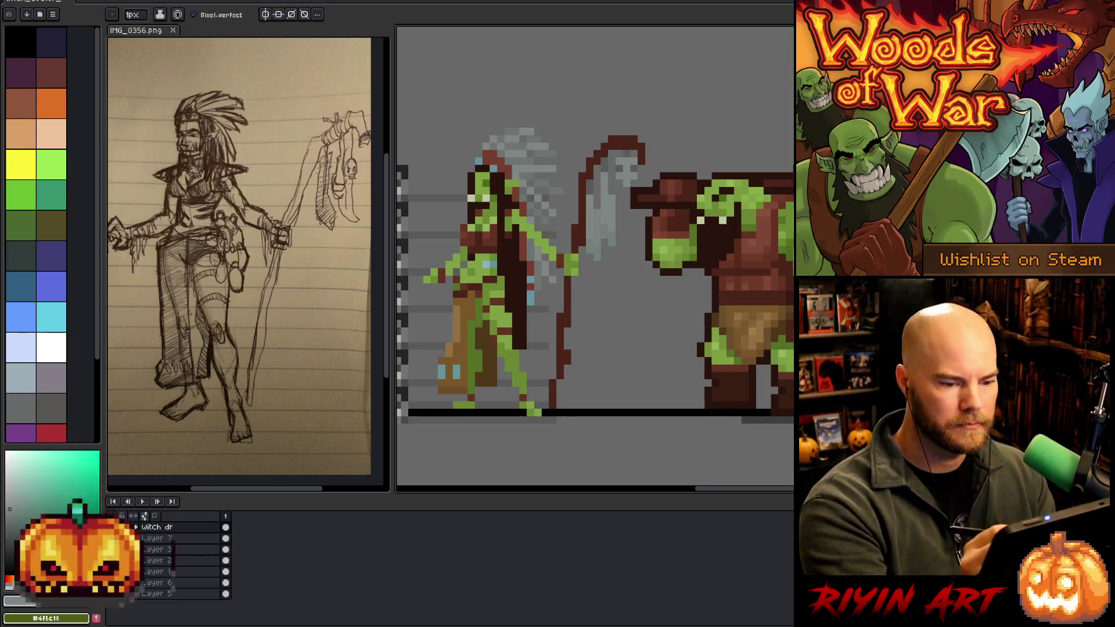
Bucket-fill the three staff sections with orange-brown sampled from the large orc.
left_click(758, 308, "alt")
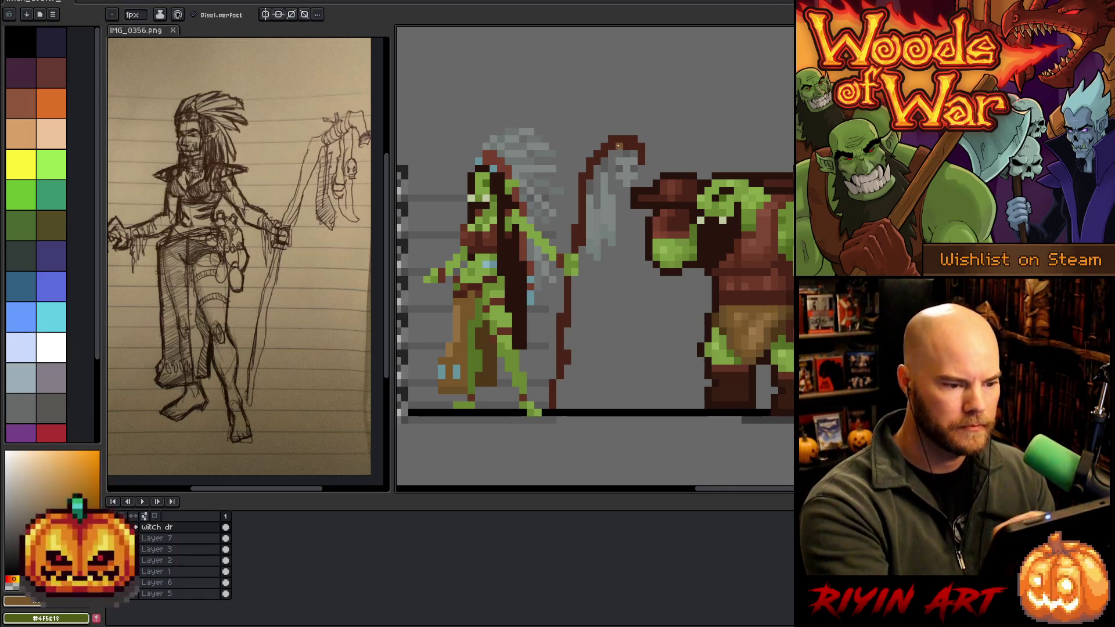
left_click(577, 232)
left_click(568, 297)
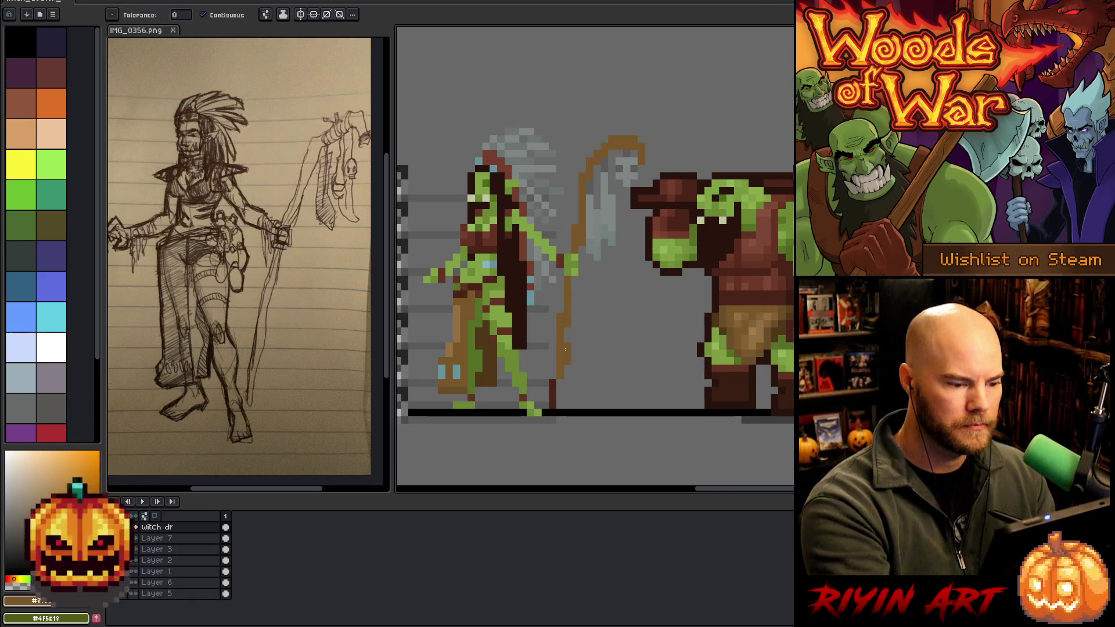
left_click(553, 398)
key("alt")
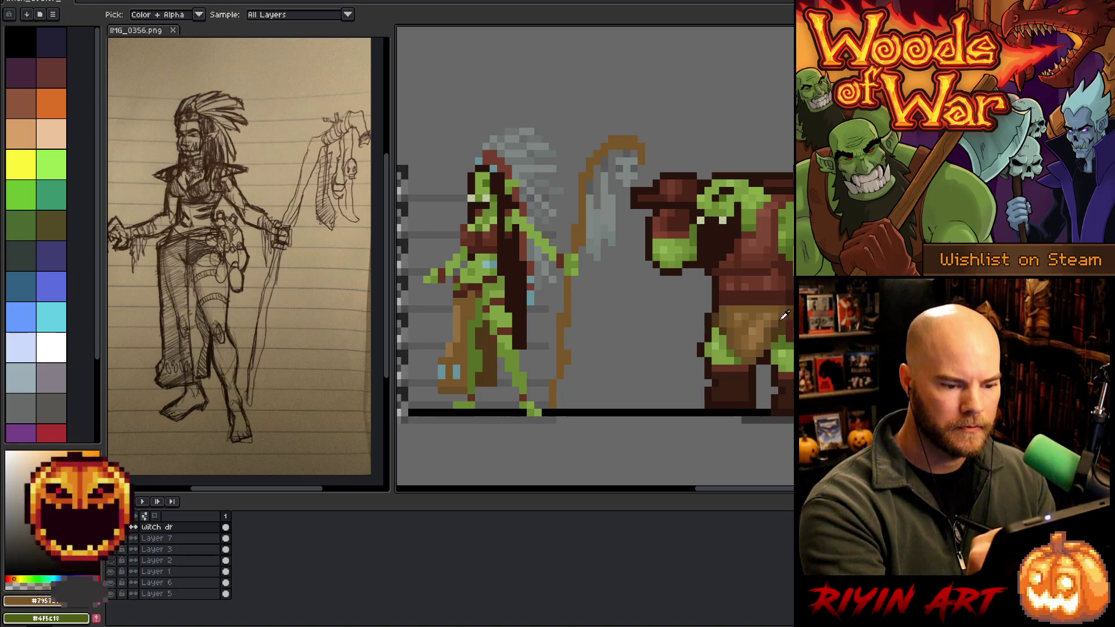
key("b")
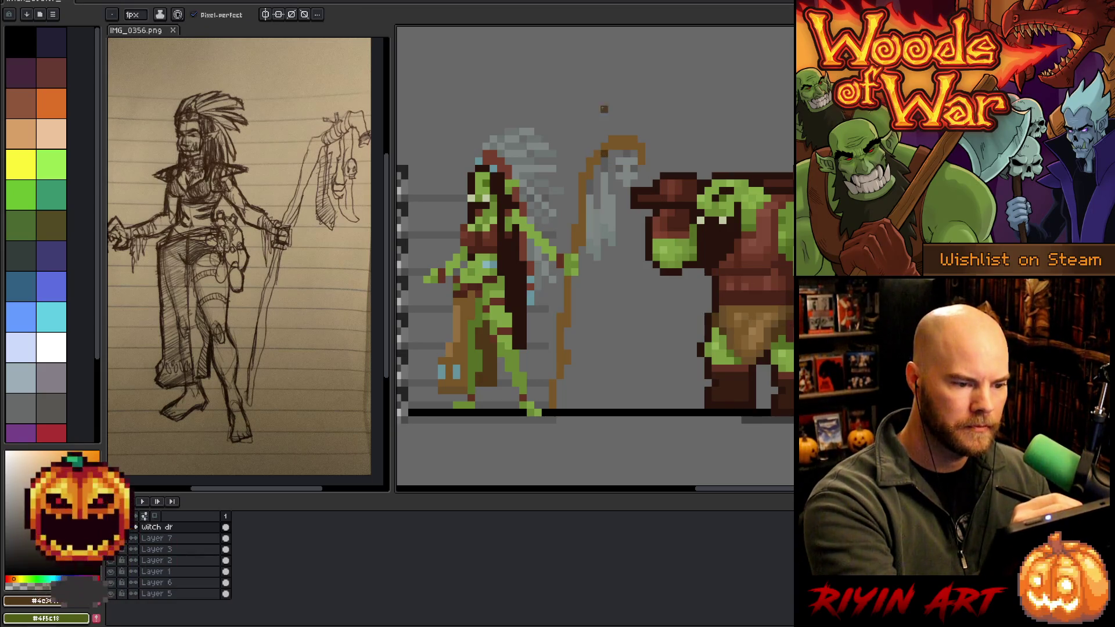
Add dark brown pixels at the staff's hooked top and sample blade greys.
left_click(590, 139)
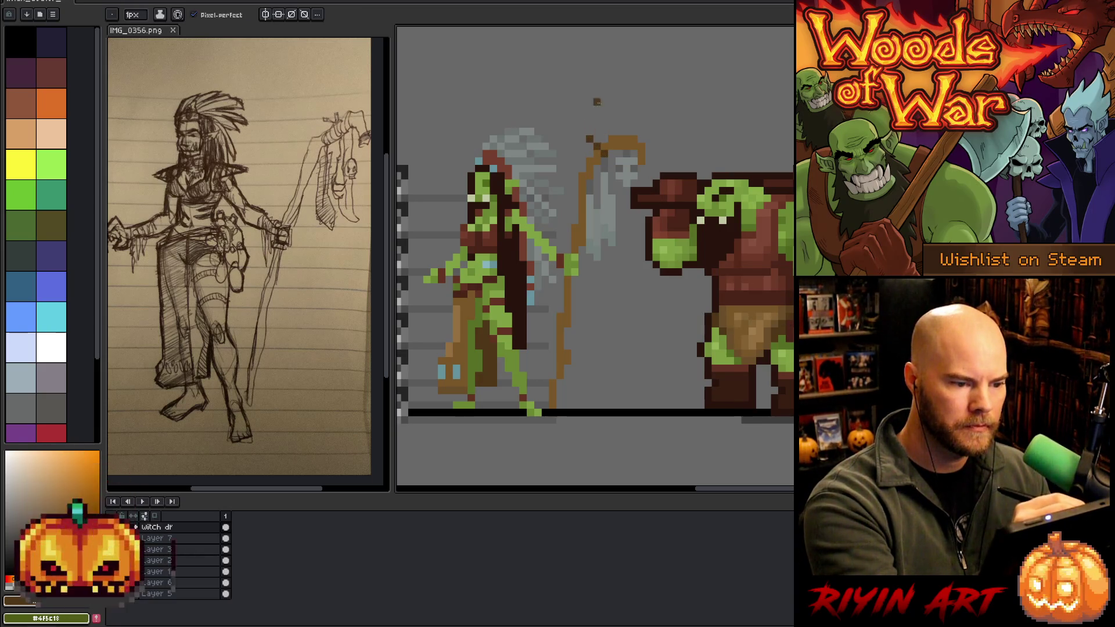
left_click(604, 138)
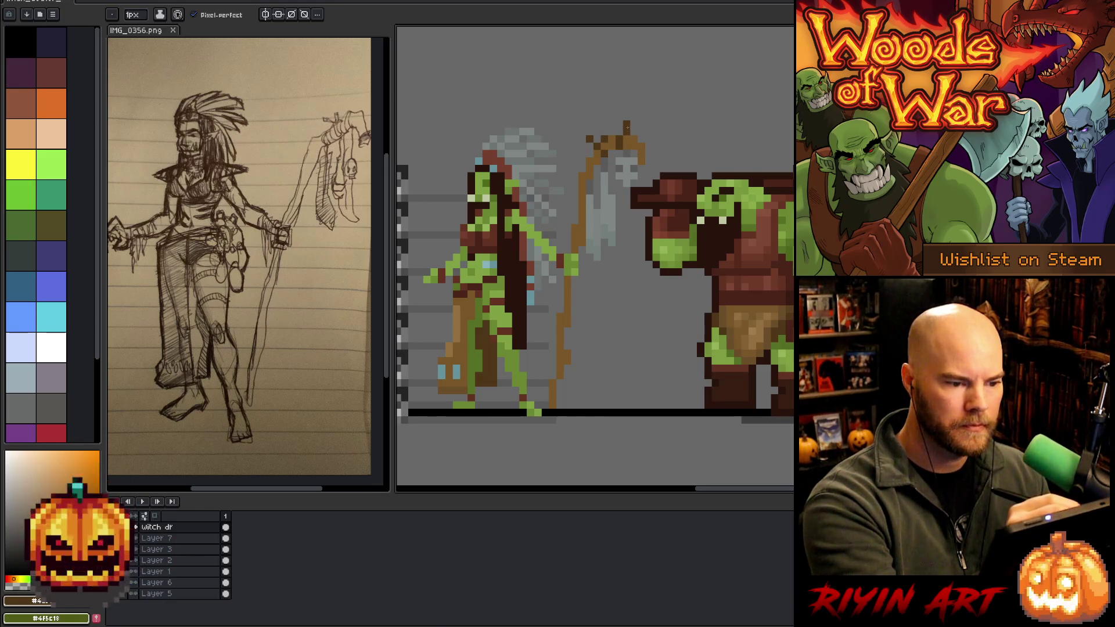
left_click(610, 140, "alt")
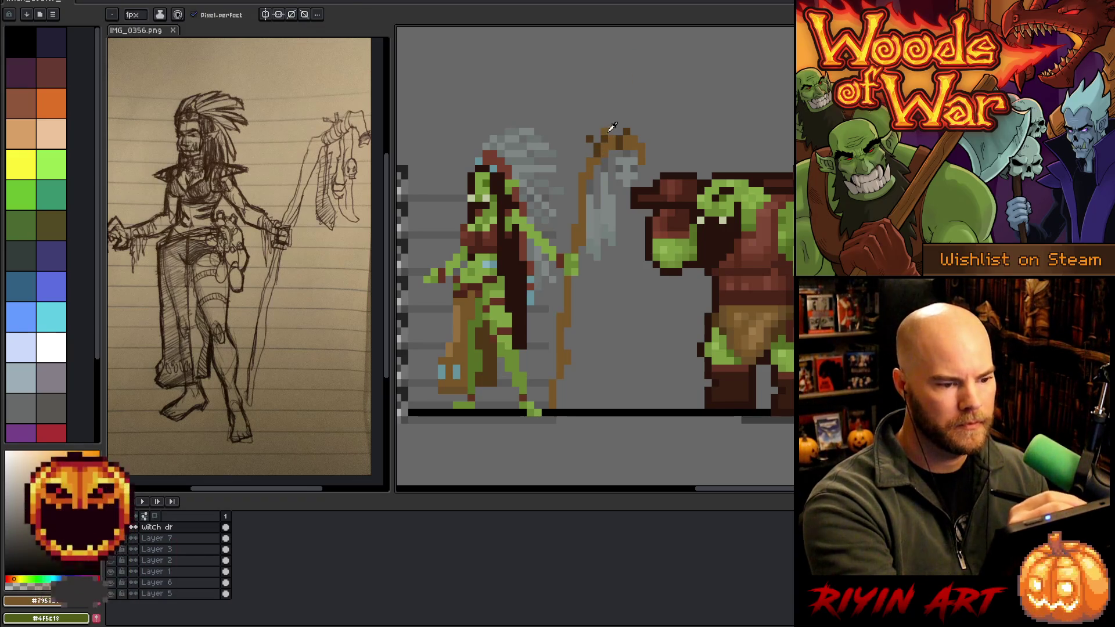
left_click(613, 142, "alt")
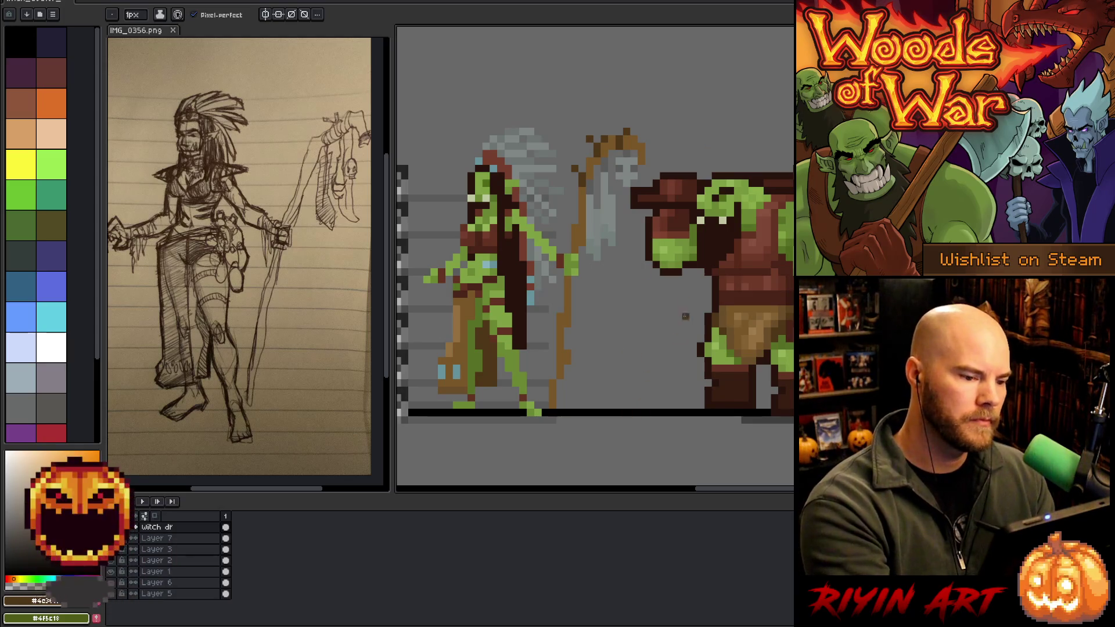
left_click(613, 163, "alt")
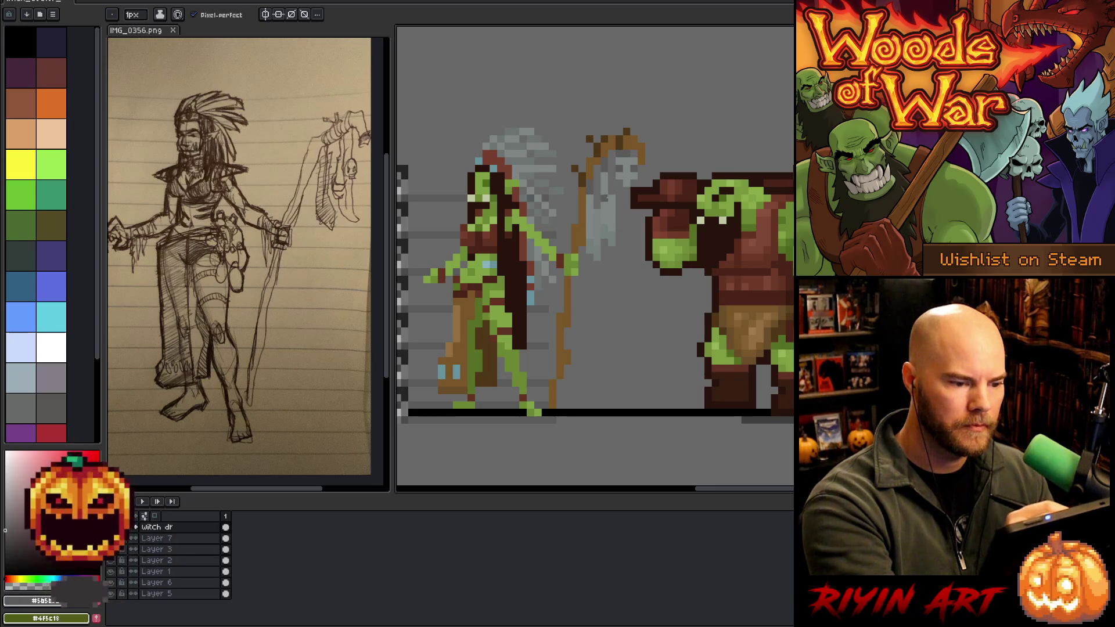
left_click(616, 170, "alt")
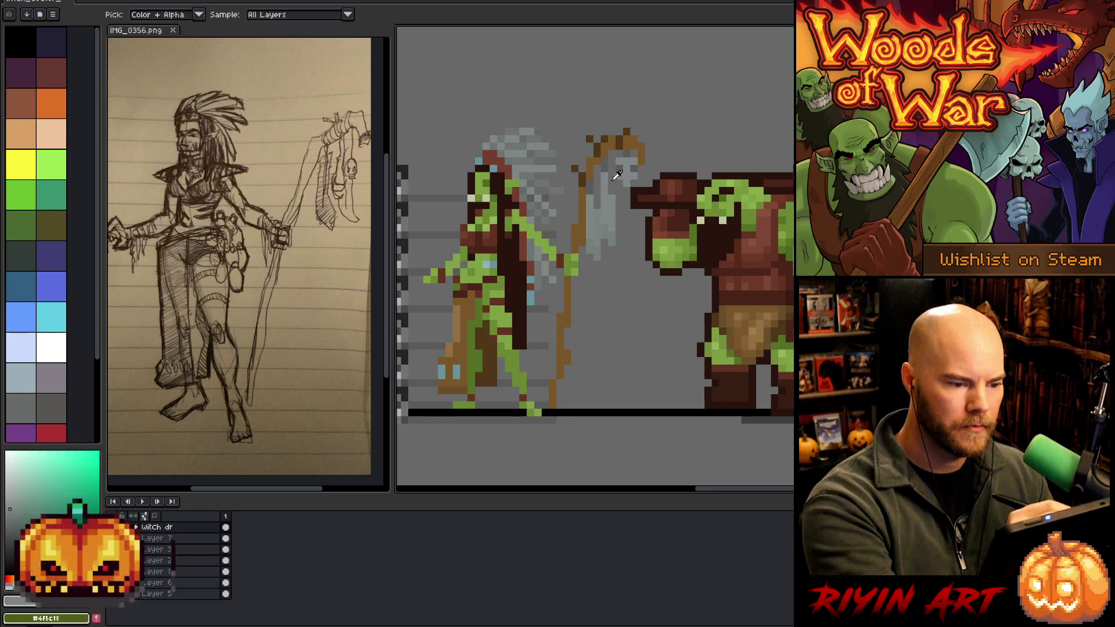
left_click(606, 220, "alt")
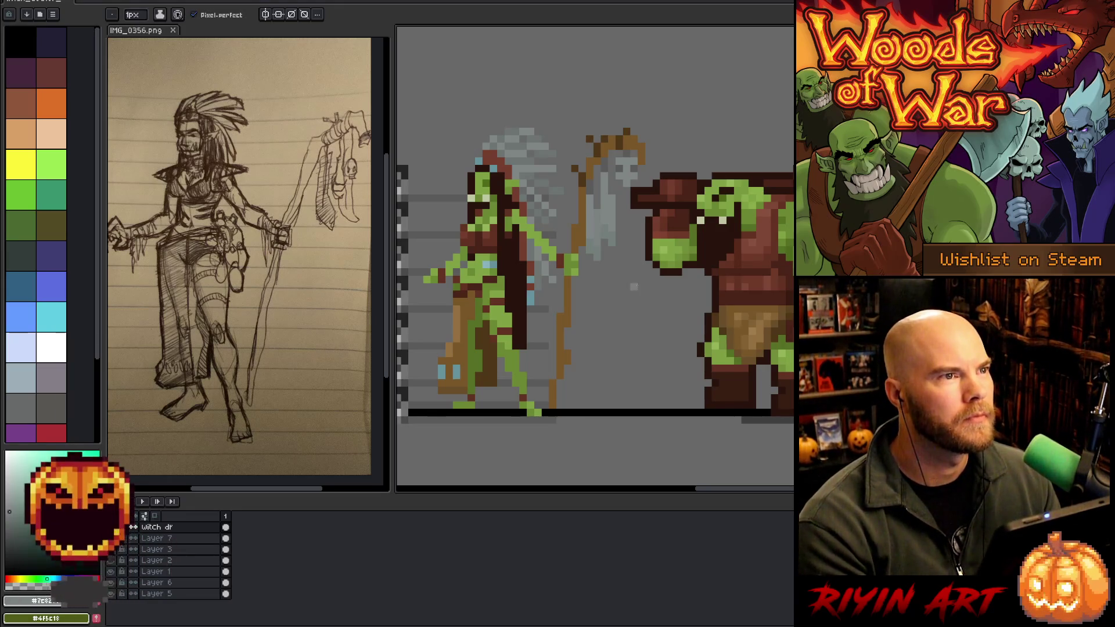
scroll(616, 275, "down", 1)
Sample darker browns from the orange-brown staff.
scroll(580, 255, "up", 3)
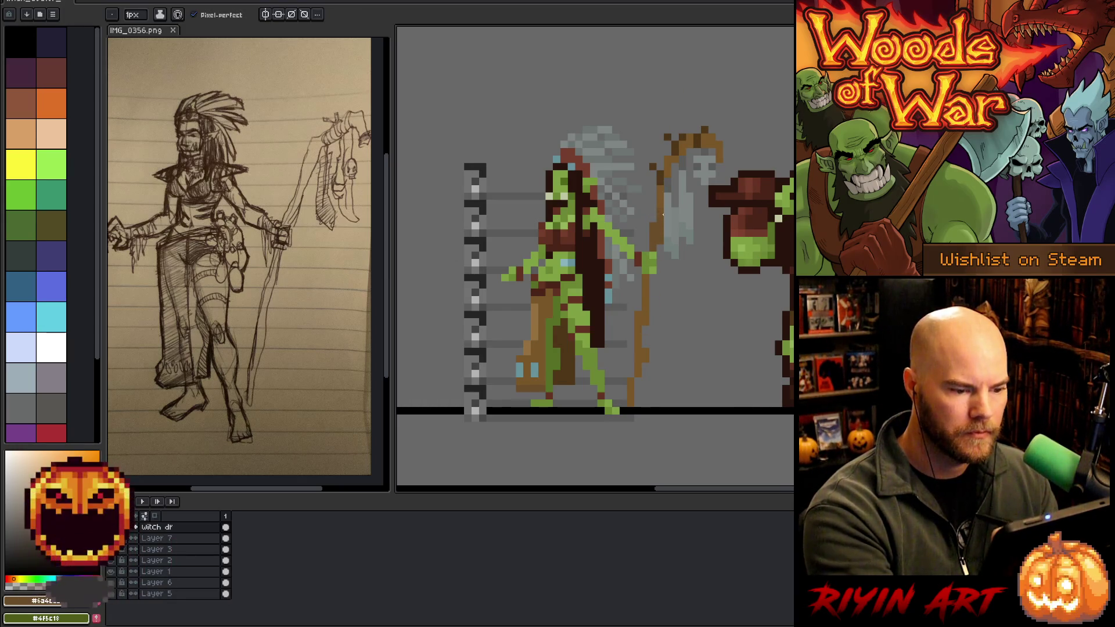
left_click(659, 229, "alt")
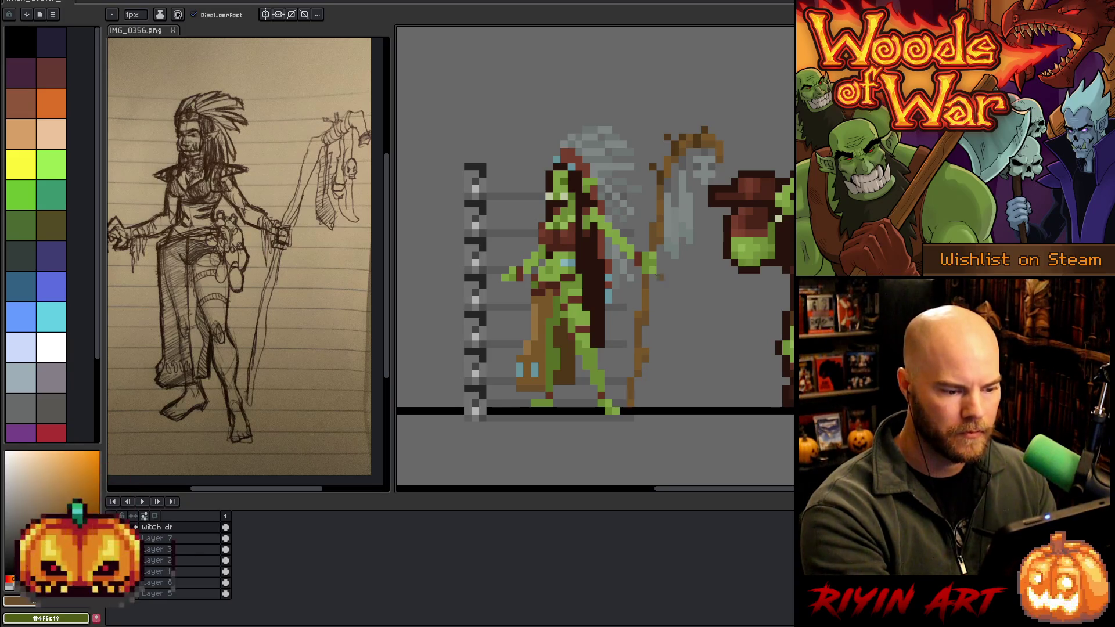
key("i")
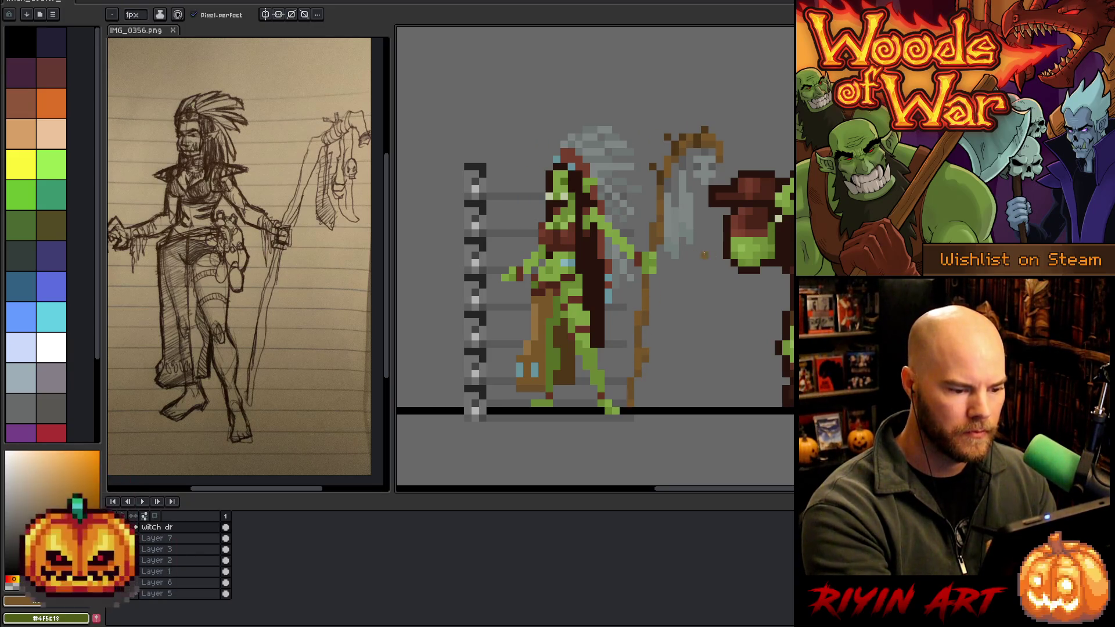
left_click(649, 315)
key("b")
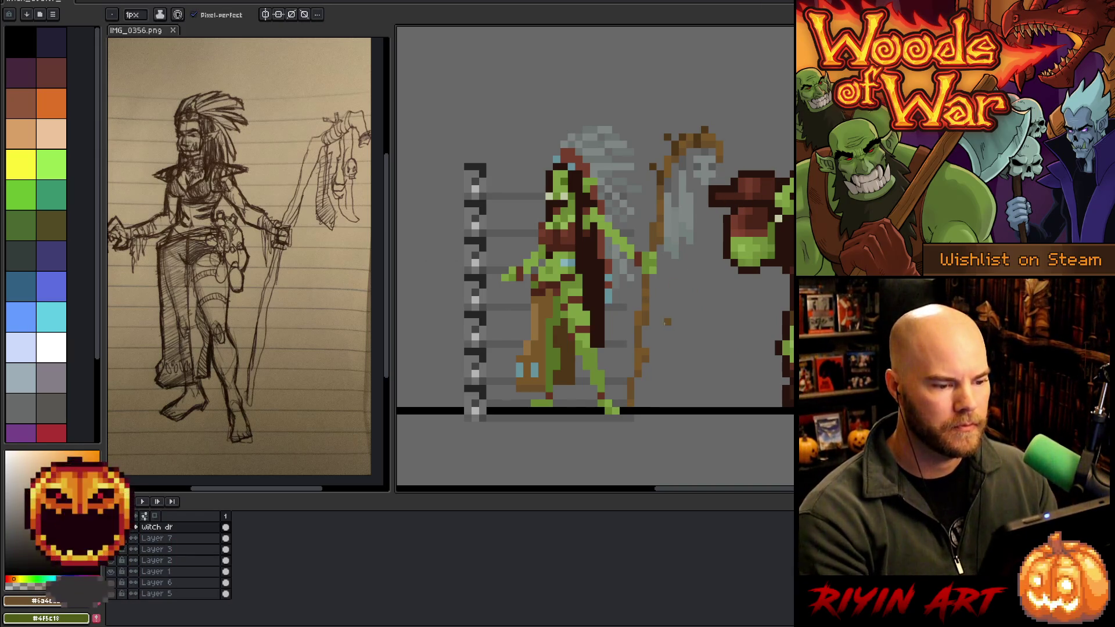
scroll(688, 285, "down", 1)
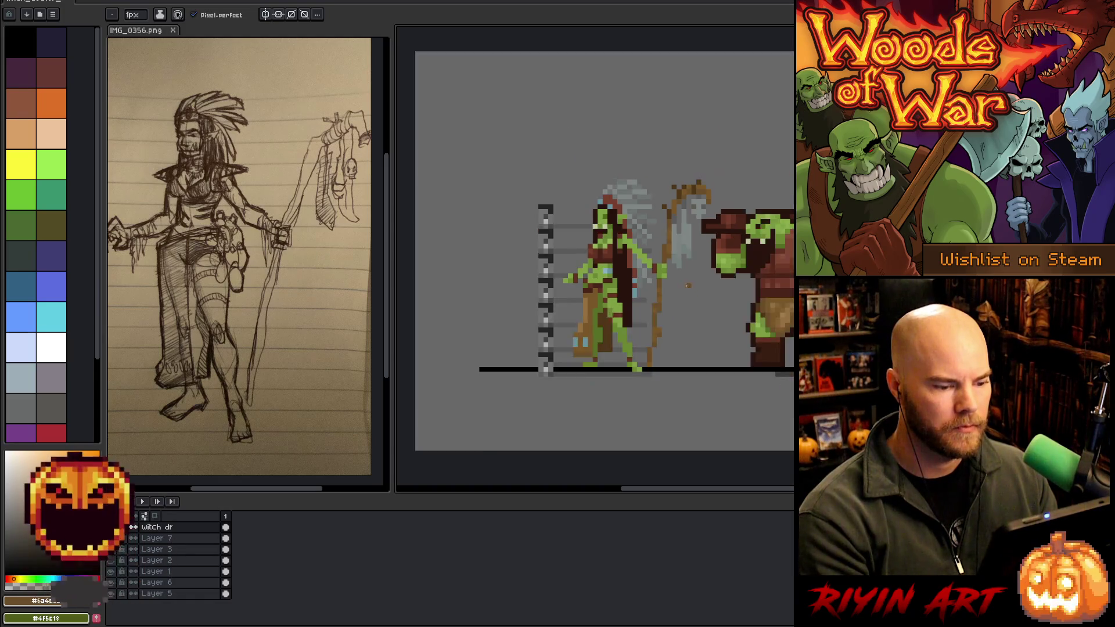
scroll(687, 286, "down", 1)
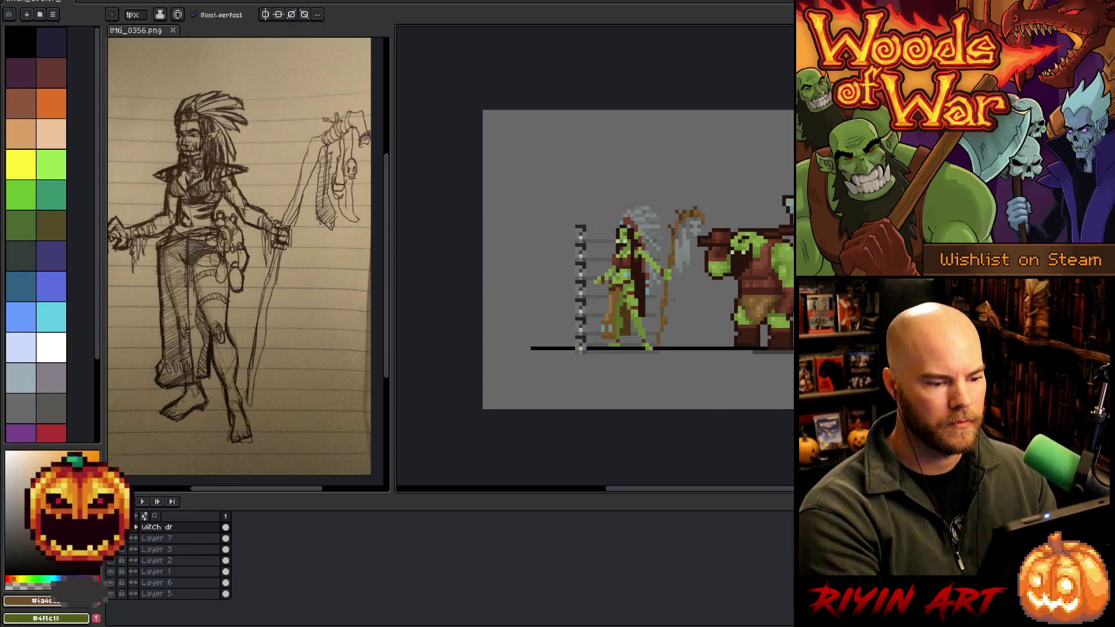
scroll(657, 314, "up", 3)
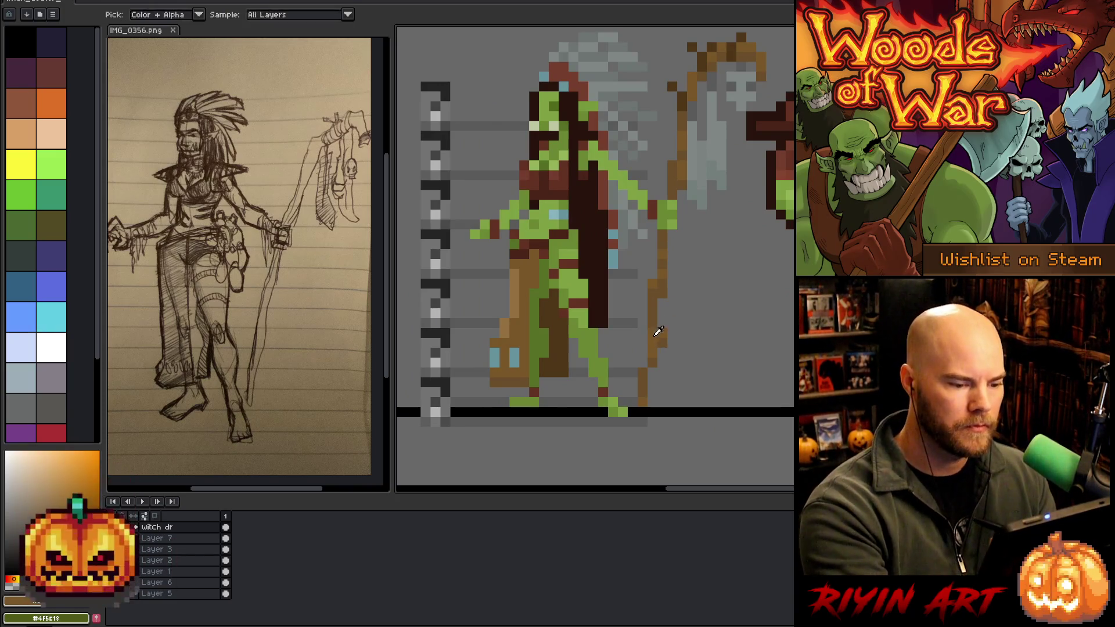
scroll(721, 393, "down", 3)
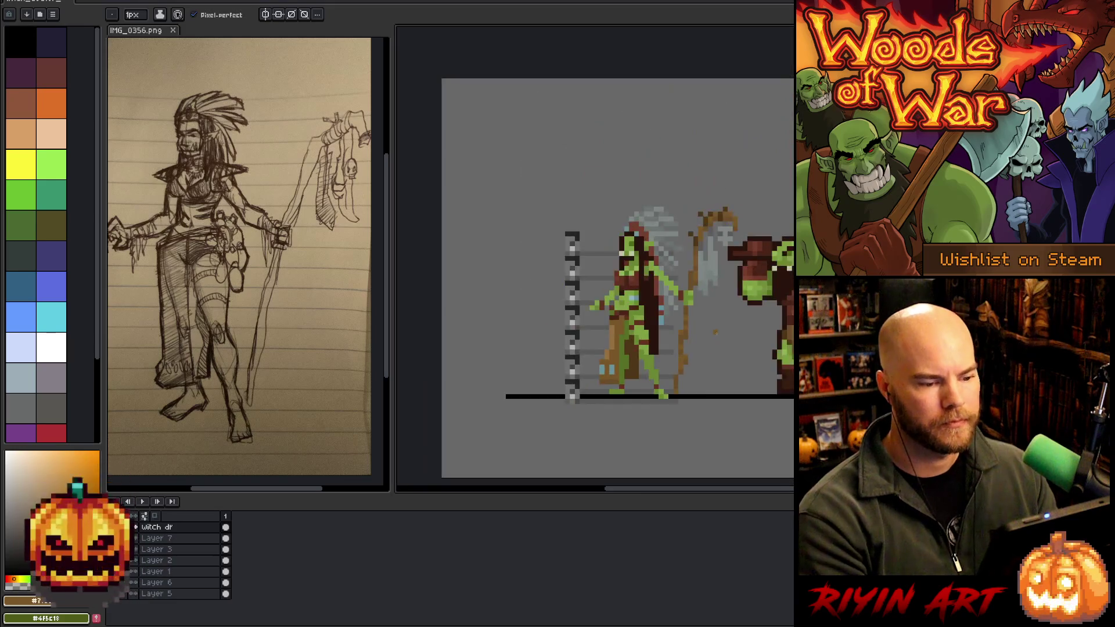
scroll(683, 275, "up", 3)
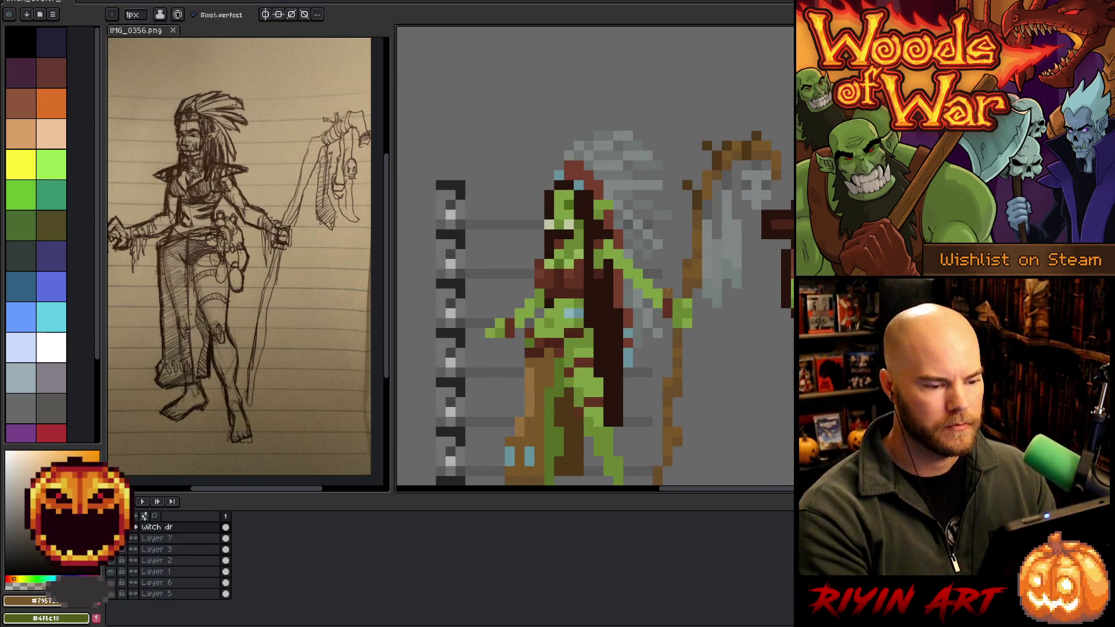
scroll(690, 286, "down", 3)
scroll(629, 249, "up", 4)
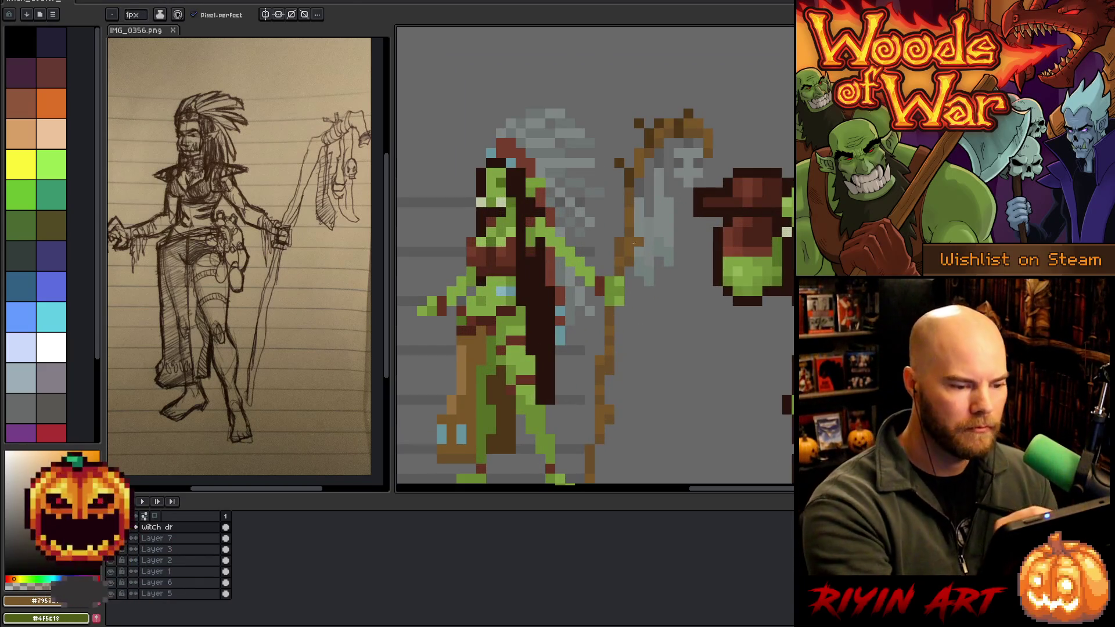
key("alt")
key("alt")
key("alt")
left_click(623, 248, "alt")
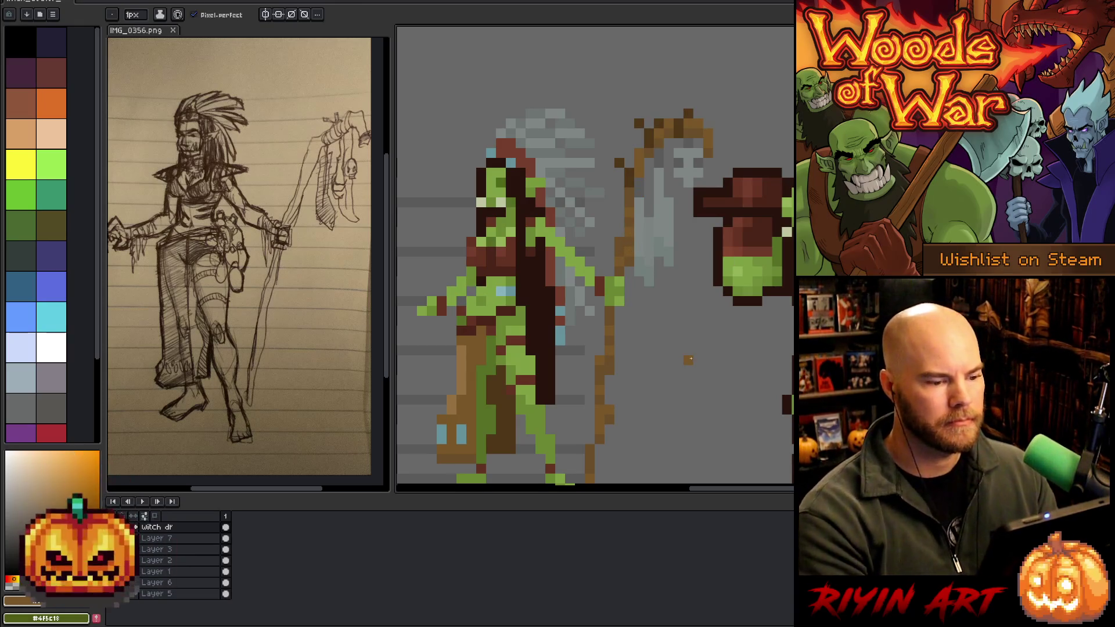
scroll(688, 360, "down", 3)
scroll(637, 304, "up", 2)
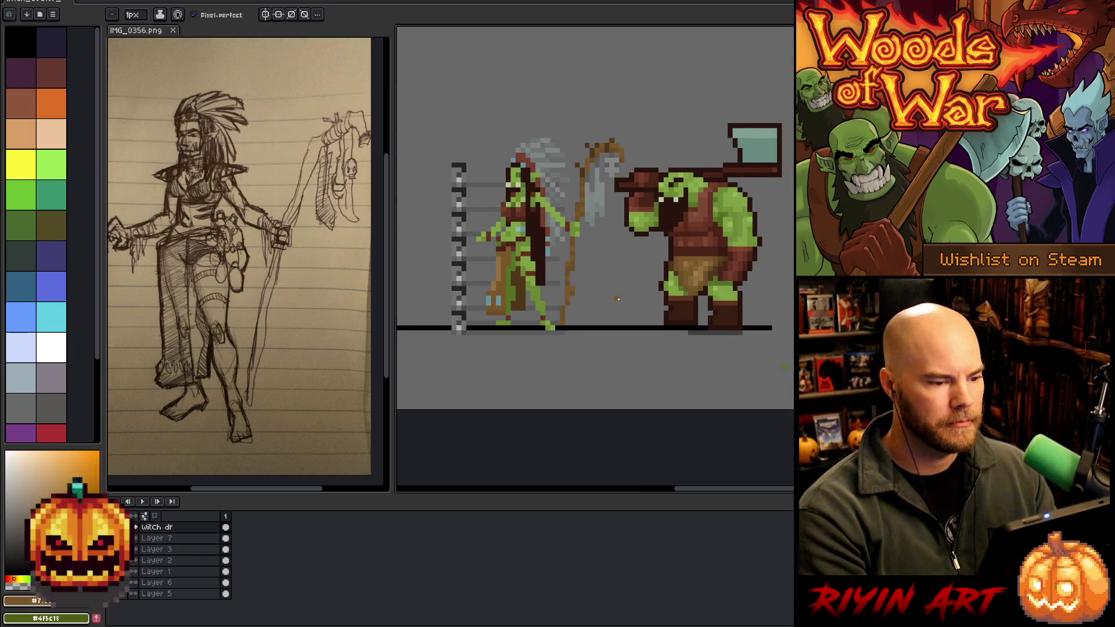
scroll(574, 261, "up", 1)
left_click(590, 138, "alt")
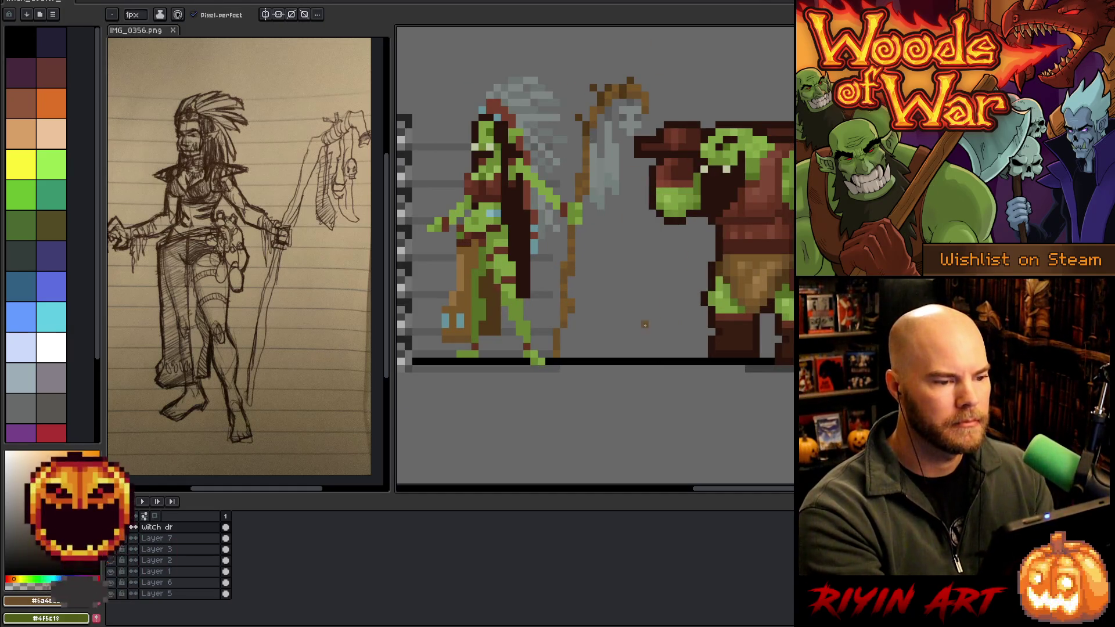
Reframe the sprites and eyedrop the dark outline brown as the foreground colour.
left_click_drag(645, 324, 697, 303)
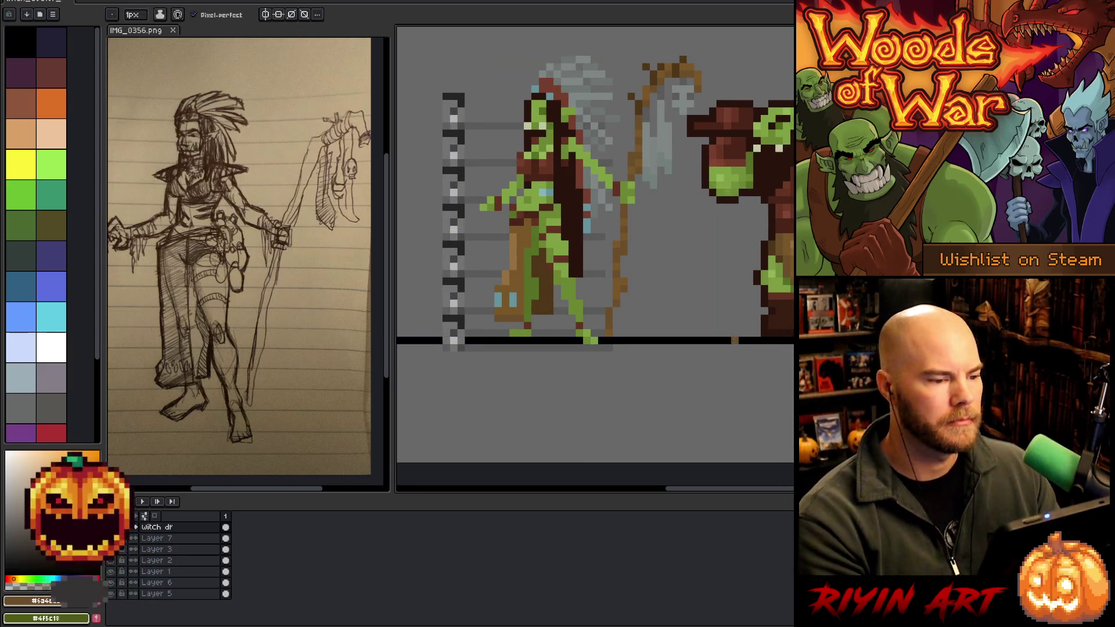
scroll(626, 276, "down", 1)
scroll(627, 276, "up", 1)
left_click_drag(668, 298, 590, 363)
scroll(590, 363, "down", 1)
scroll(555, 306, "up", 1)
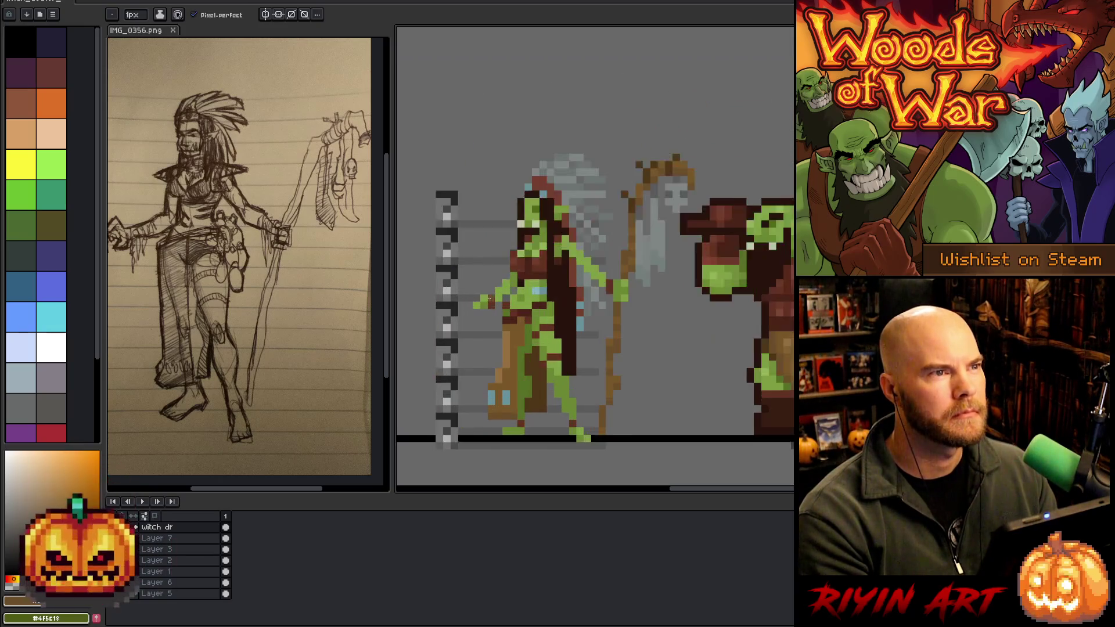
left_click_drag(555, 306, 568, 272)
key("b")
scroll(608, 275, "down", 1)
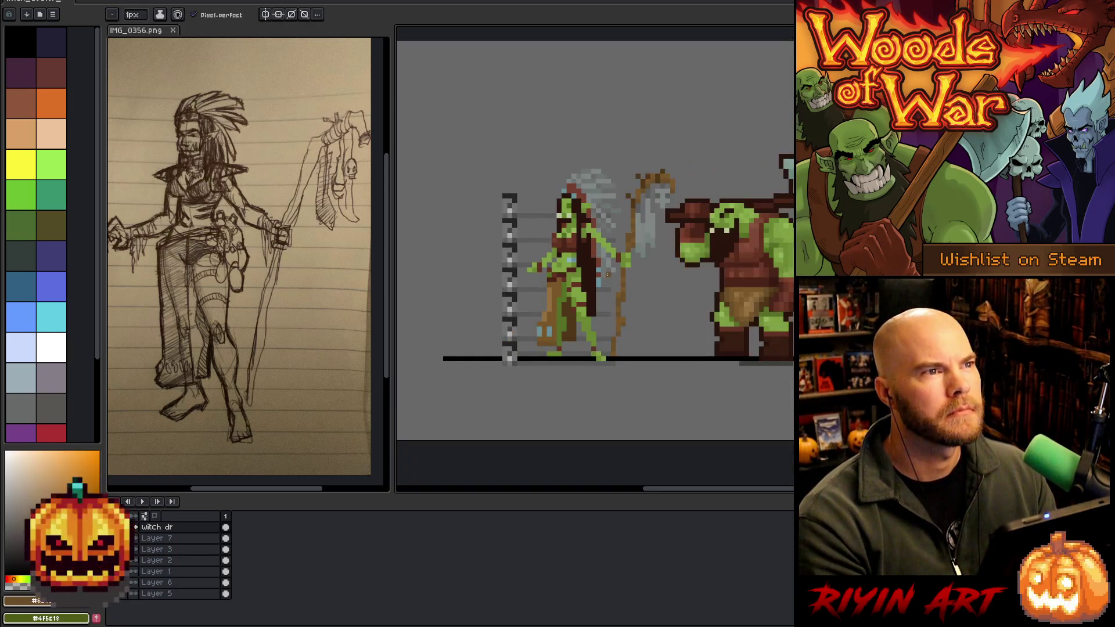
scroll(604, 274, "up", 1)
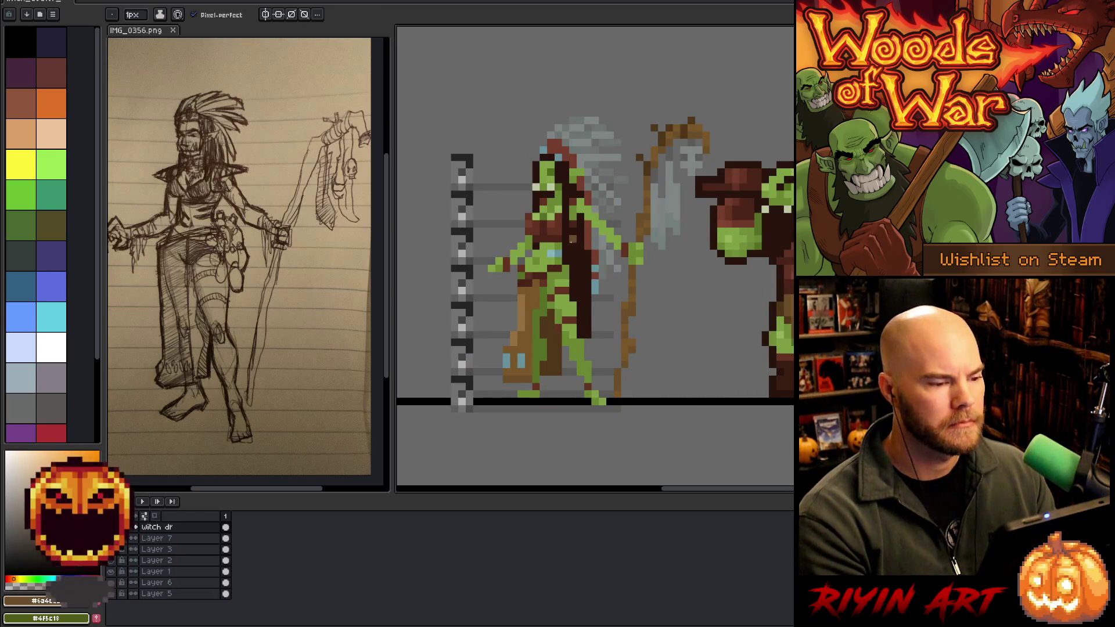
left_click(562, 163, "alt")
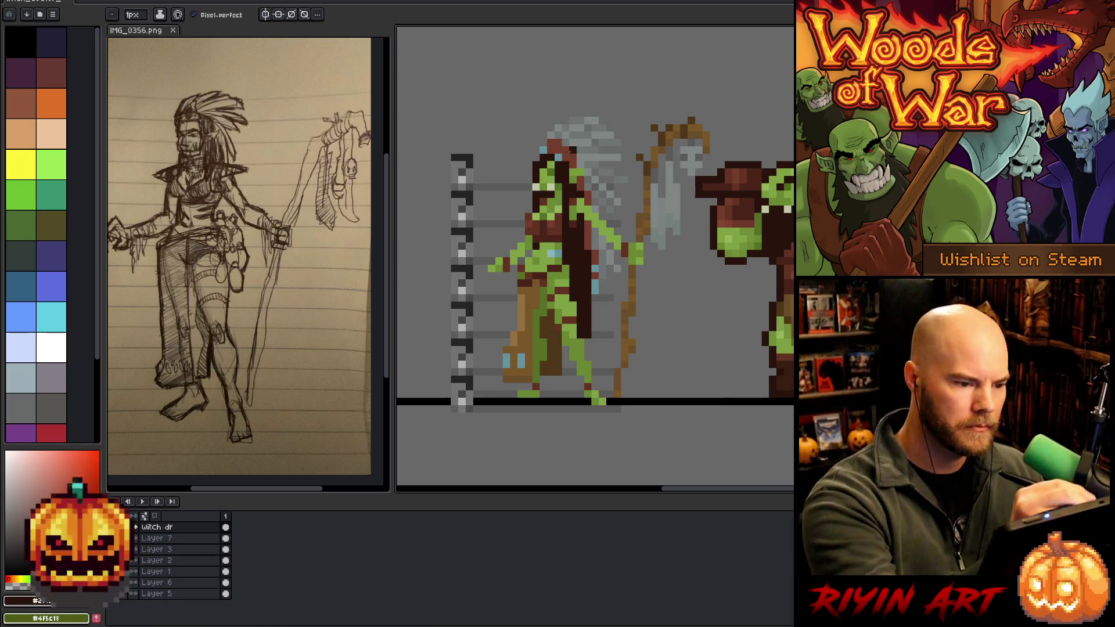
key("i")
key("b")
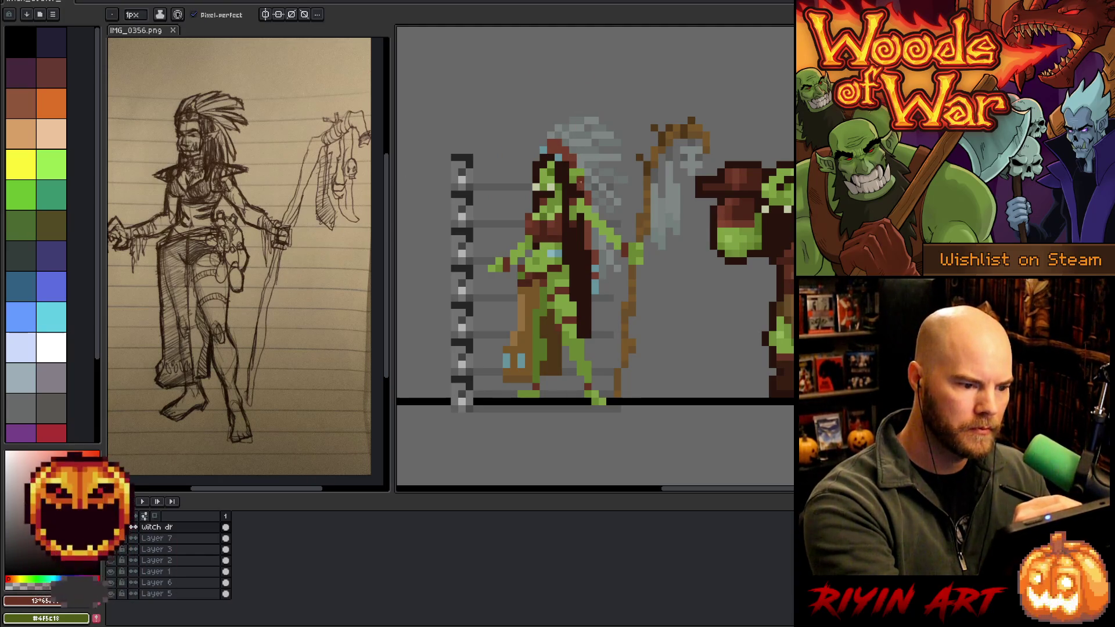
key("g")
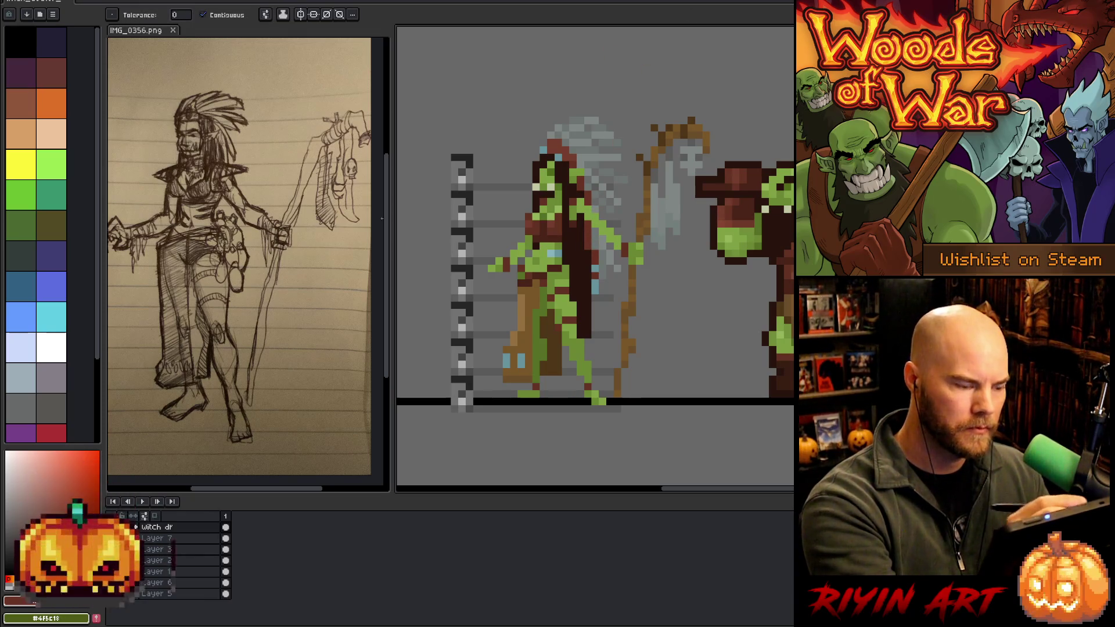
key("b")
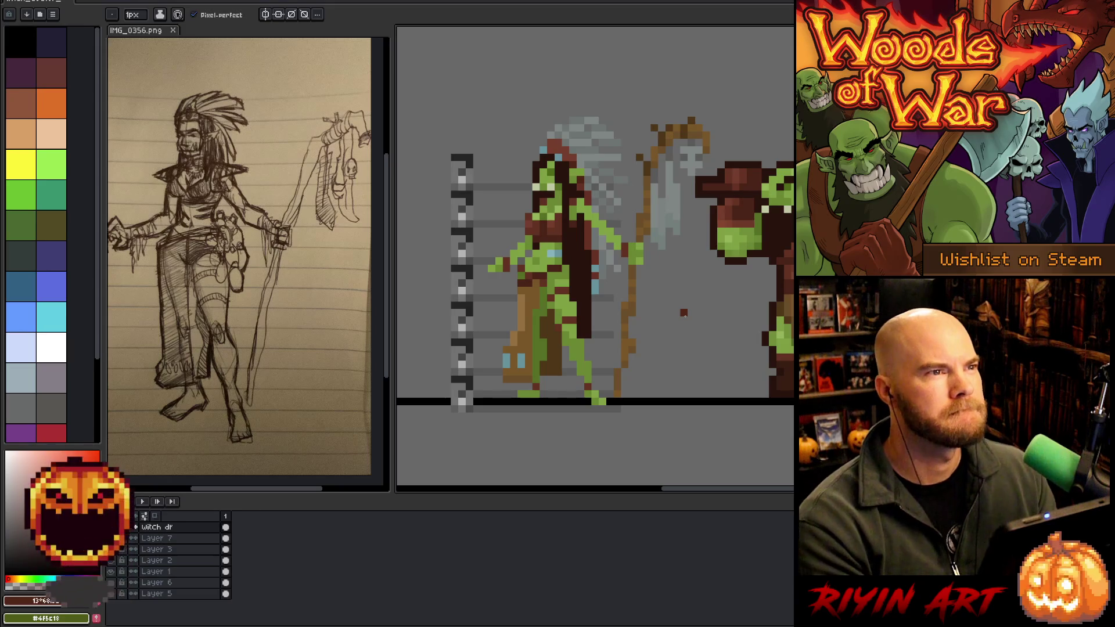
key("i")
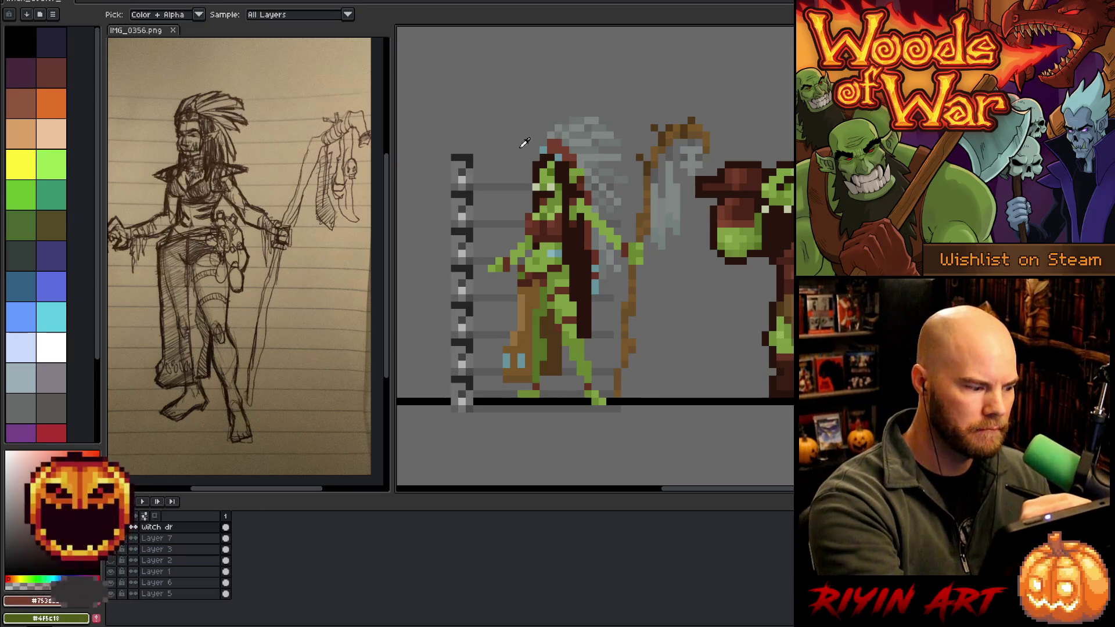
key("b")
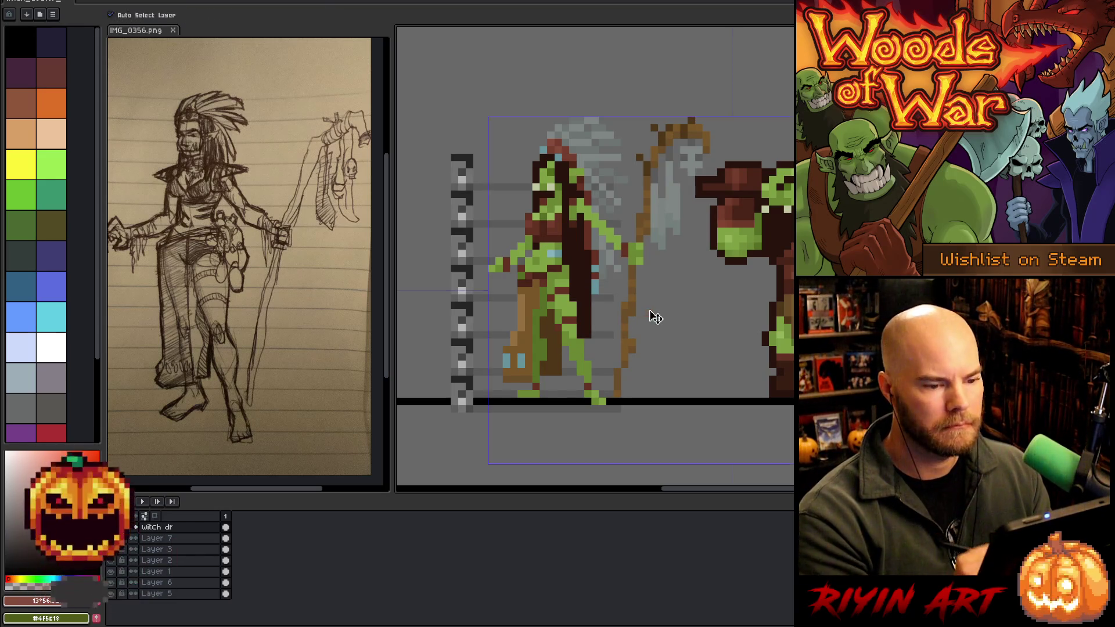
Toggle the witch dr layer's visibility off and back on to compare.
left_click_drag(647, 311, 635, 278)
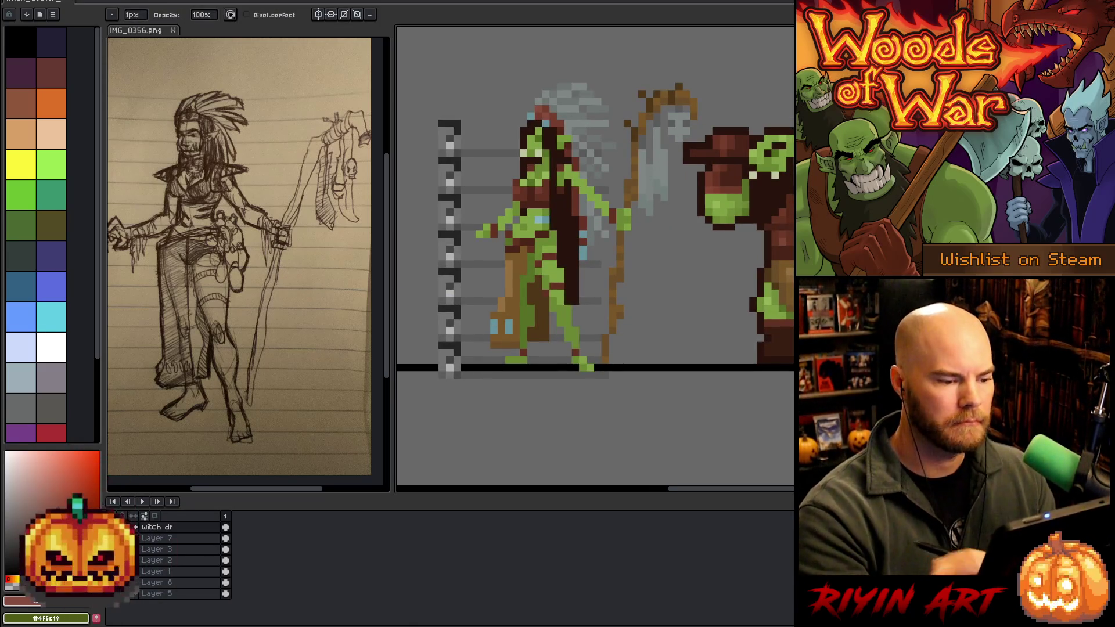
scroll(655, 318, "down", 1)
scroll(655, 317, "up", 1)
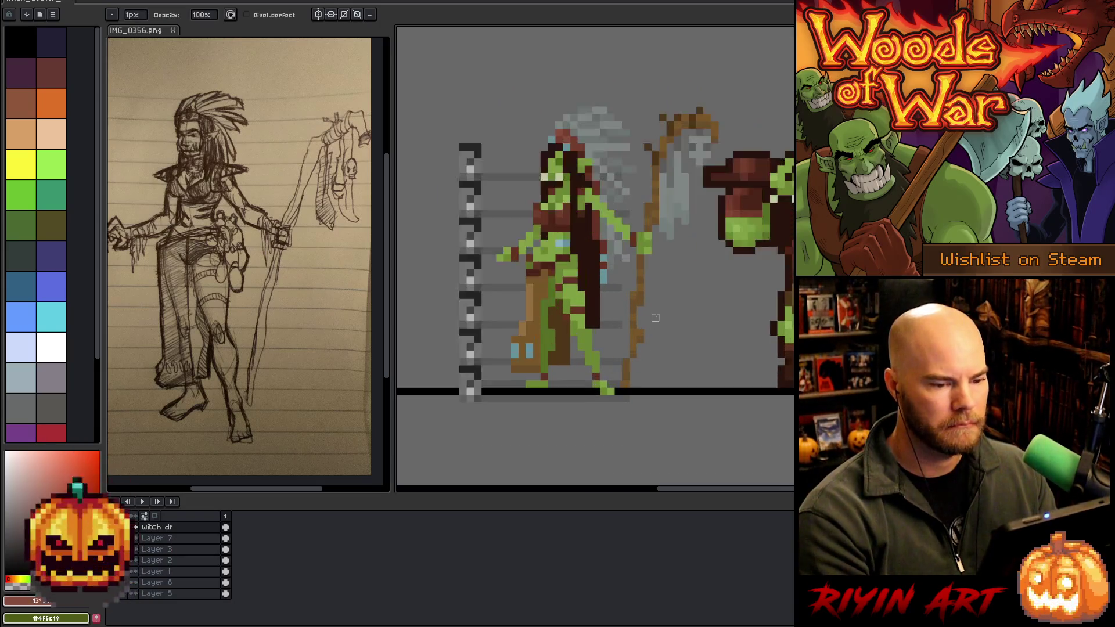
key("i")
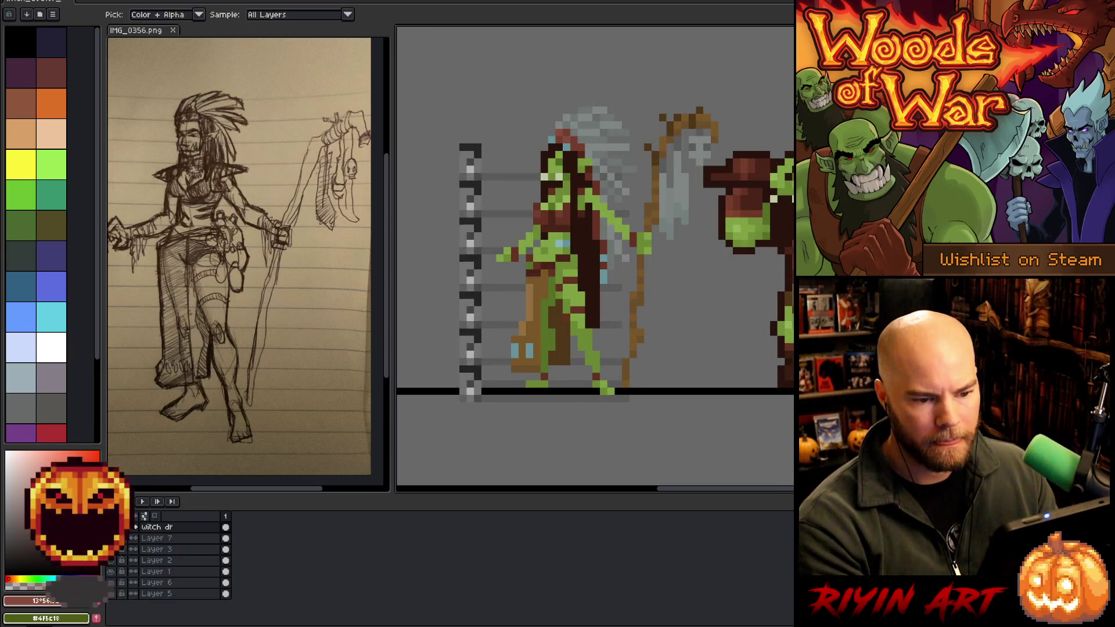
scroll(579, 333, "down", 1)
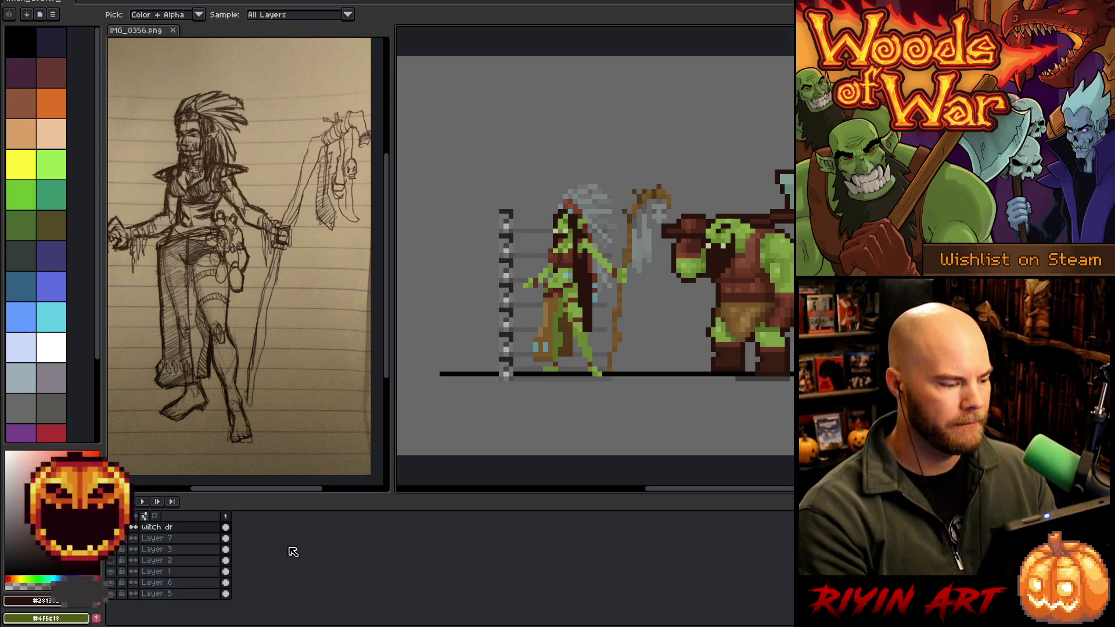
left_click(111, 527)
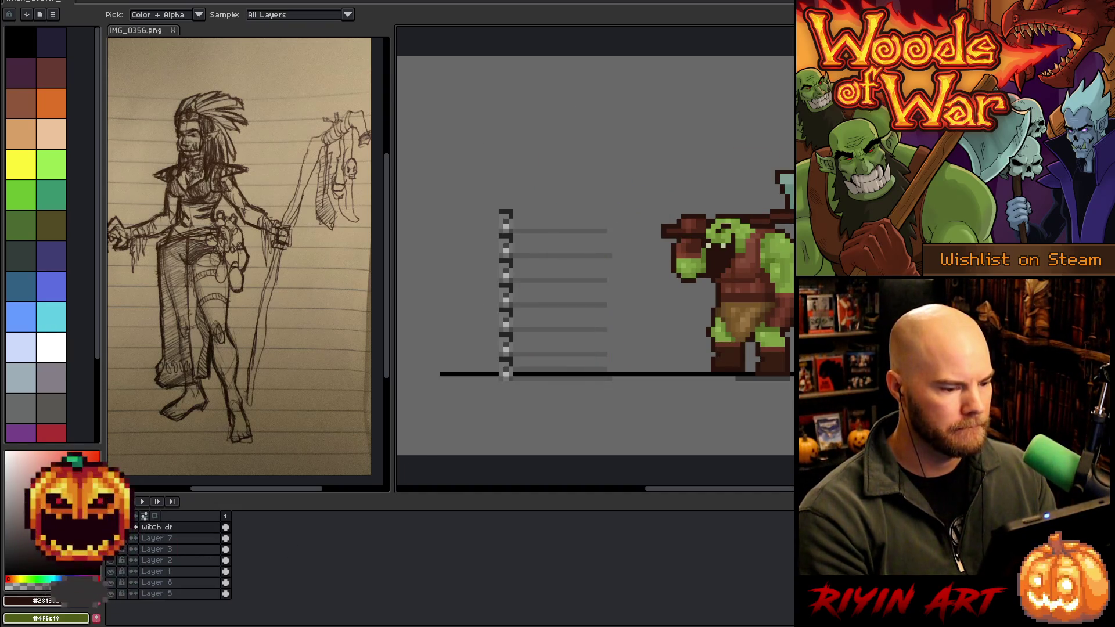
left_click(111, 527)
Hide the ladder guide layer and move the witch doctor about 60 px left.
left_click(111, 572)
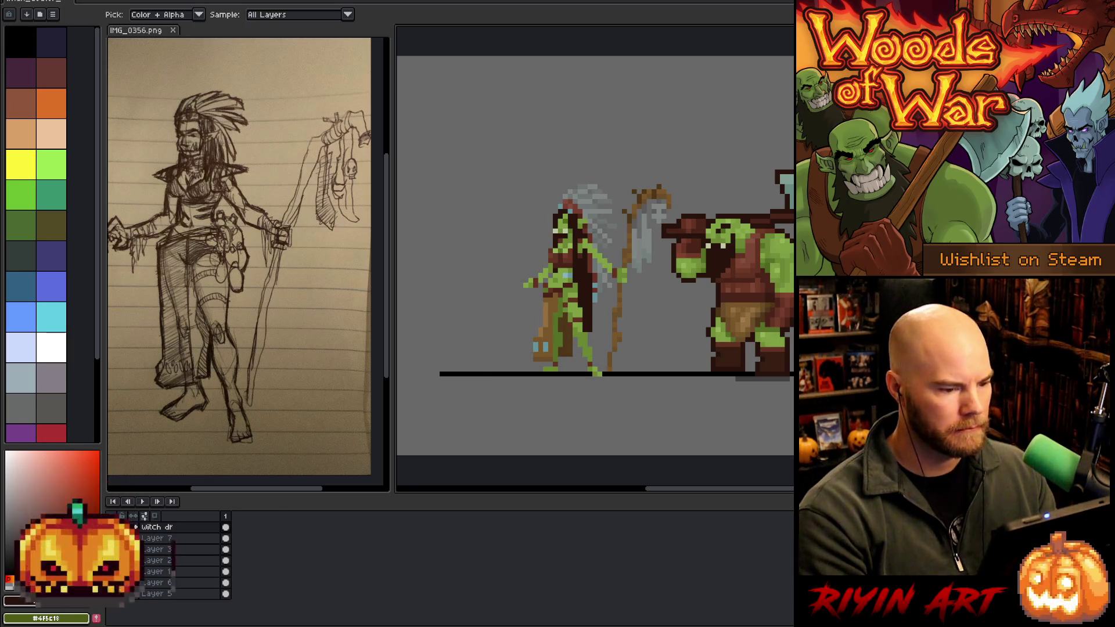
key("v")
left_click_drag(585, 289, 550, 287)
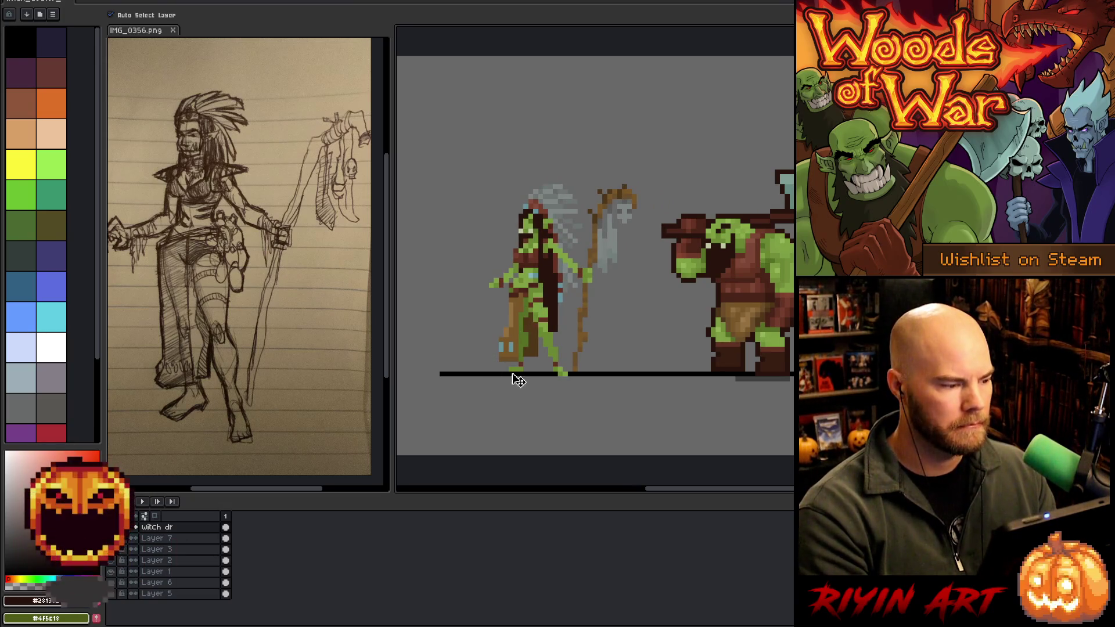
Outline the witch doctor in dark brown via Shift+O, then reframe the view to check it.
key("shift+o")
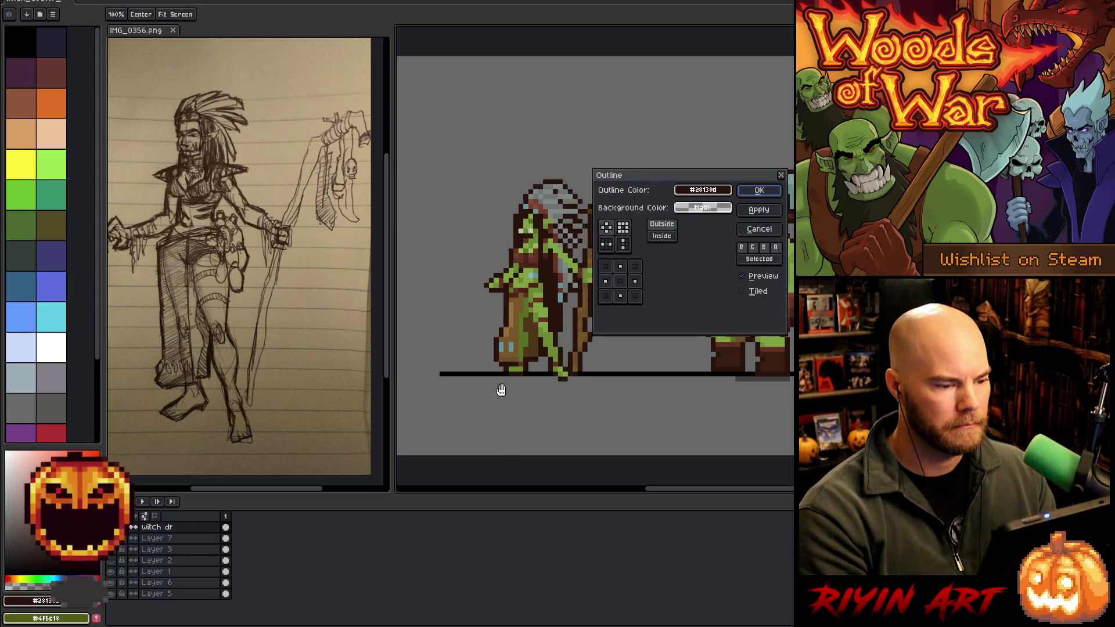
mouse_move(657, 178)
left_mouse_down()
mouse_move(726, 74)
mouse_move(749, 92)
mouse_move(777, 91)
left_mouse_up()
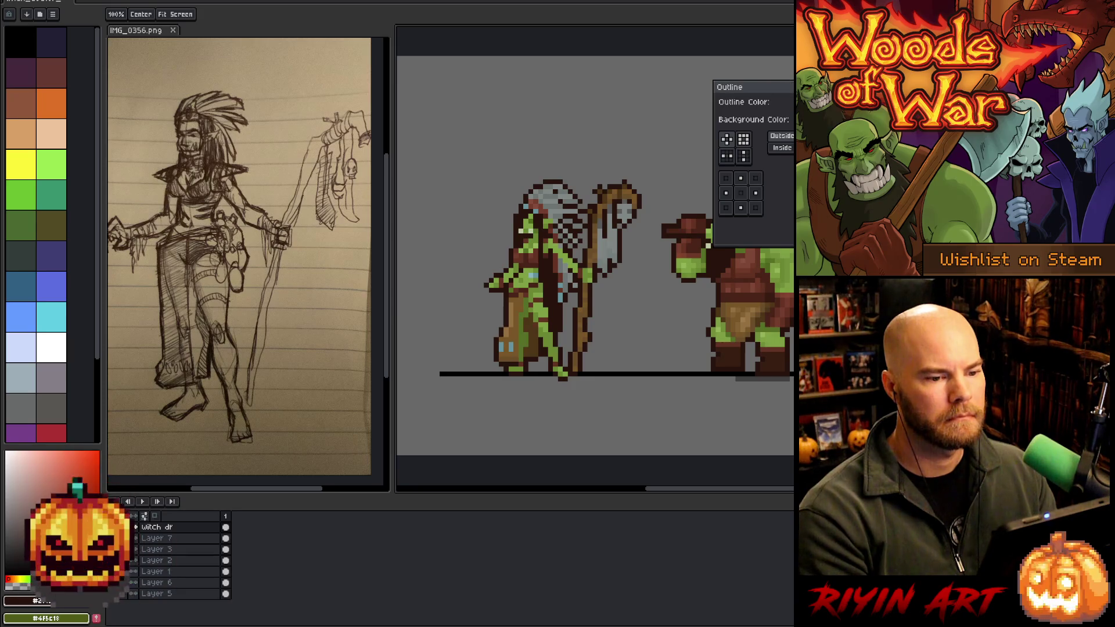
left_click_drag(778, 86, 824, 87)
mouse_move(655, 301)
left_mouse_down()
mouse_move(610, 287)
mouse_move(593, 306)
left_mouse_up()
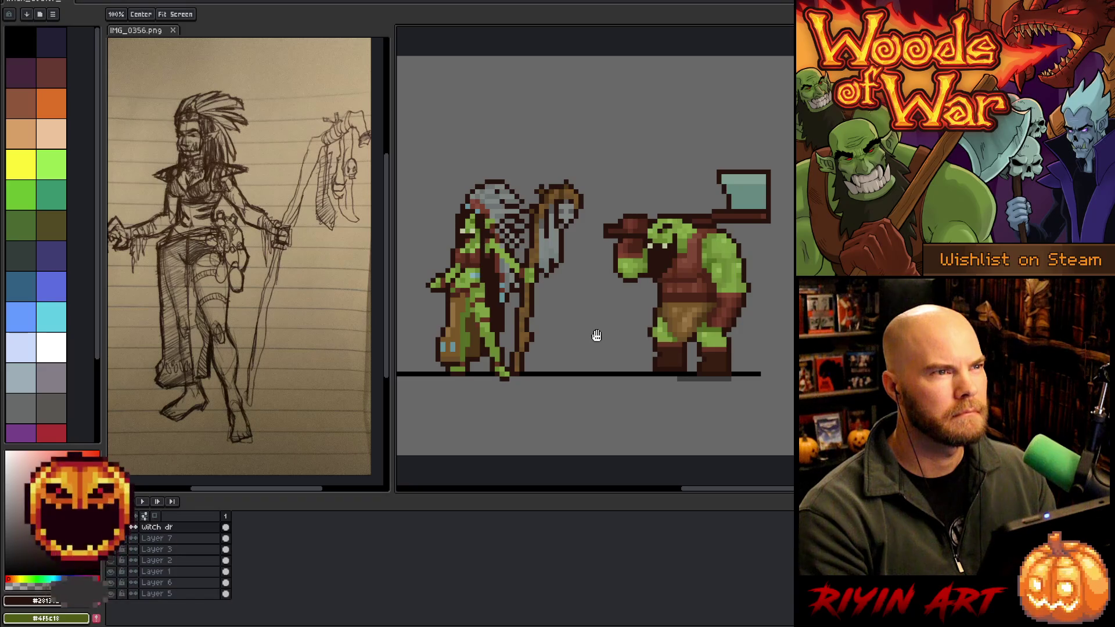
scroll(554, 308, "up", 1)
mouse_move(542, 309)
left_mouse_down()
mouse_move(590, 320)
mouse_move(585, 312)
left_mouse_up()
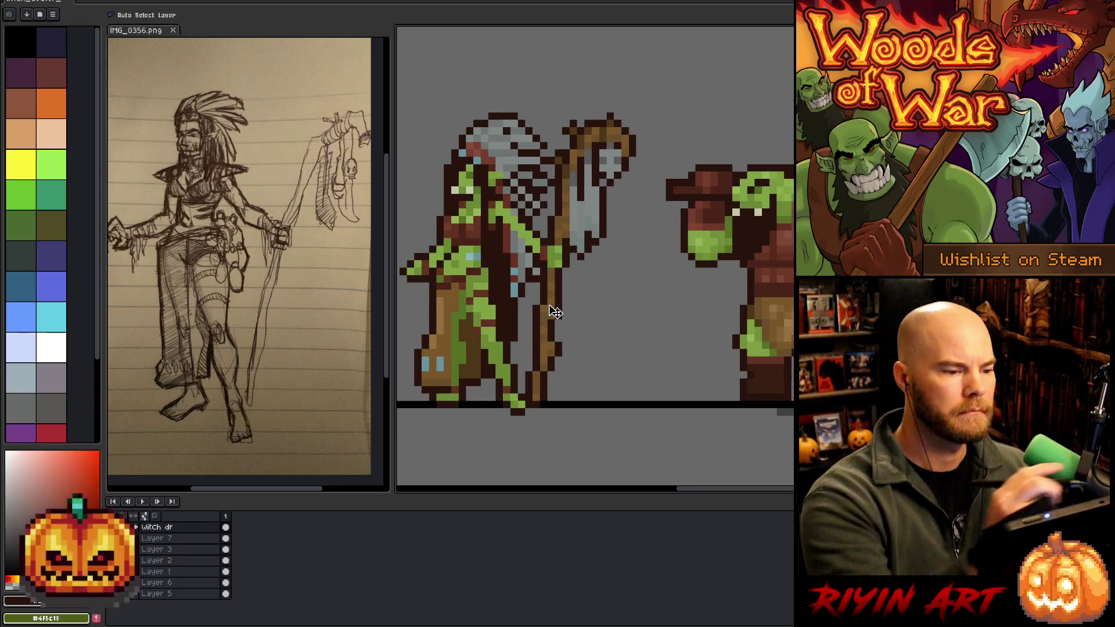
Eyedrop the dark brown from the witch doctor's new outline as the foreground colour.
key("b")
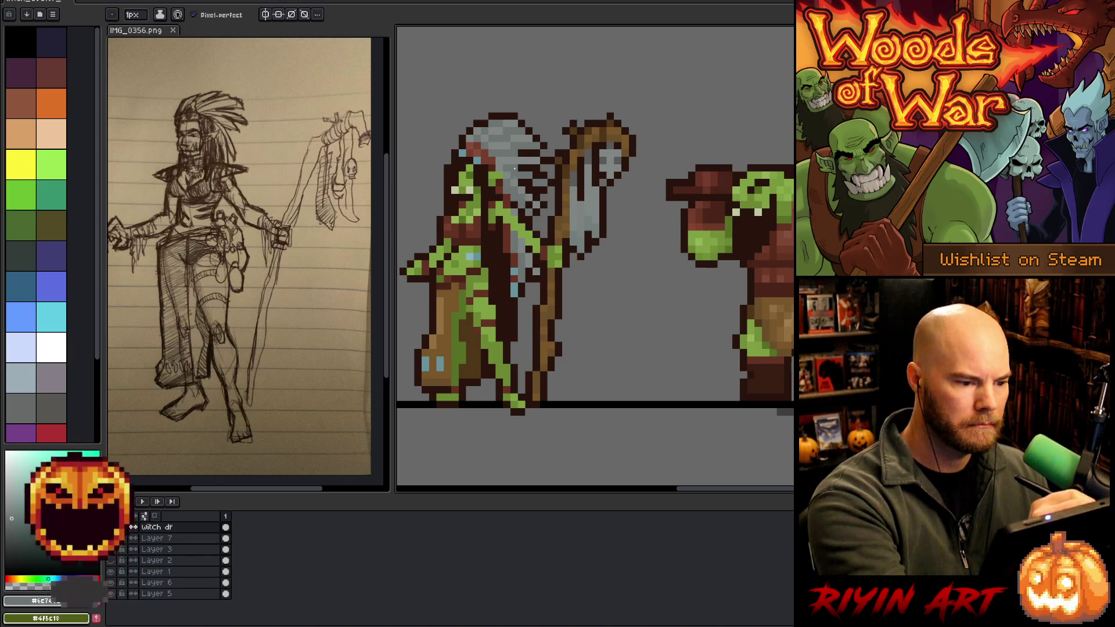
left_click(542, 208, "alt")
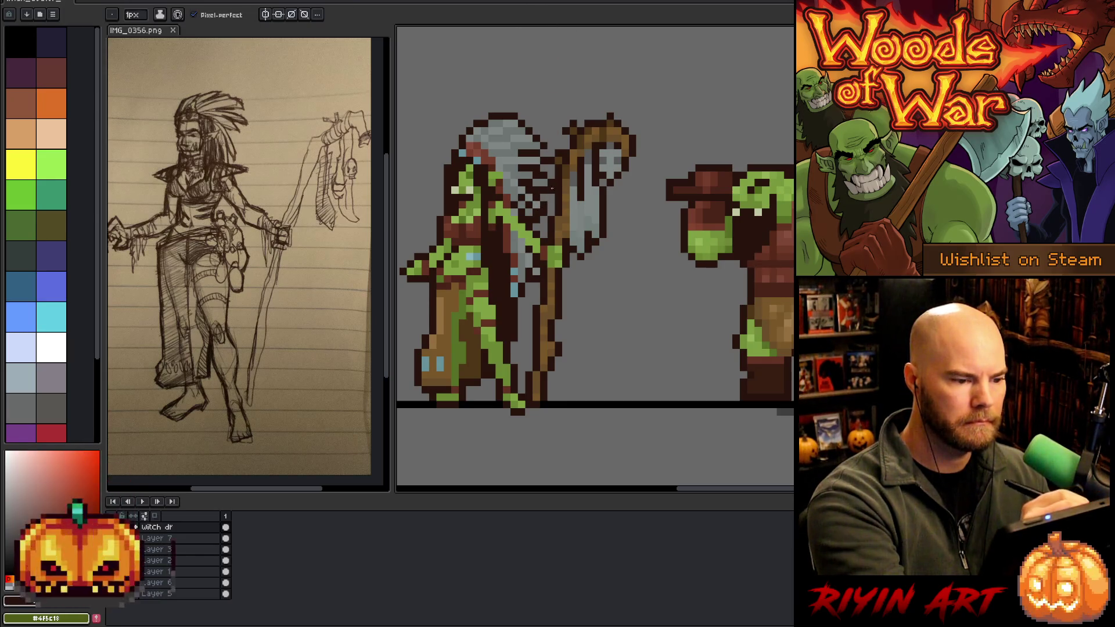
key("e")
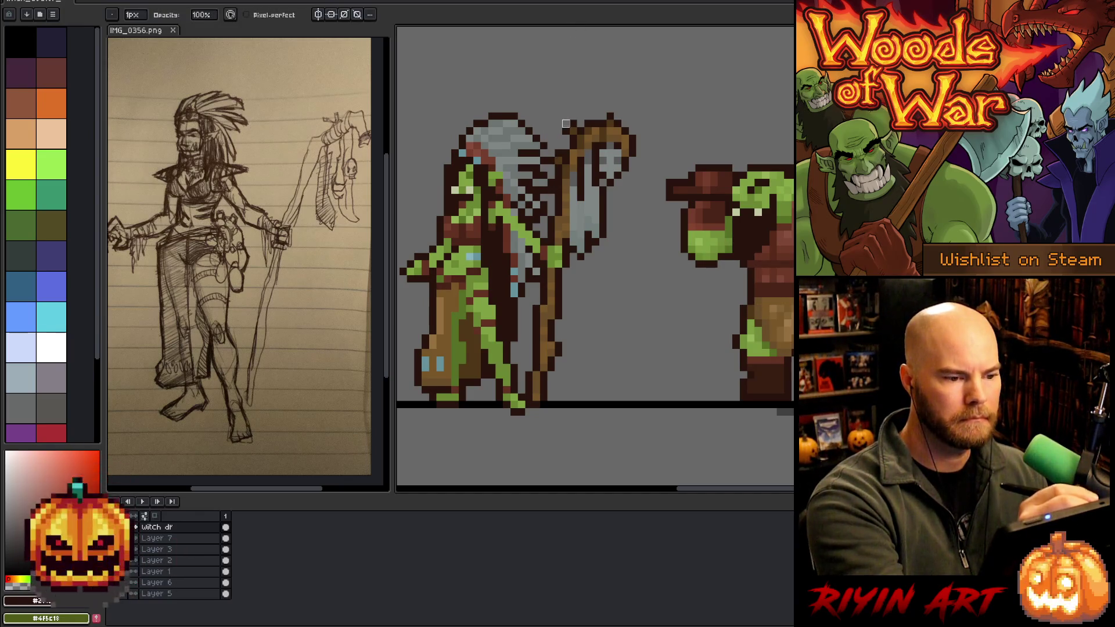
key("alt")
key("b")
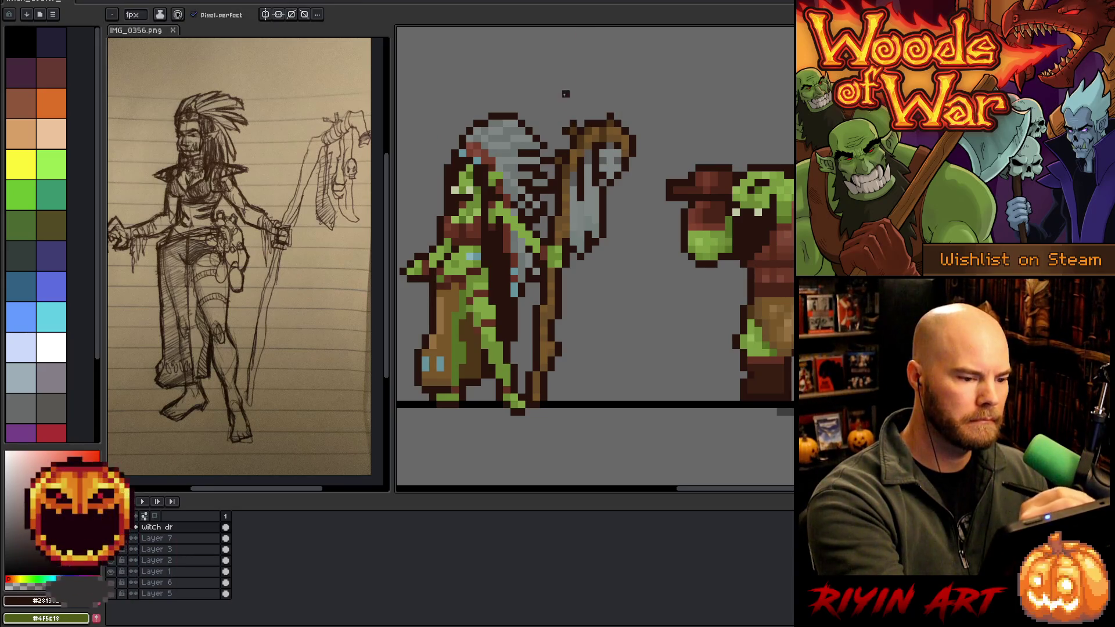
key("e")
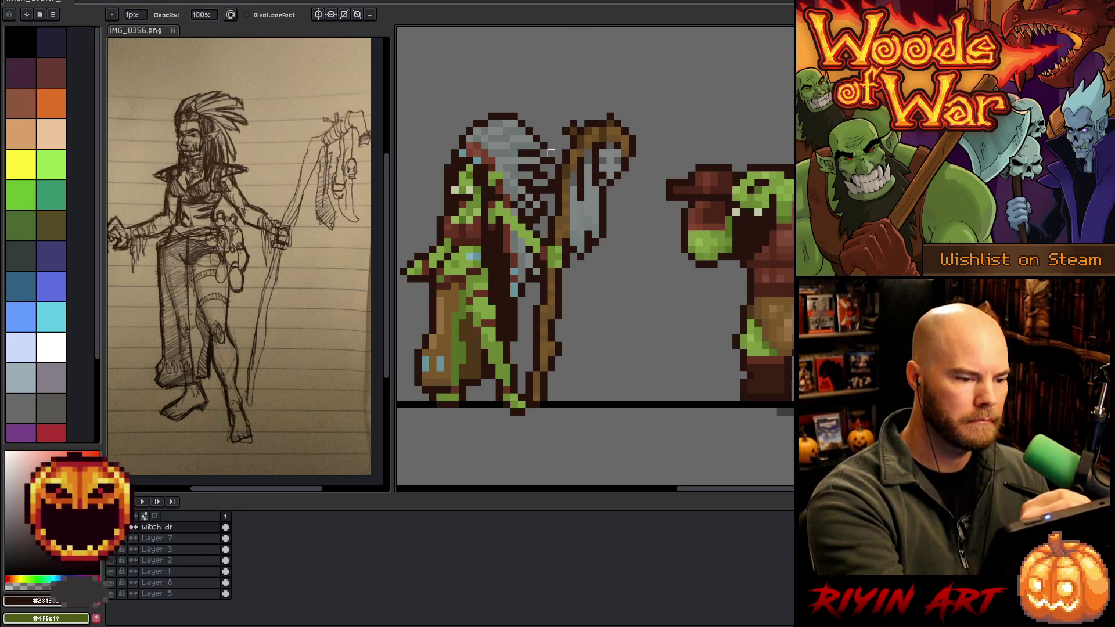
left_click_drag(629, 308, 644, 297)
key("i")
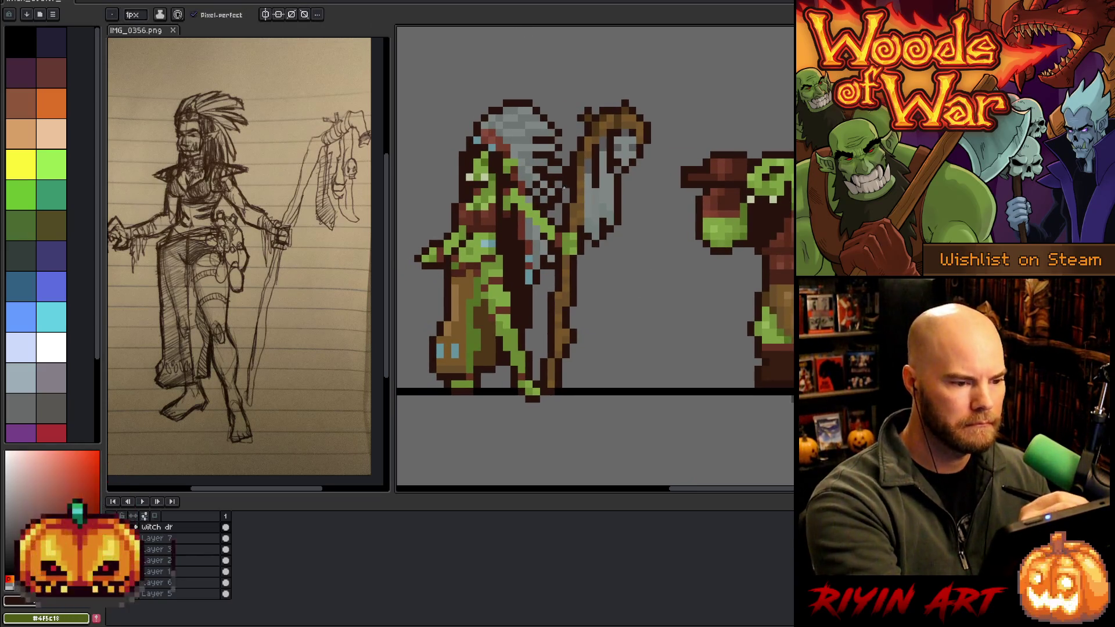
key("b")
key("e")
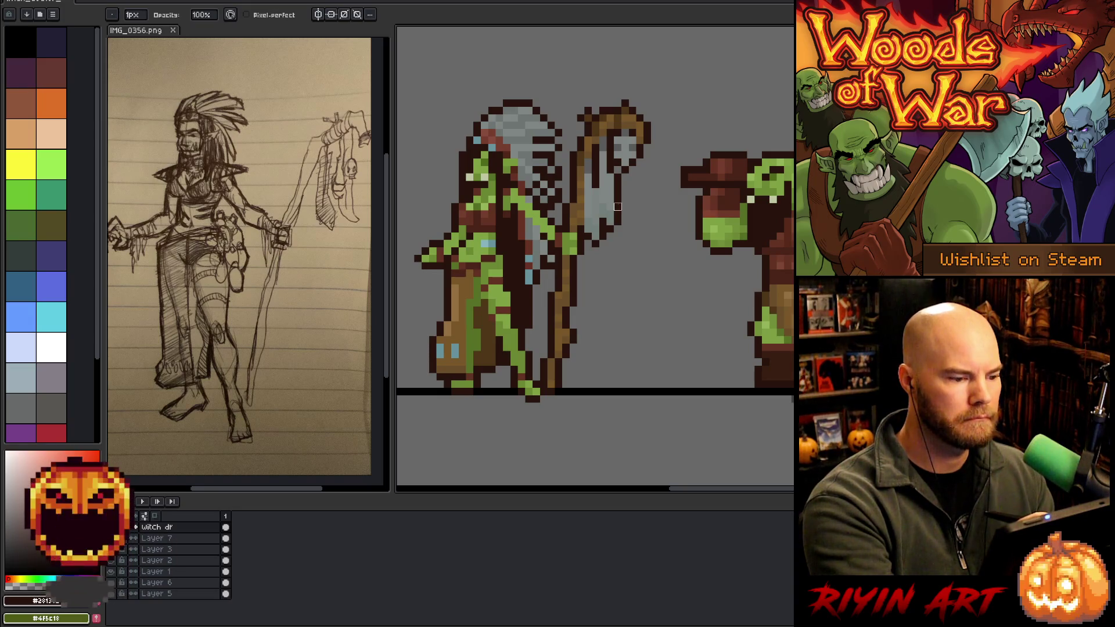
left_click_drag(618, 274, 640, 273)
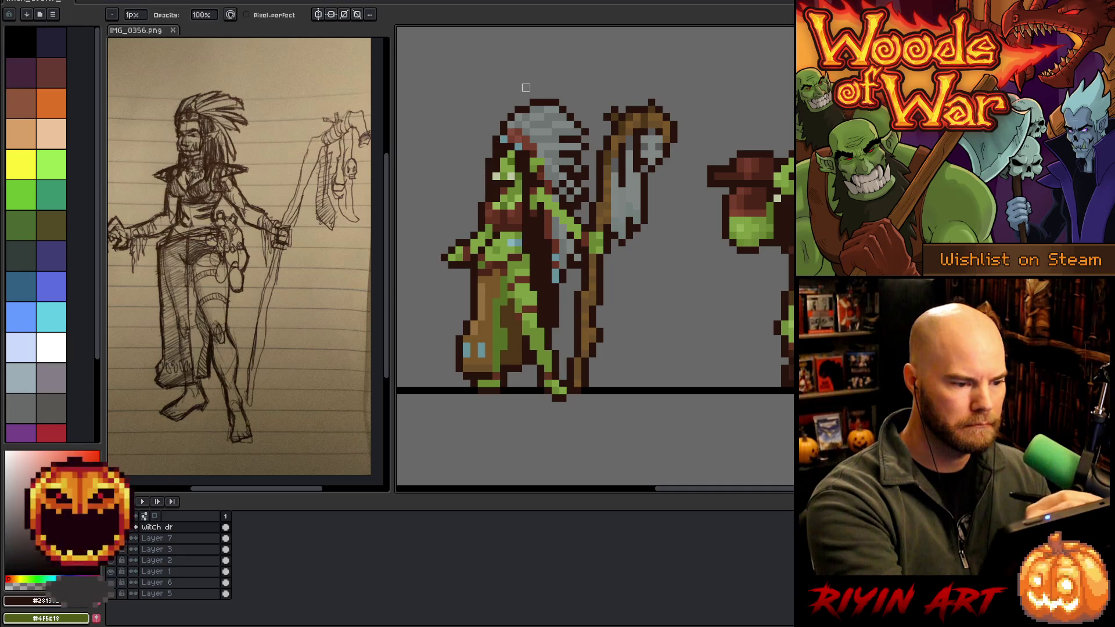
left_click(540, 132, "alt")
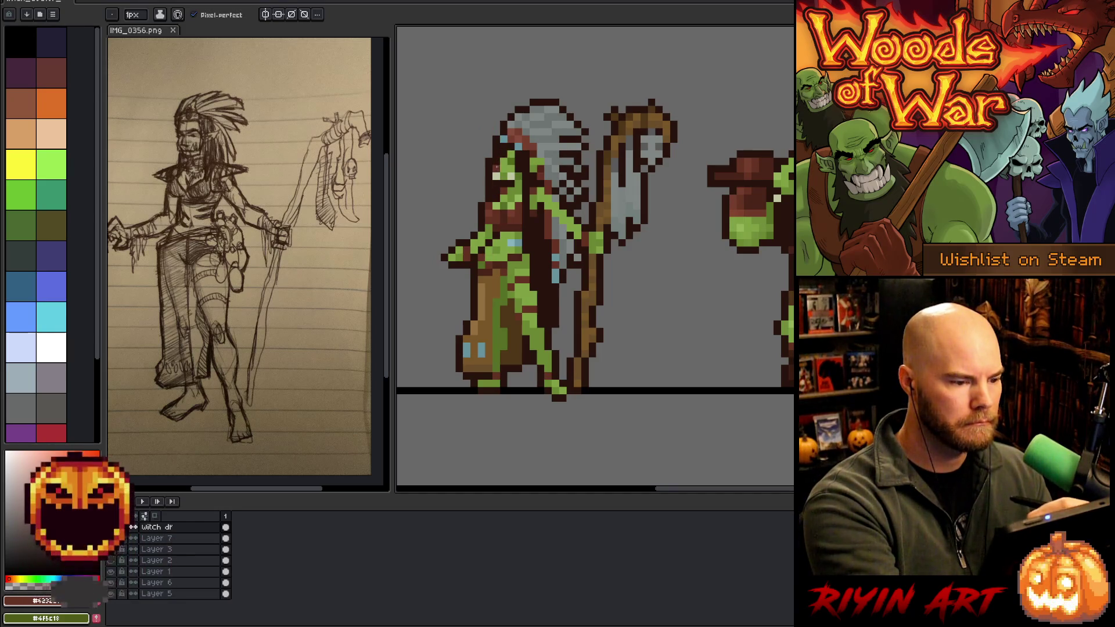
left_click(495, 192, "alt")
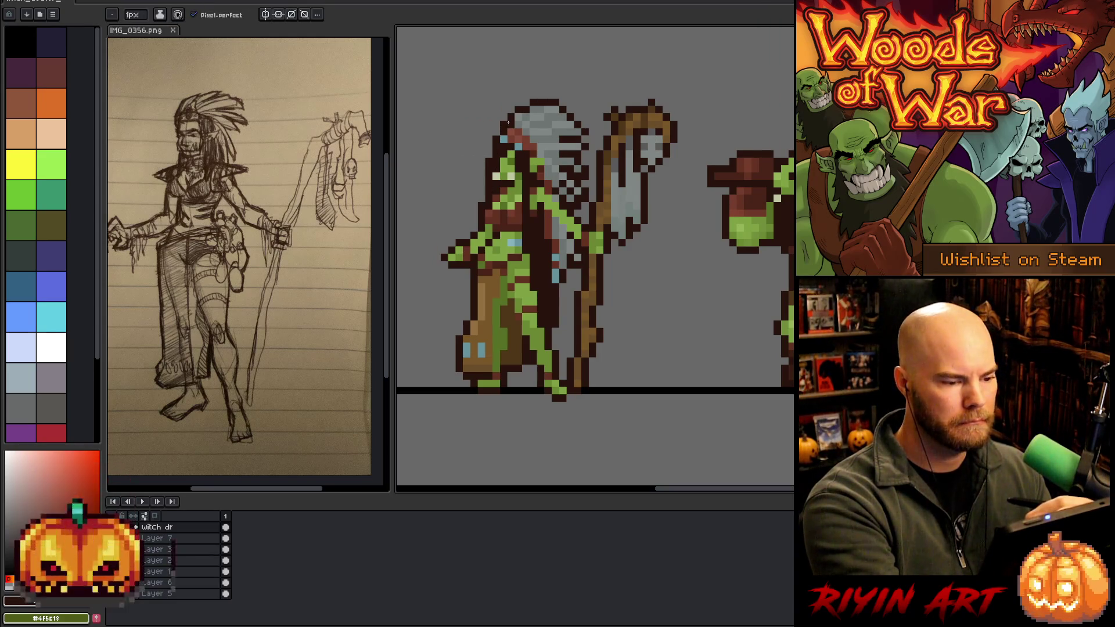
Sample the green skin, then settle on the staff's dark brown as the drawing colour.
left_click(505, 194, "alt")
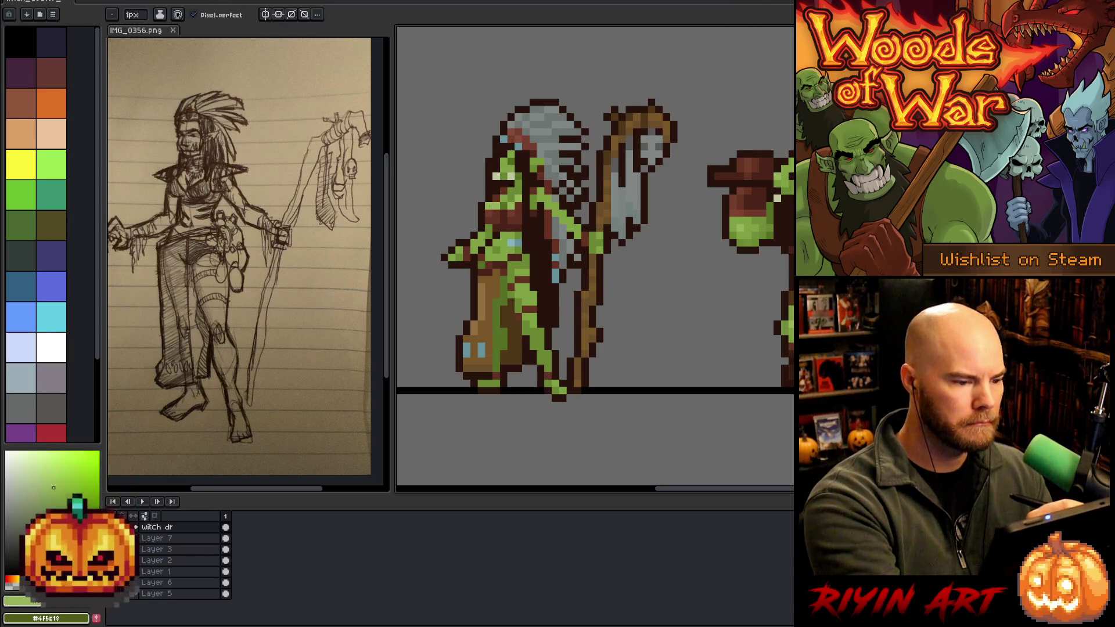
left_click(506, 189, "alt")
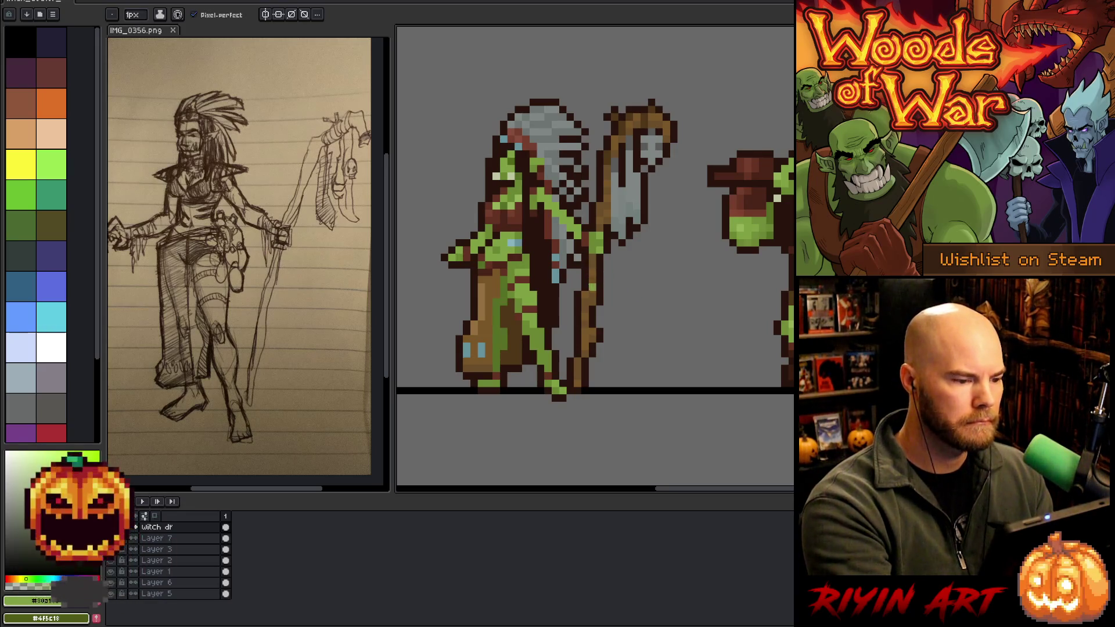
mouse_move(642, 332)
left_mouse_down()
mouse_move(667, 286)
mouse_move(652, 334)
left_mouse_up()
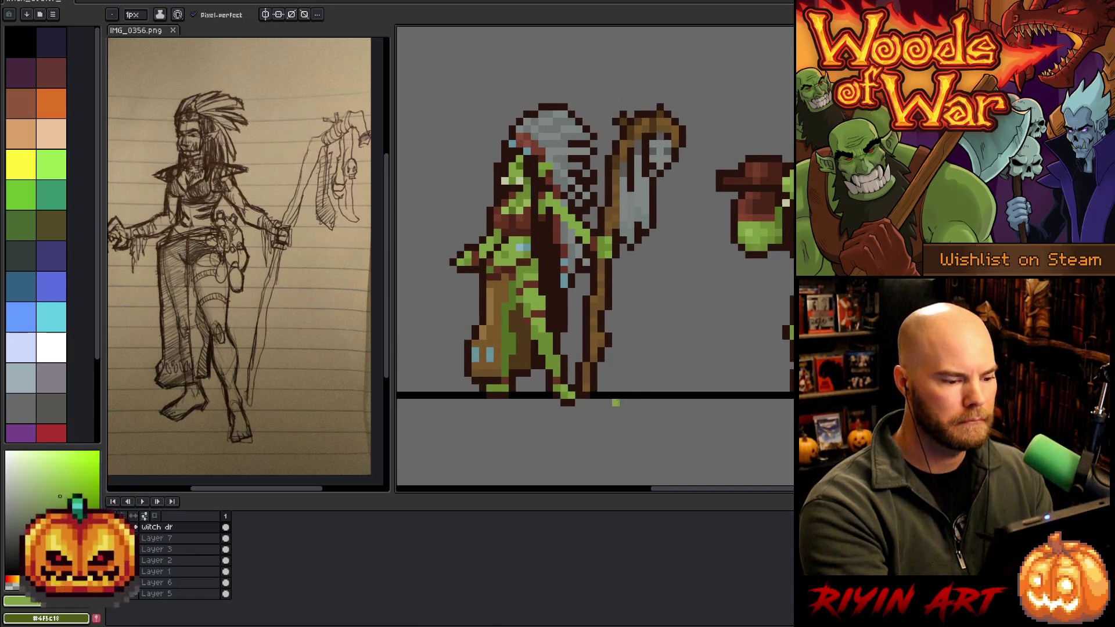
left_click(585, 388, "alt")
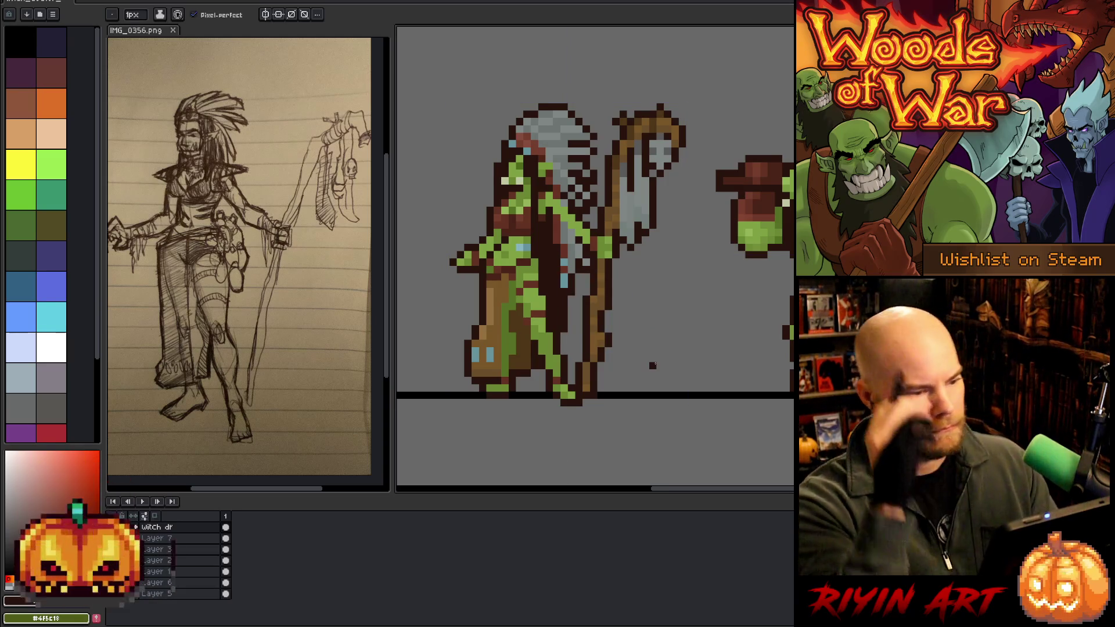
Zoom and pan out to frame both the witch doctor and the orc.
scroll(653, 365, "down", 4)
scroll(650, 333, "up", 4)
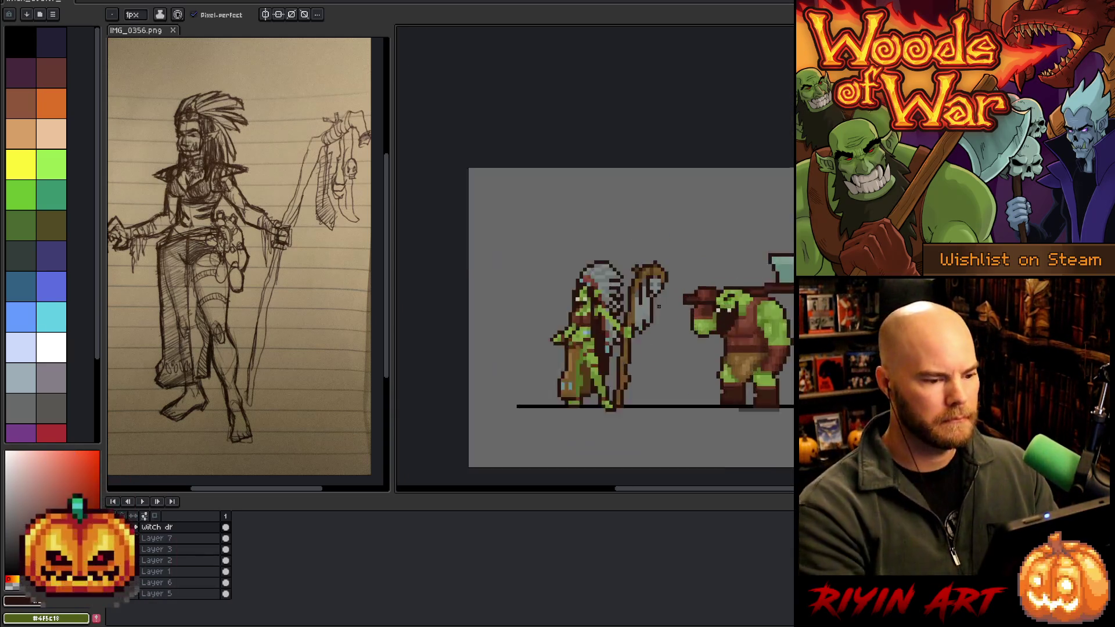
scroll(650, 334, "down", 3)
scroll(620, 270, "up", 3)
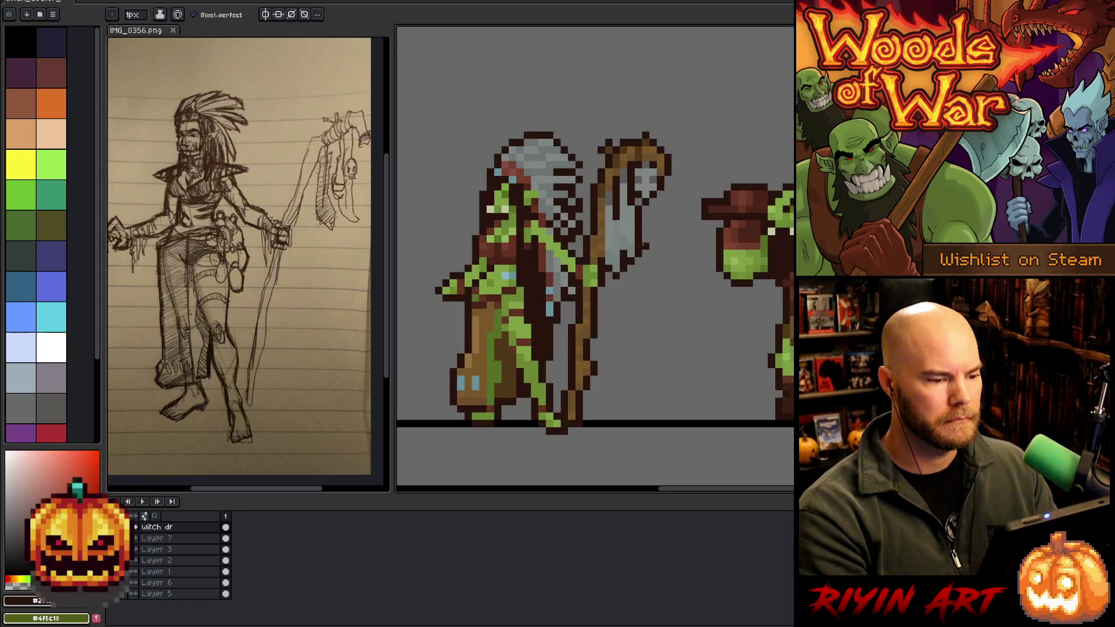
left_click_drag(619, 271, 632, 242)
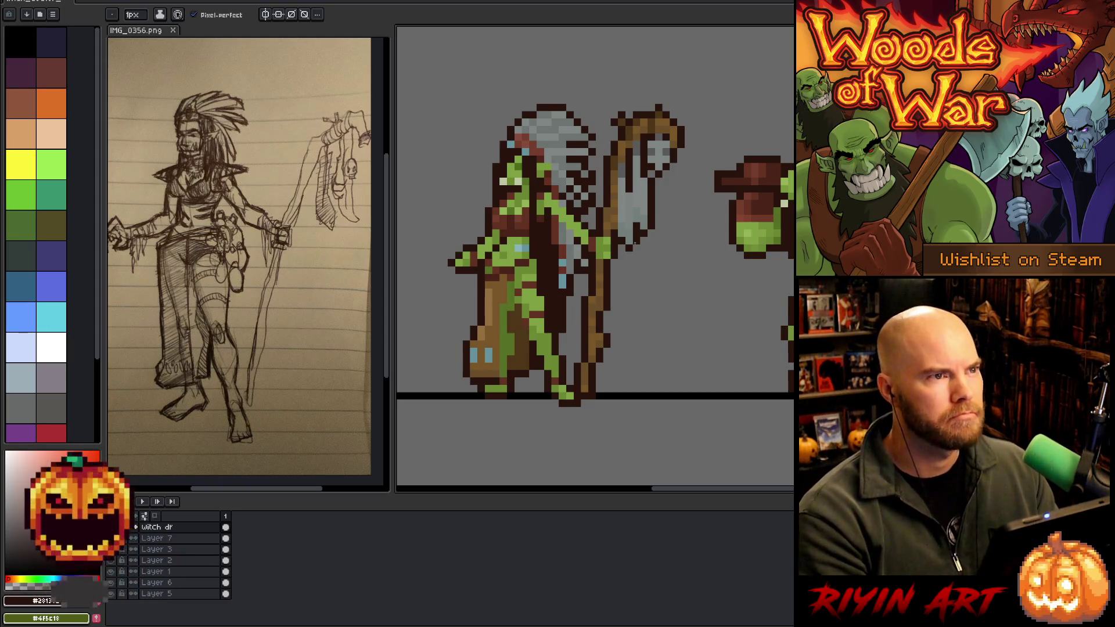
scroll(634, 244, "down", 3)
scroll(630, 276, "up", 3)
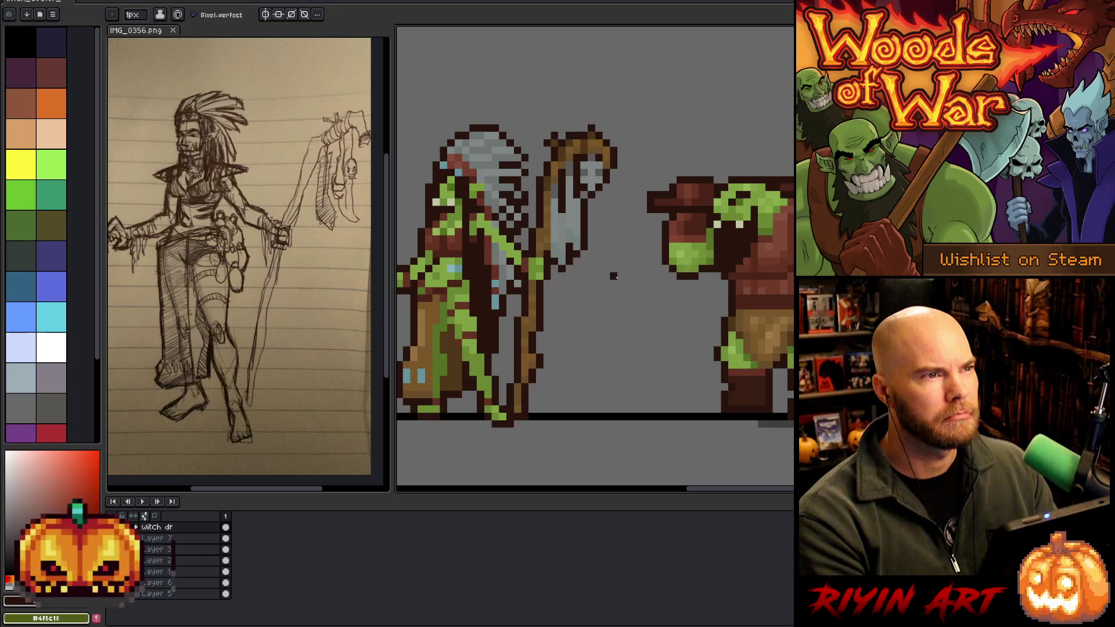
scroll(614, 277, "down", 2)
key("z")
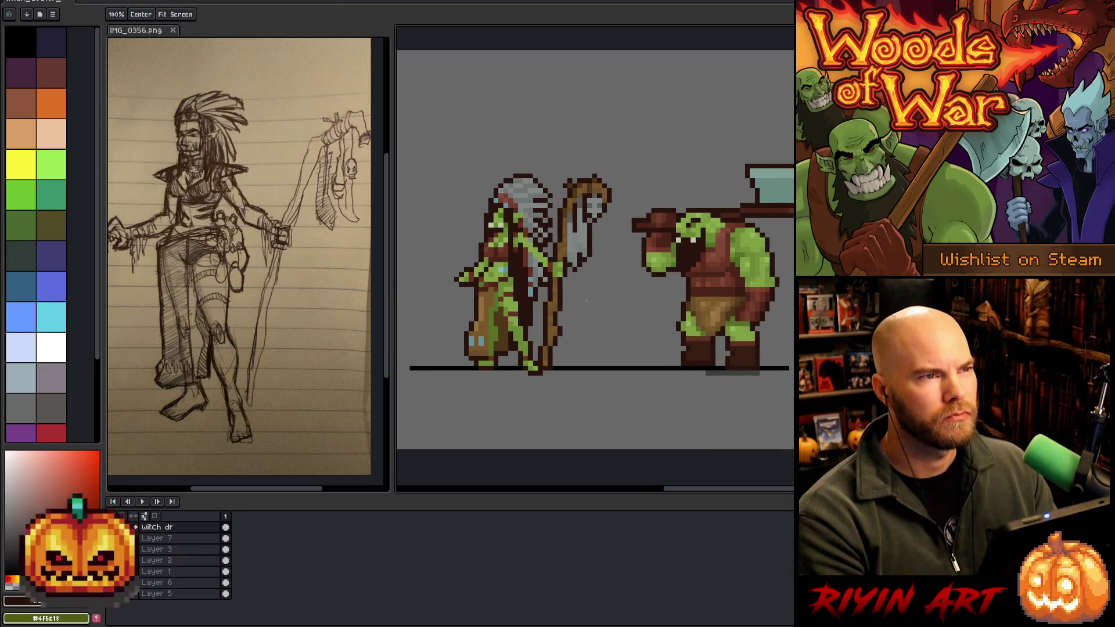
scroll(584, 300, "up", 1)
scroll(584, 298, "down", 1)
mouse_move(599, 308)
left_mouse_down()
mouse_move(652, 321)
mouse_move(636, 320)
left_mouse_up()
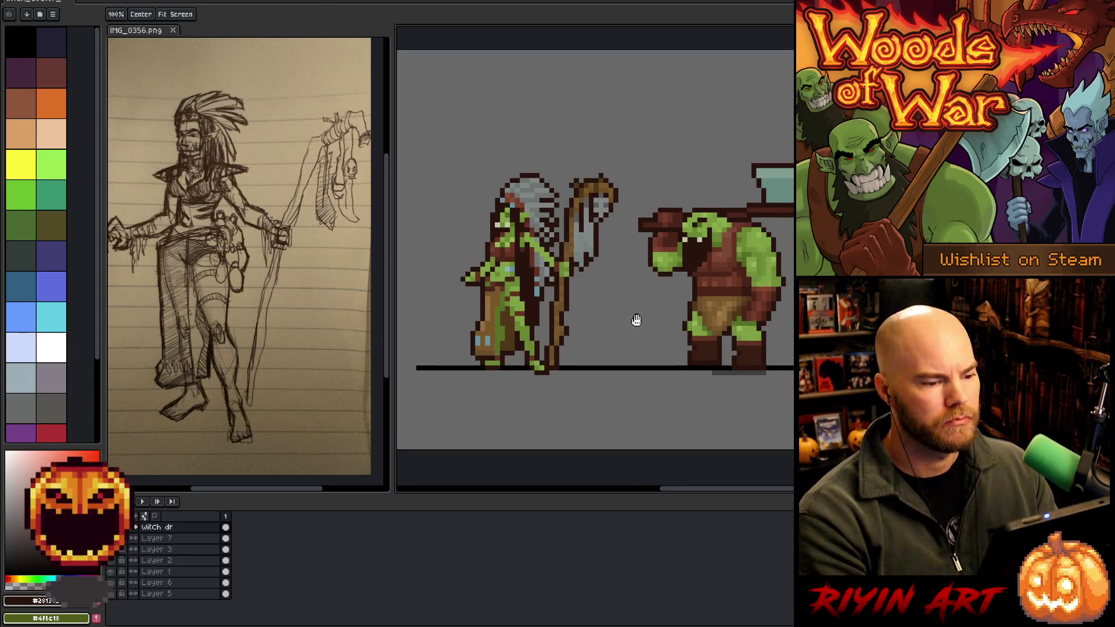
Reposition and narrow the reference sketch panel, then zoom in on the witch doctor.
key("b")
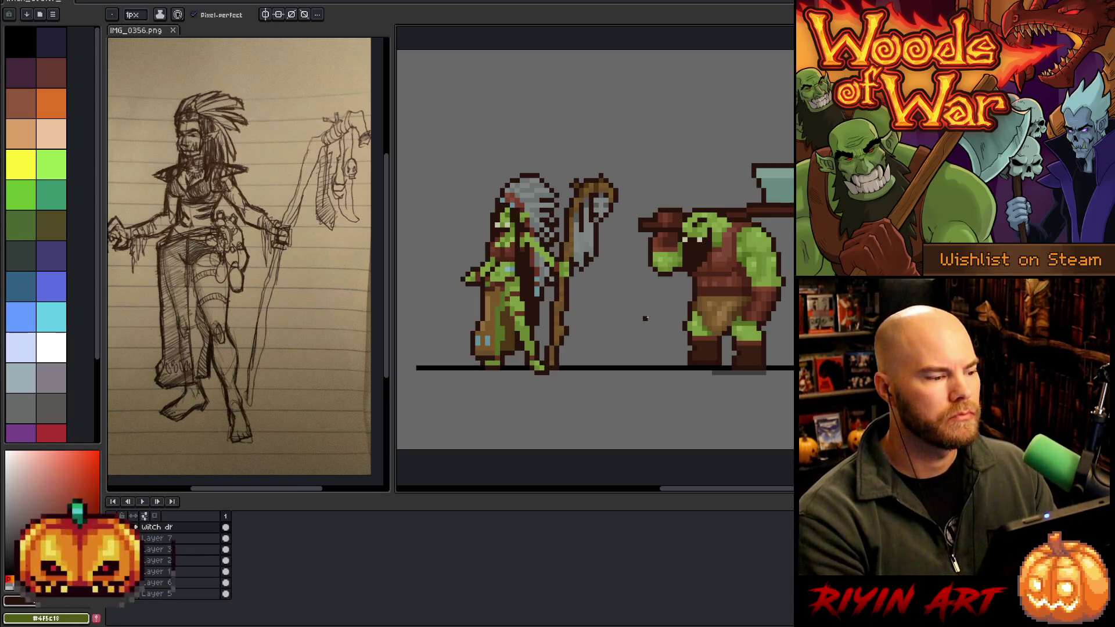
scroll(646, 318, "up", 2)
key("space")
mouse_move(631, 328)
left_mouse_down()
mouse_move(684, 337)
mouse_move(654, 355)
left_mouse_up()
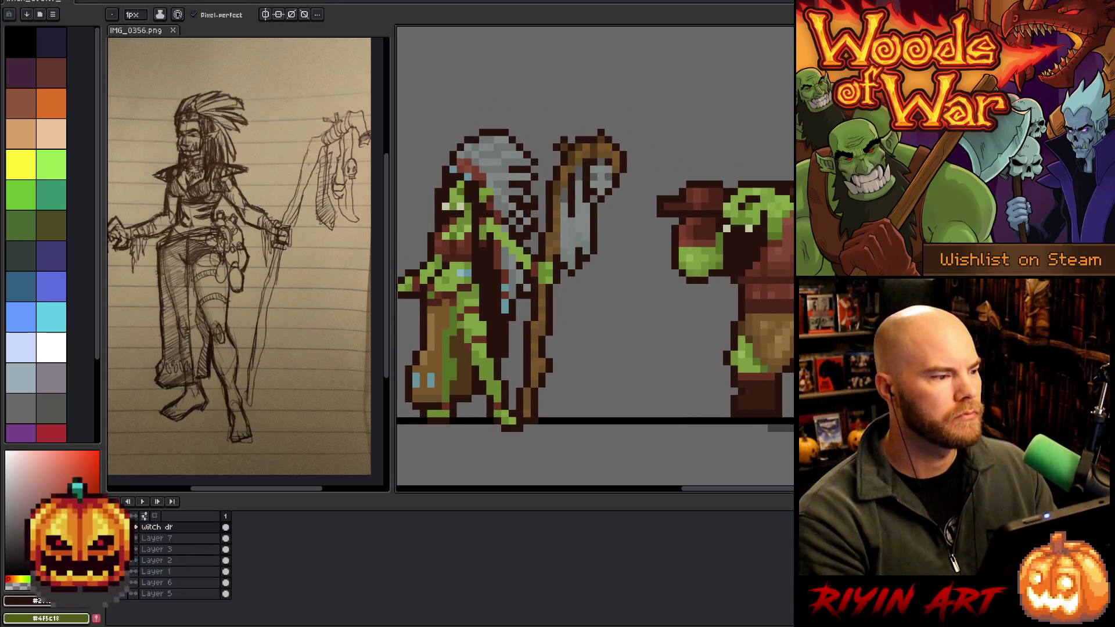
scroll(273, 183, "down", 3)
mouse_move(273, 265)
left_mouse_down()
mouse_move(229, 200)
mouse_move(212, 197)
left_mouse_up()
left_click_drag(388, 164, 273, 165)
mouse_move(579, 305)
left_mouse_down()
mouse_move(484, 273)
mouse_move(489, 299)
left_mouse_up()
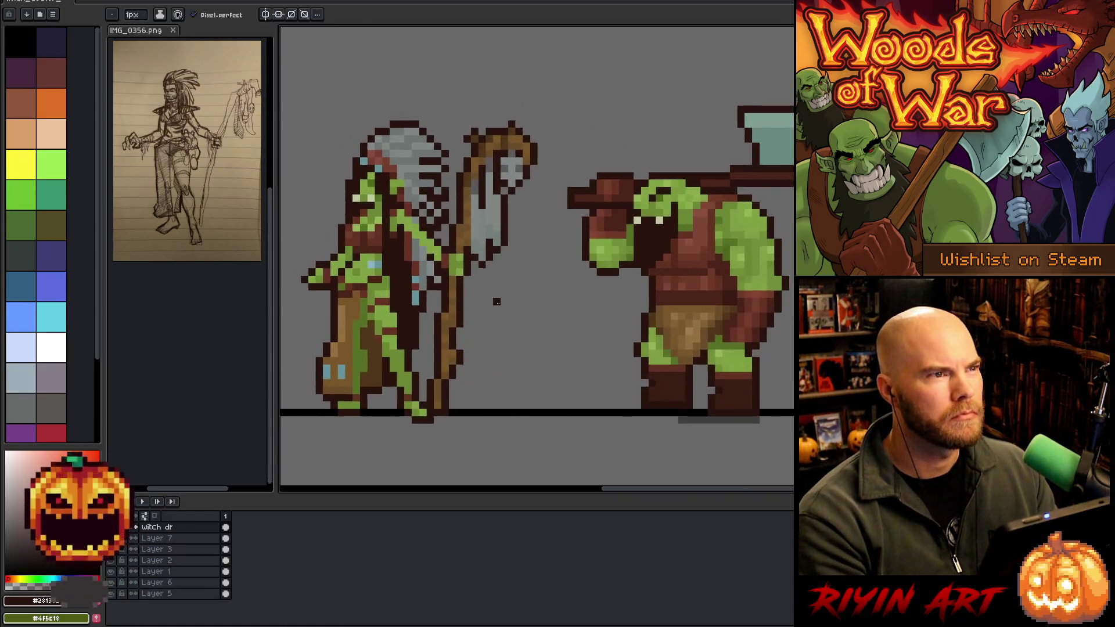
scroll(500, 316, "down", 2)
scroll(528, 299, "up", 1)
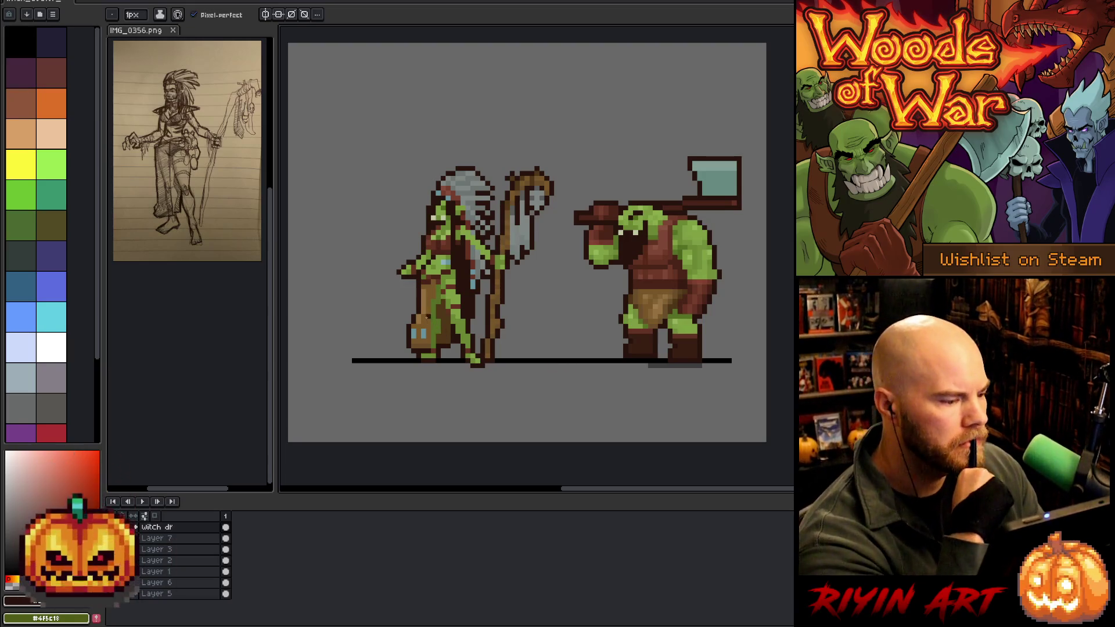
scroll(425, 271, "up", 1)
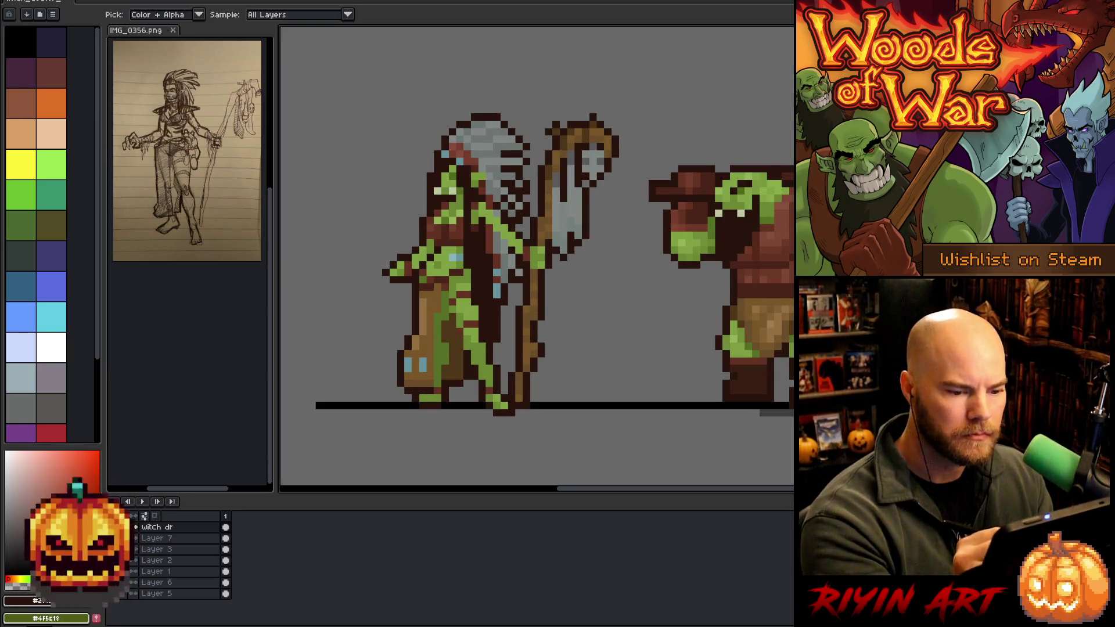
Refine witch doctor pixels using greens from her body and the orc's brown.
left_click(436, 265, "alt")
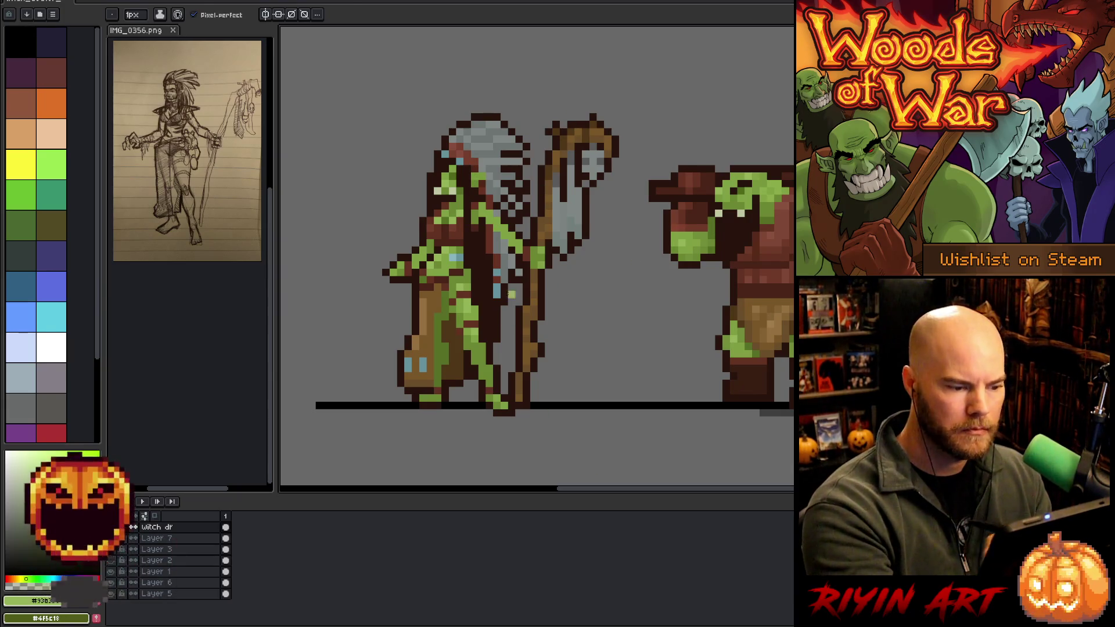
key("i")
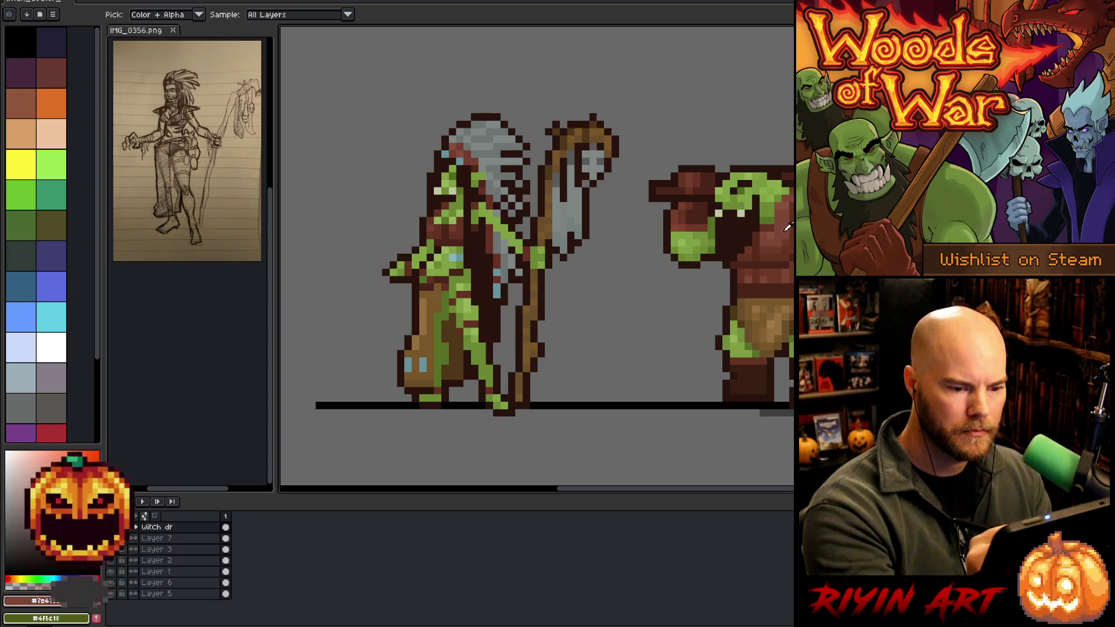
key("b")
key("i")
key("b")
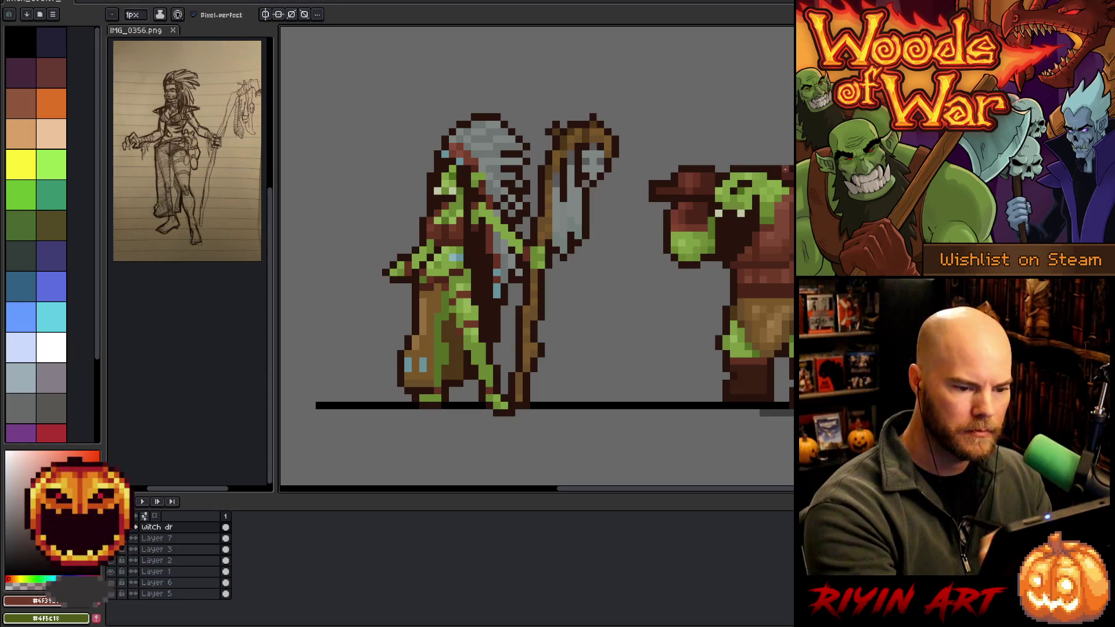
key("i")
left_click(703, 216)
key("b")
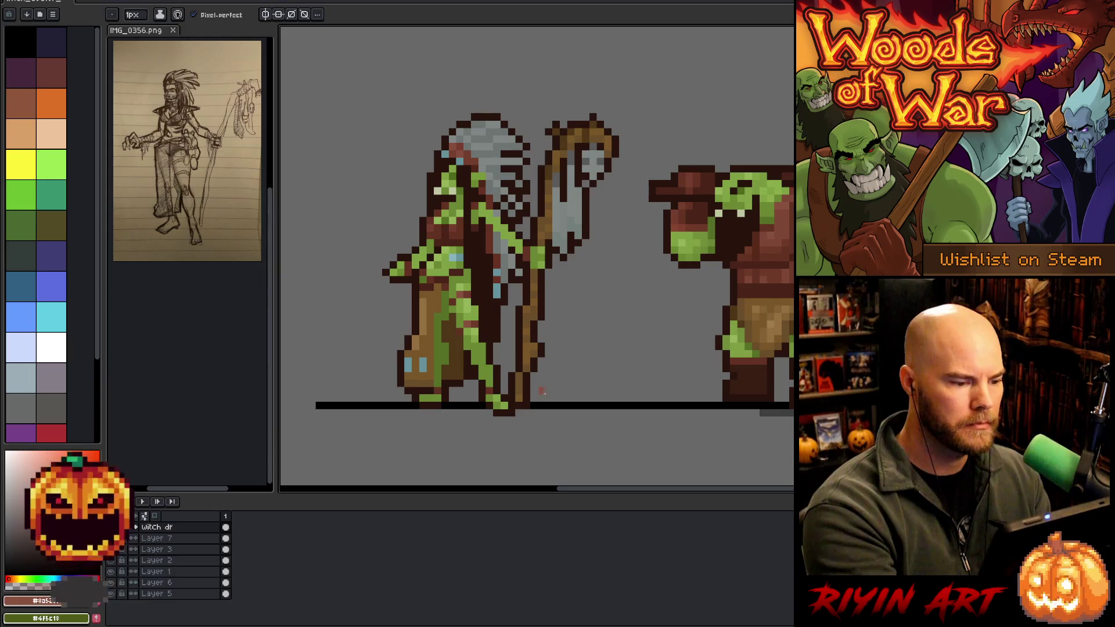
key("i")
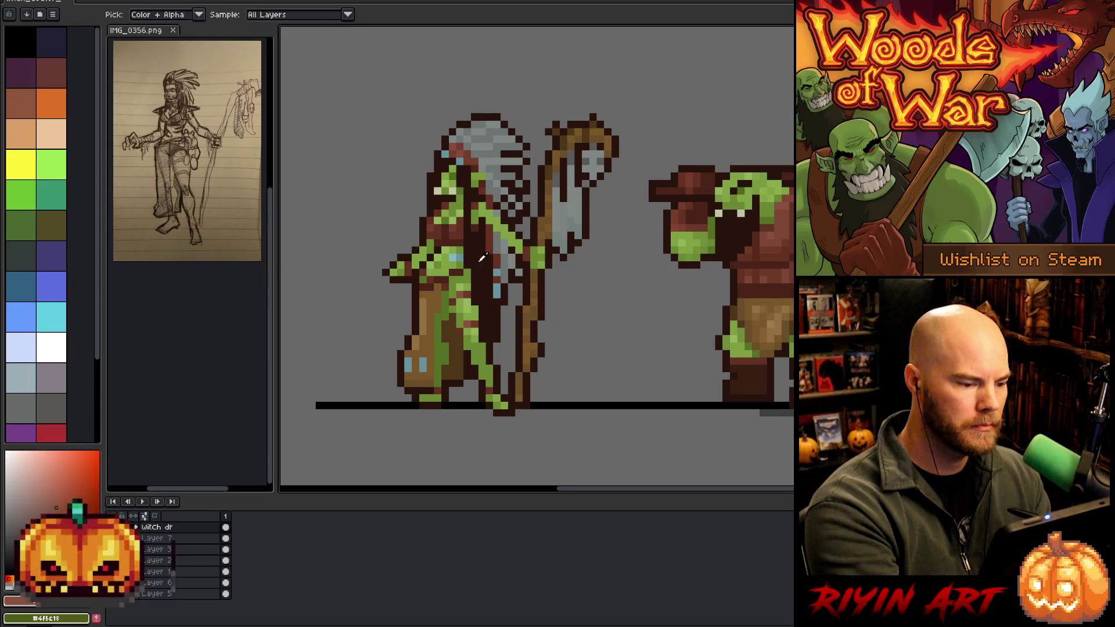
key("b")
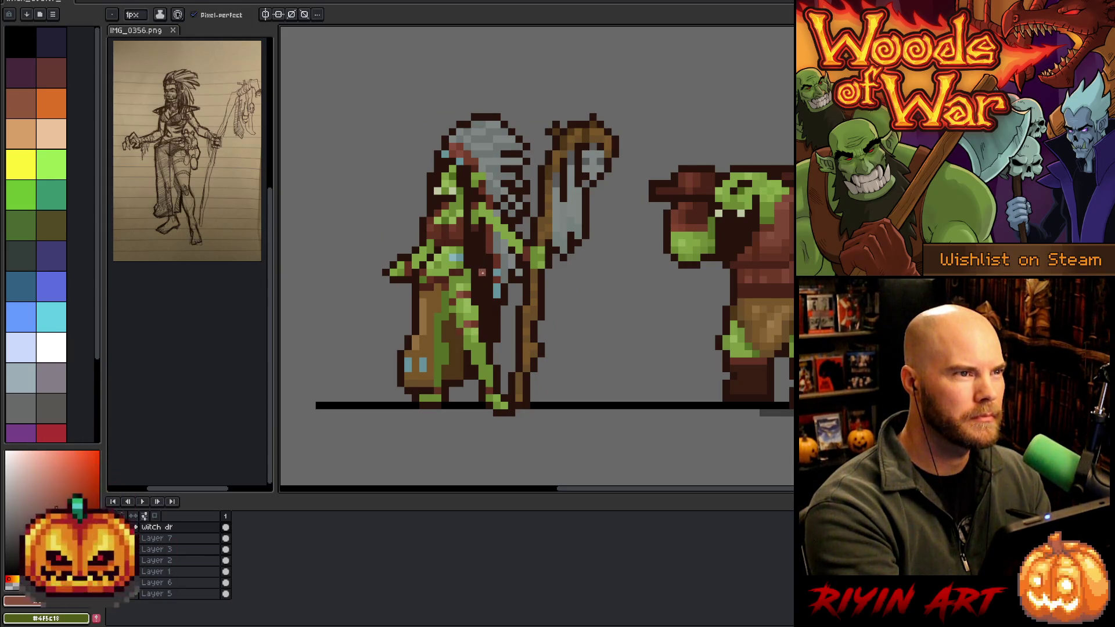
key("i")
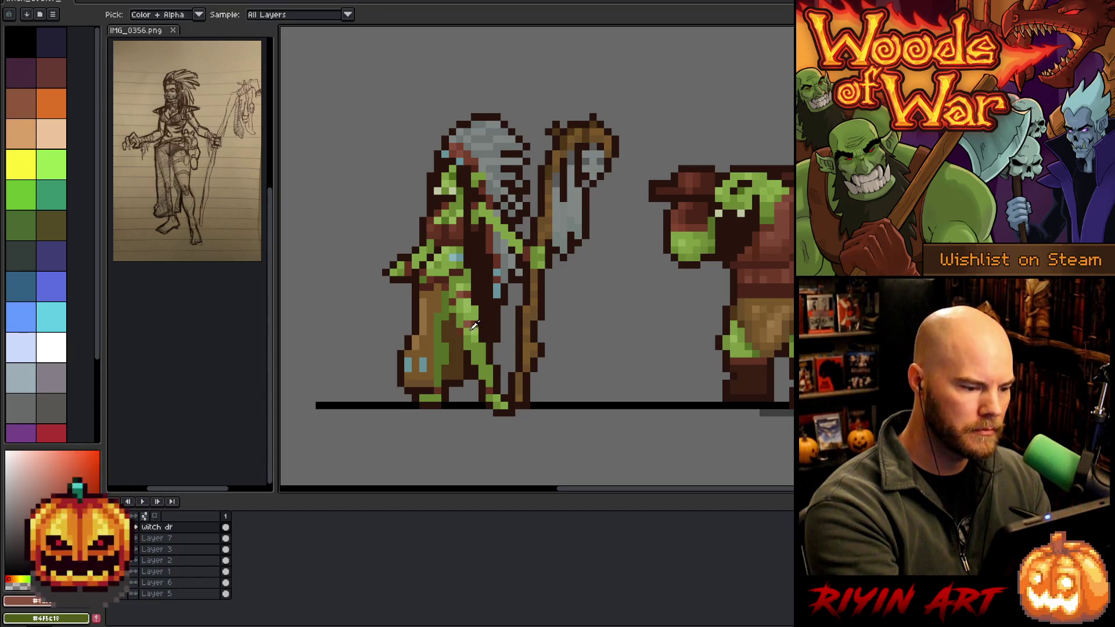
Paint brighter green highlights down the witch's leg, then check the layer bounds.
left_click(469, 330, "alt")
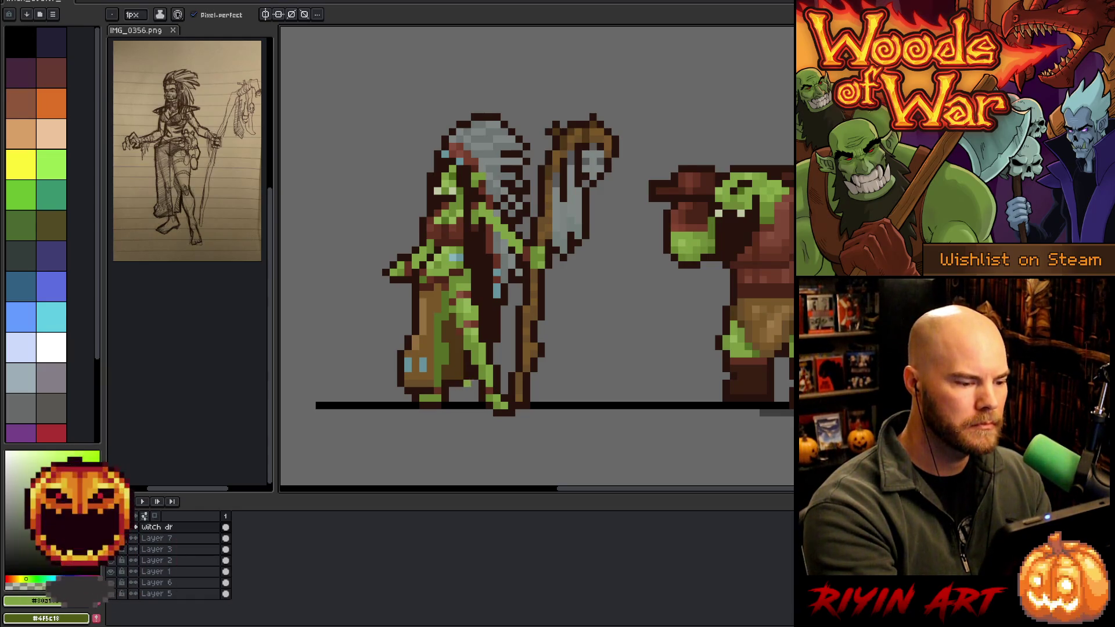
left_click(445, 347, "alt")
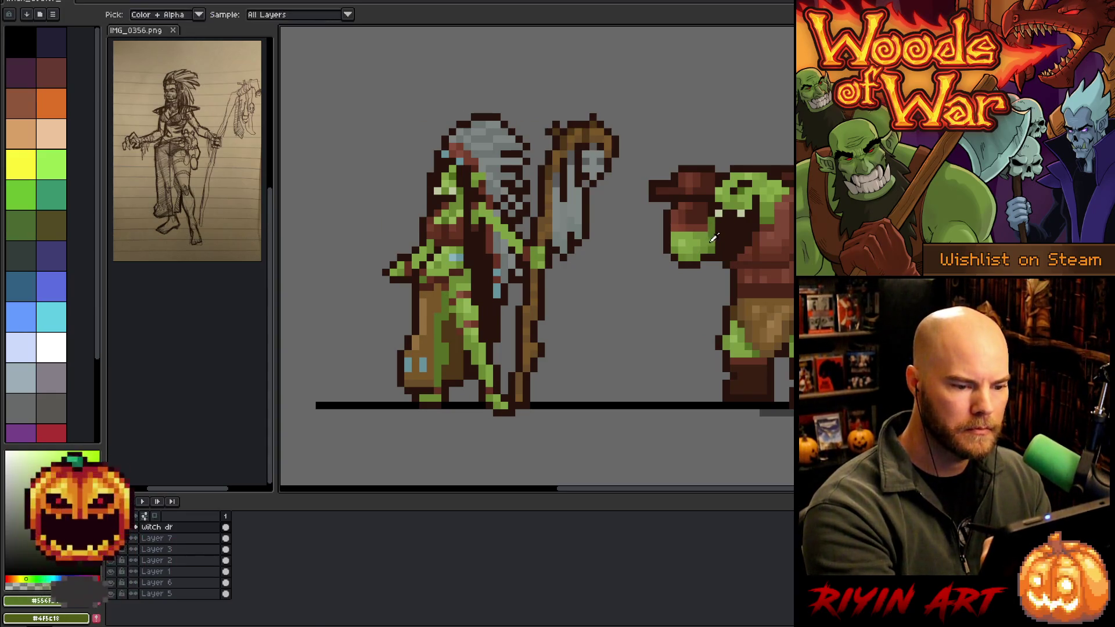
left_click(754, 341, "alt")
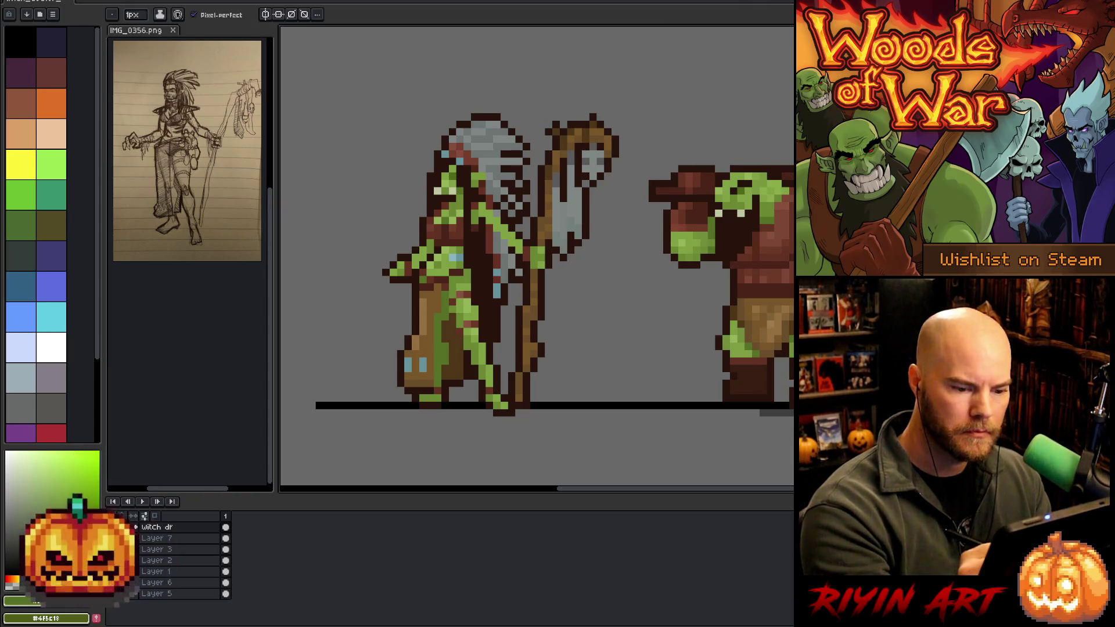
key("alt")
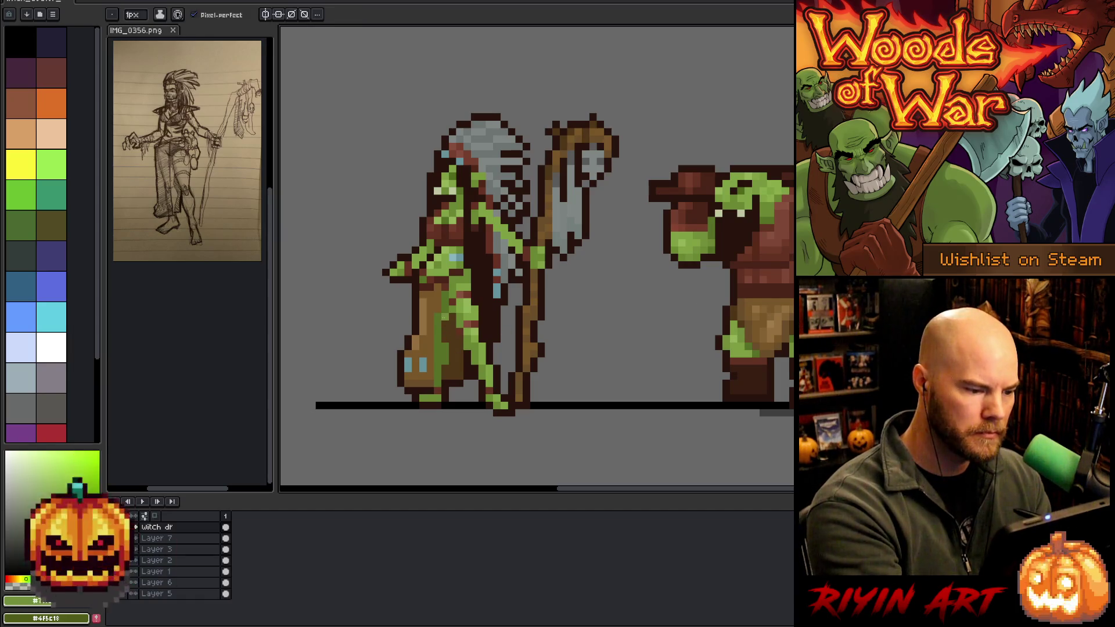
mouse_move(438, 316)
left_mouse_down()
mouse_move(438, 384)
mouse_move(445, 346)
mouse_move(445, 363)
left_mouse_up()
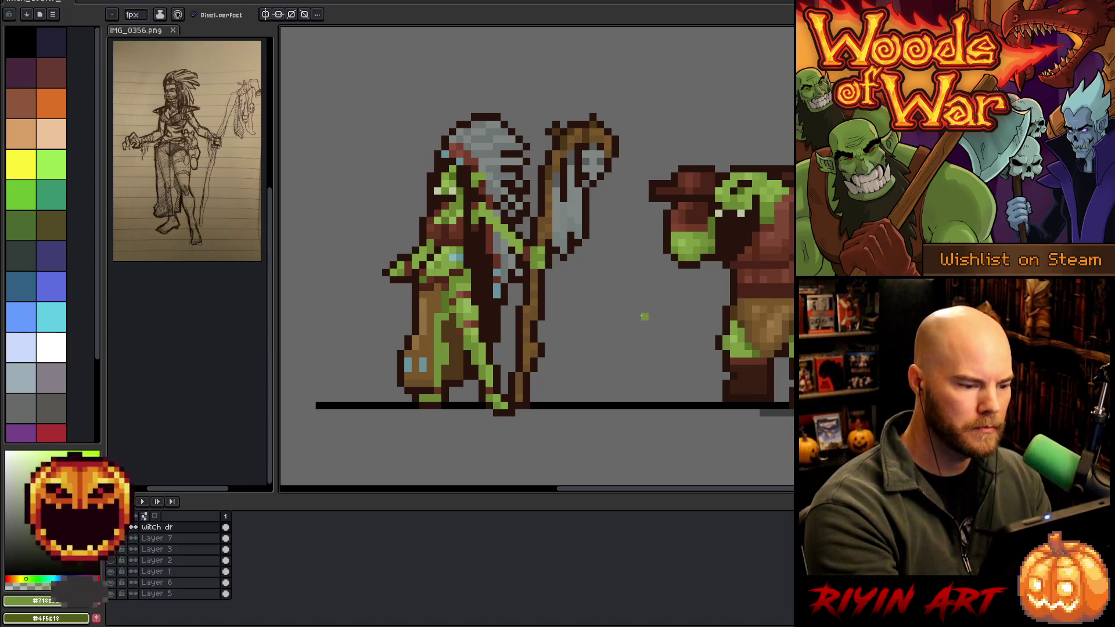
left_click(442, 353, "alt")
key("g")
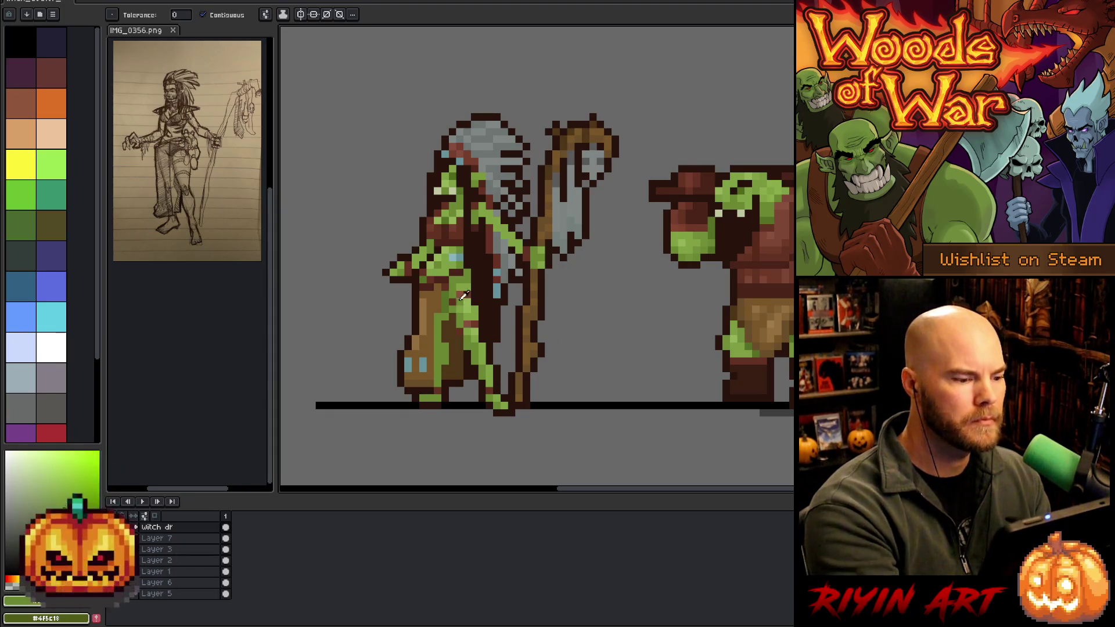
key("b")
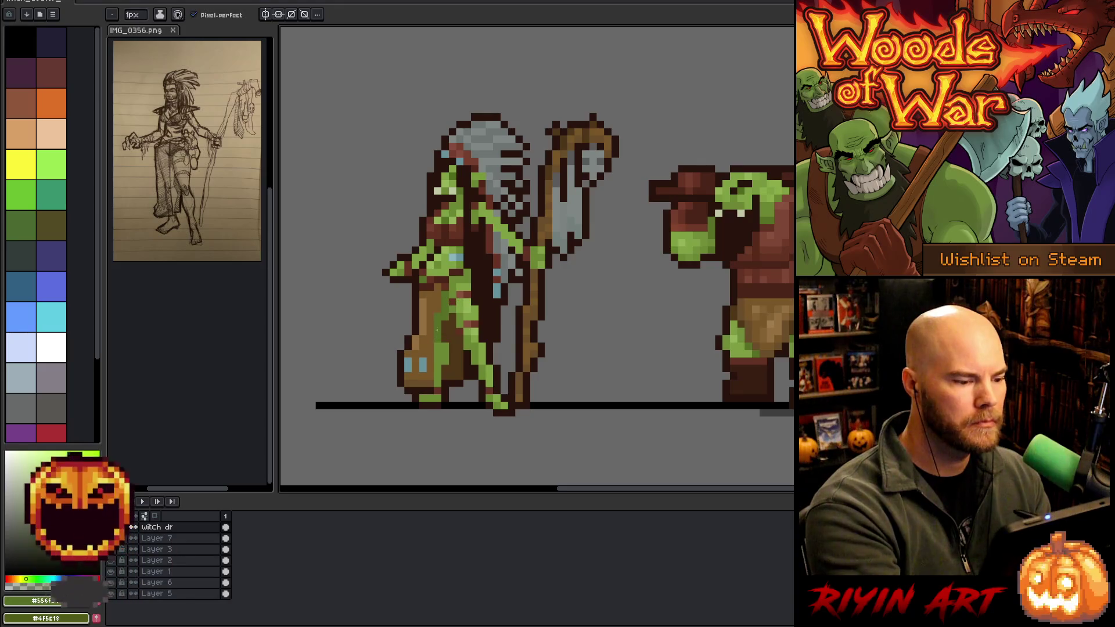
key("v")
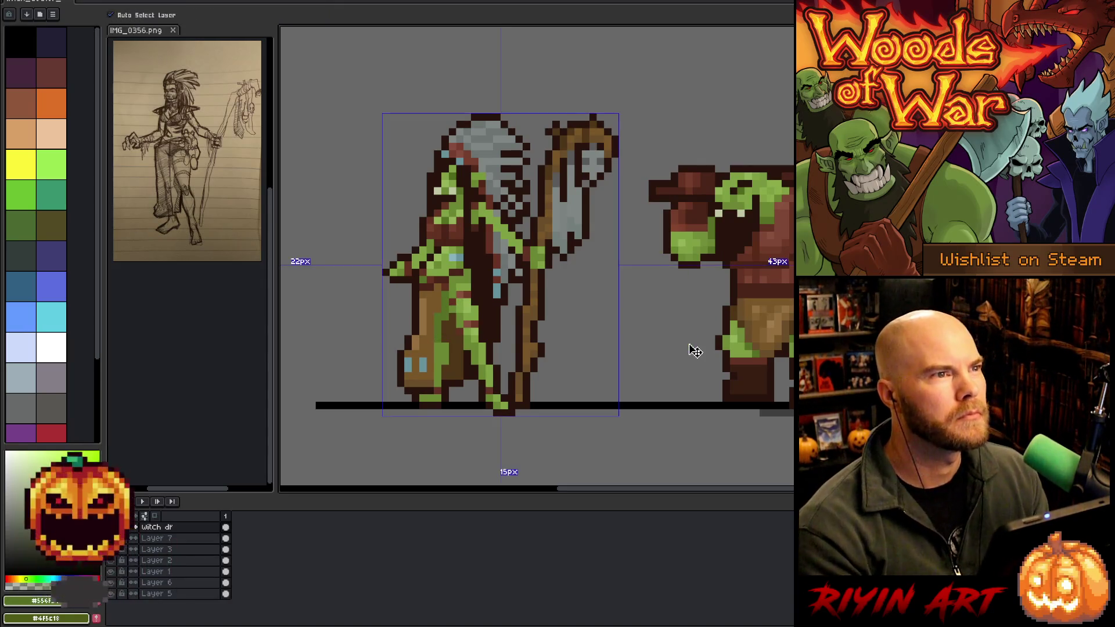
Repaint leg pixels with tan brown, darker brown and muted green sampled from the figure.
key("b")
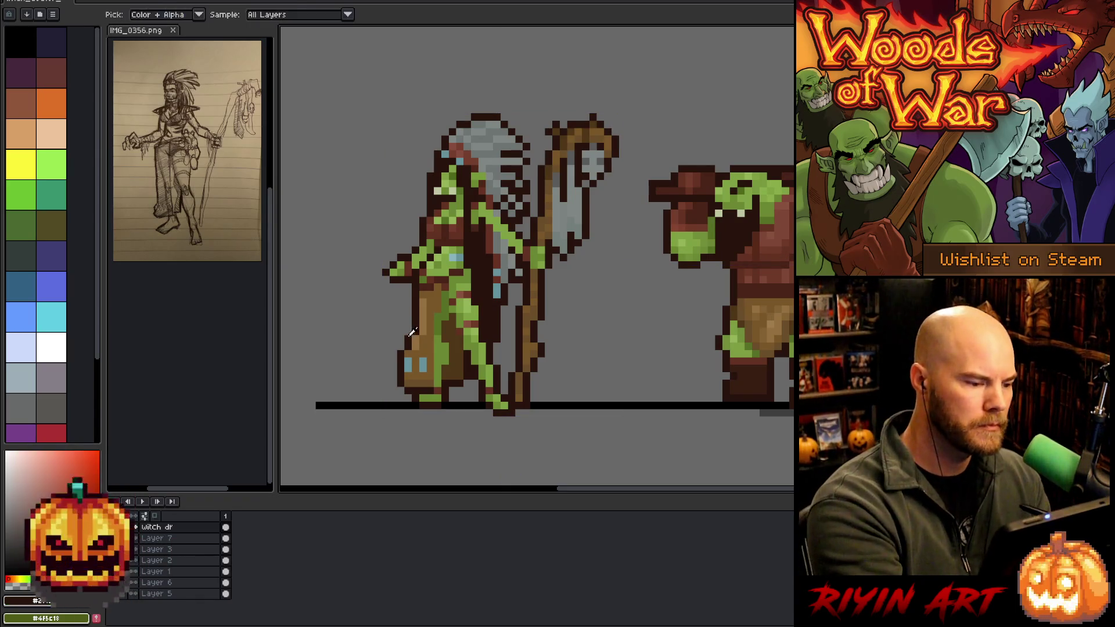
left_click(411, 335, "alt")
left_click(420, 337, "alt")
left_click(420, 337, "alt")
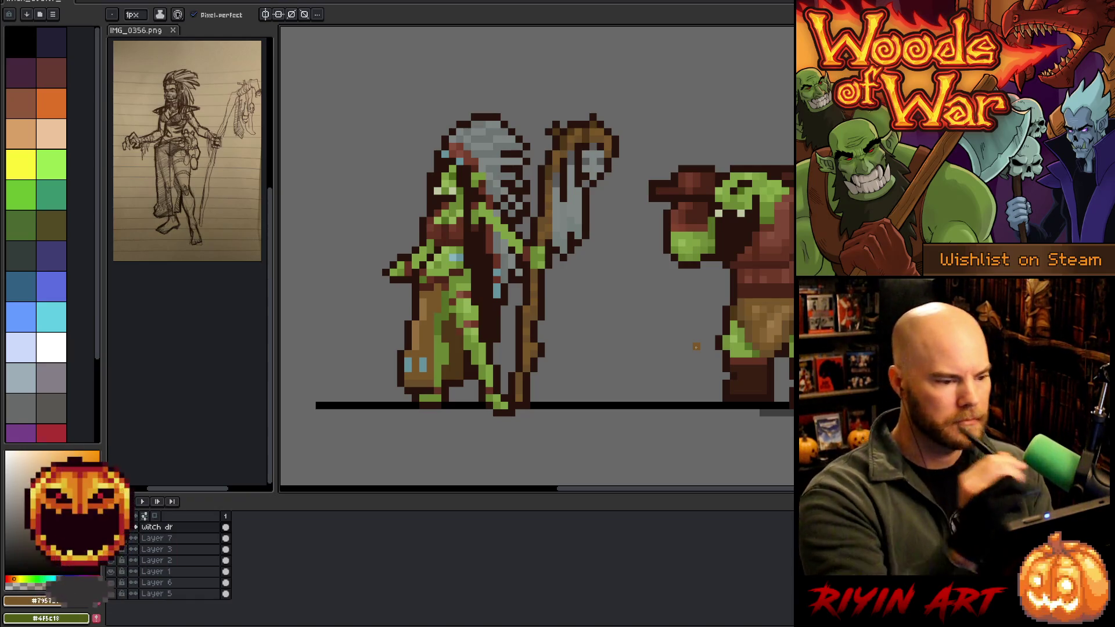
left_click(478, 215, "alt")
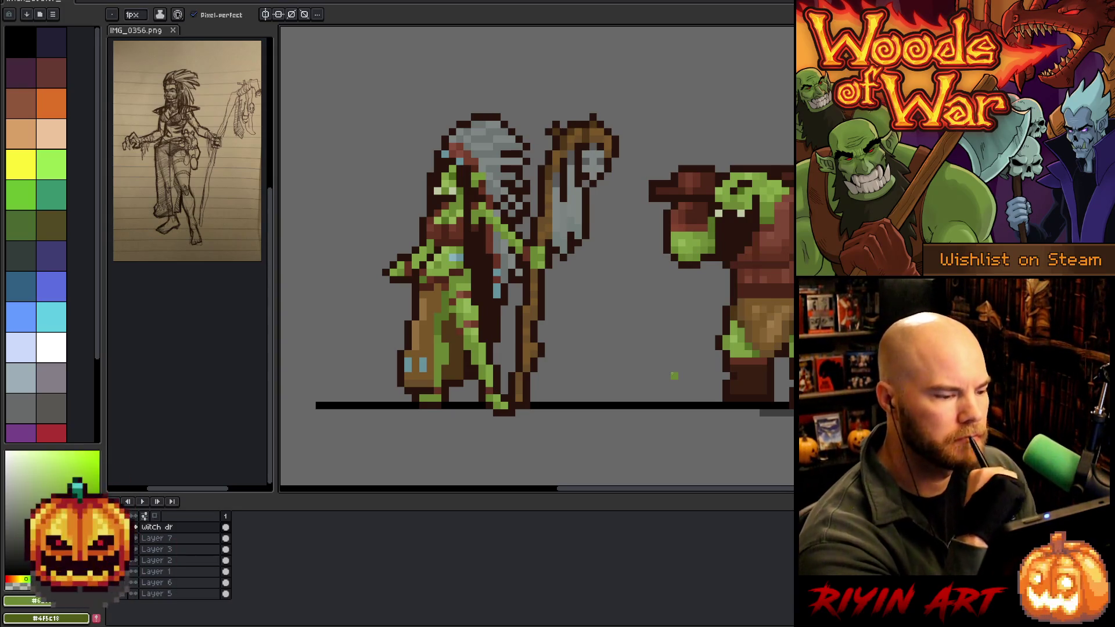
Touch up the body with grey-blue, yellow-green, reddish-brown and skin green, then check spacing.
left_click(506, 250, "alt")
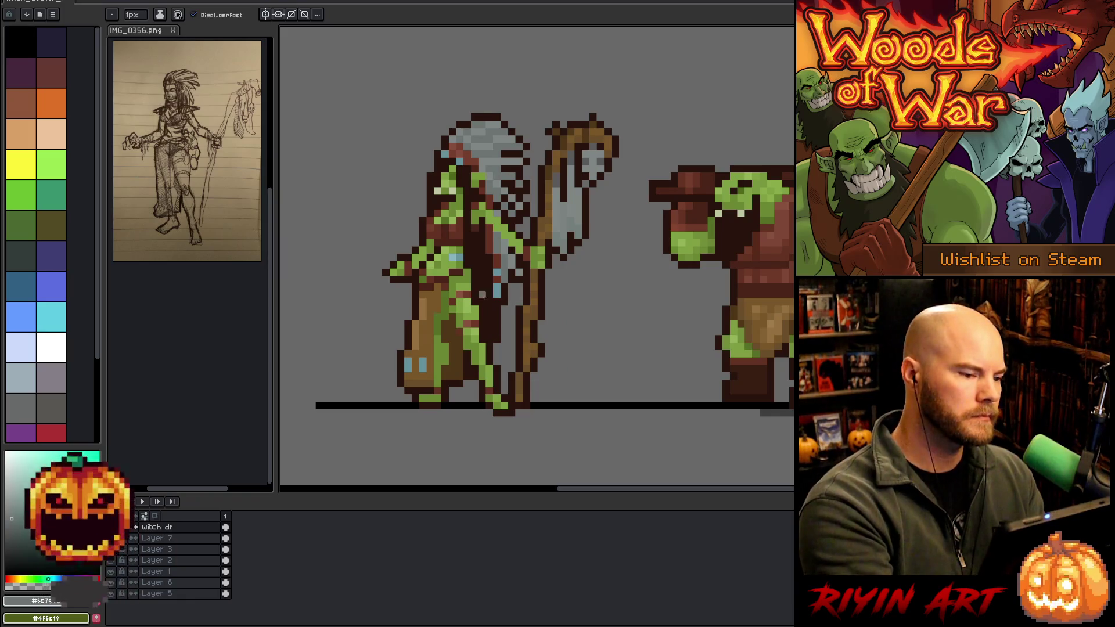
left_click(495, 214, "alt")
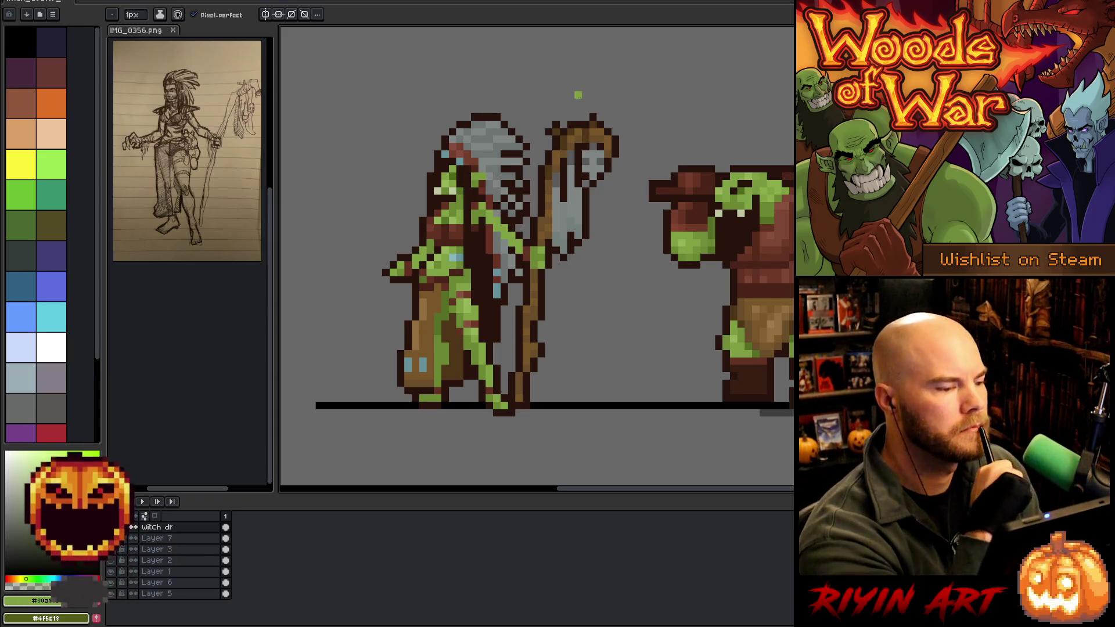
left_click(478, 200, "alt")
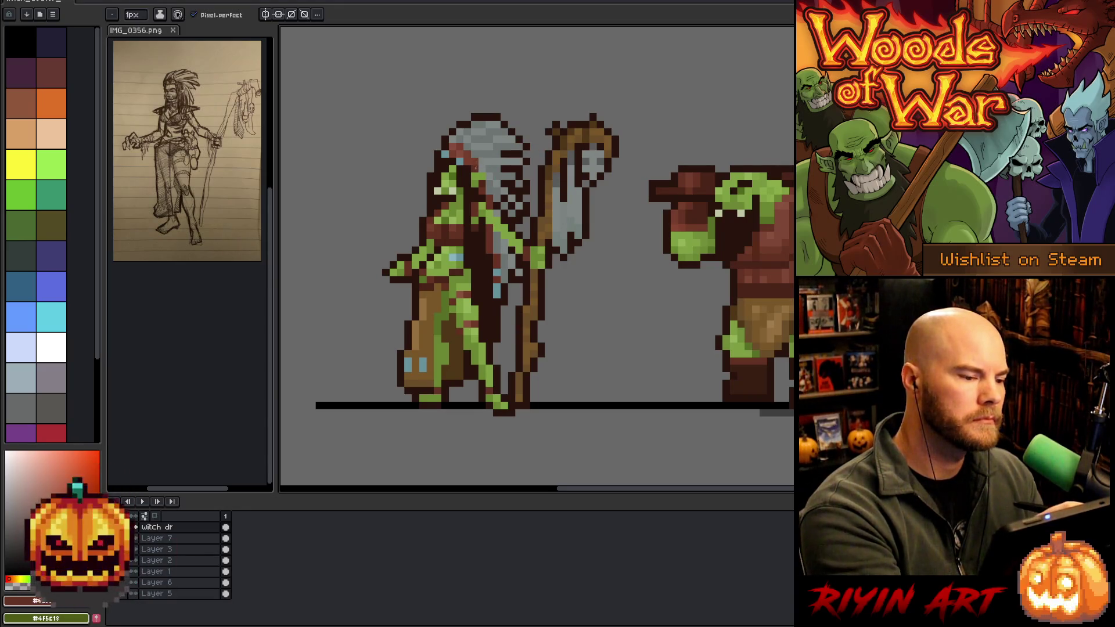
left_click(454, 163, "alt")
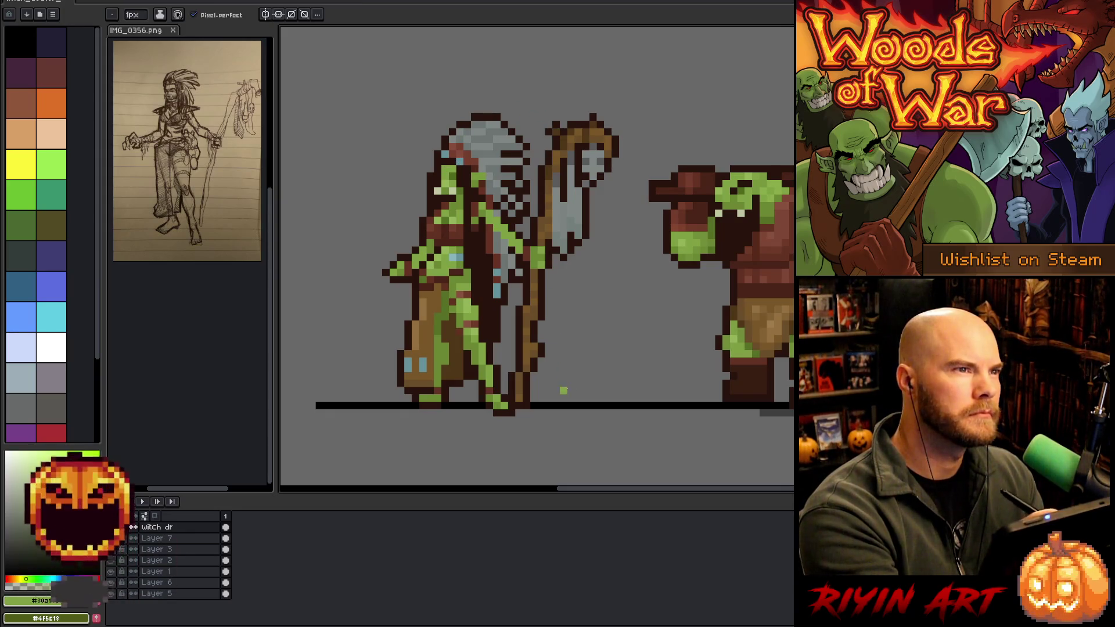
key("v")
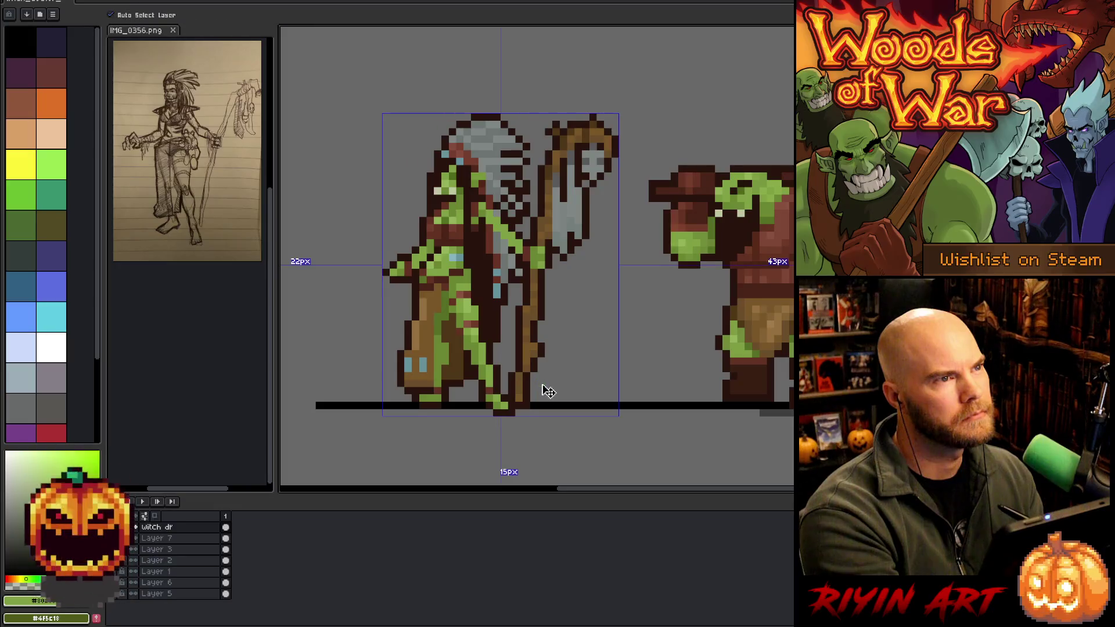
key("b")
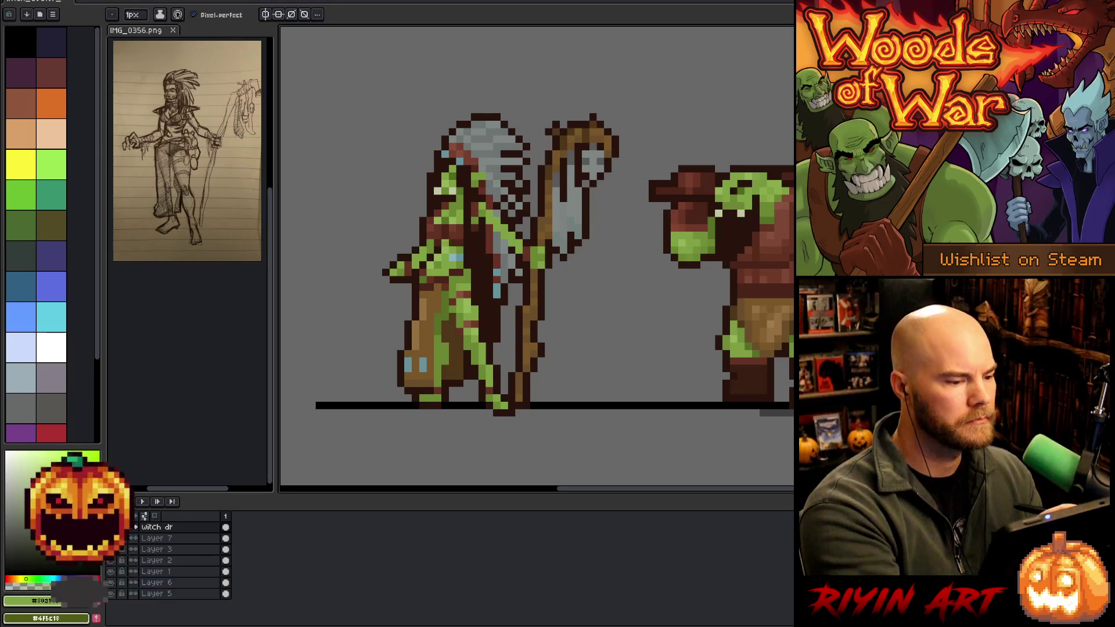
Place a dark brown pixel beside the staff, check spacing, and zoom out to the whole scene.
left_click(435, 247, "alt")
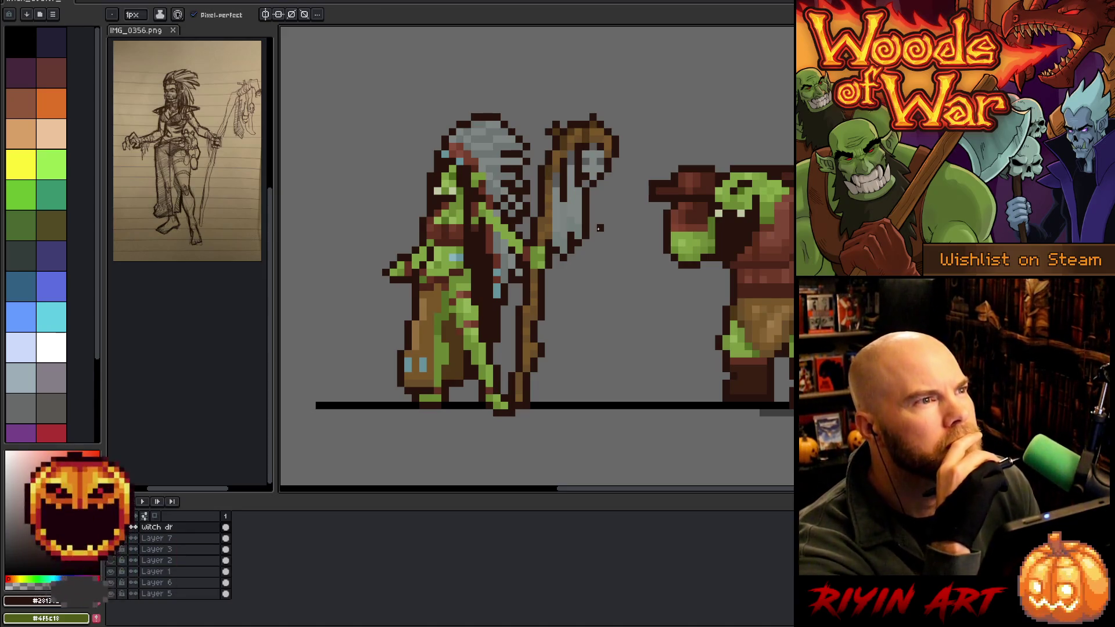
key("ctrl")
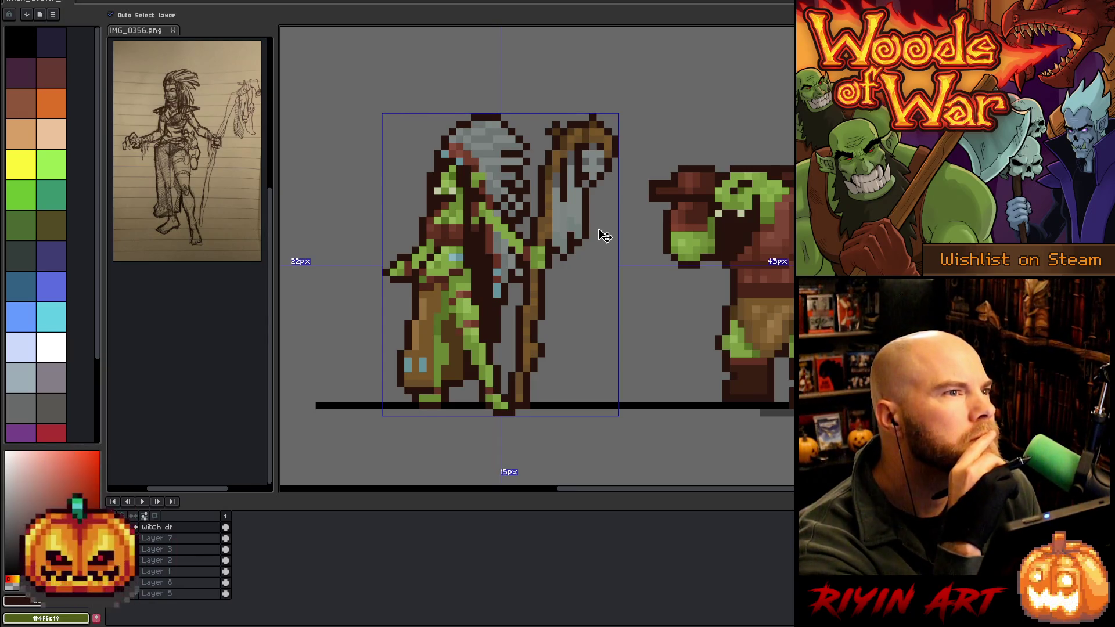
key("b")
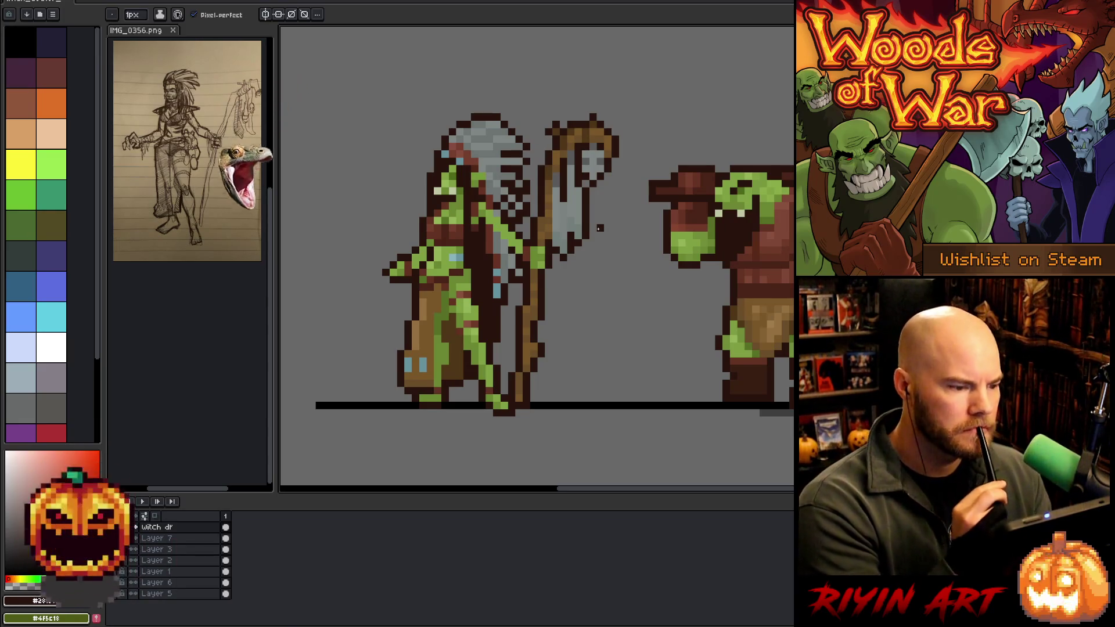
key("v")
key("b")
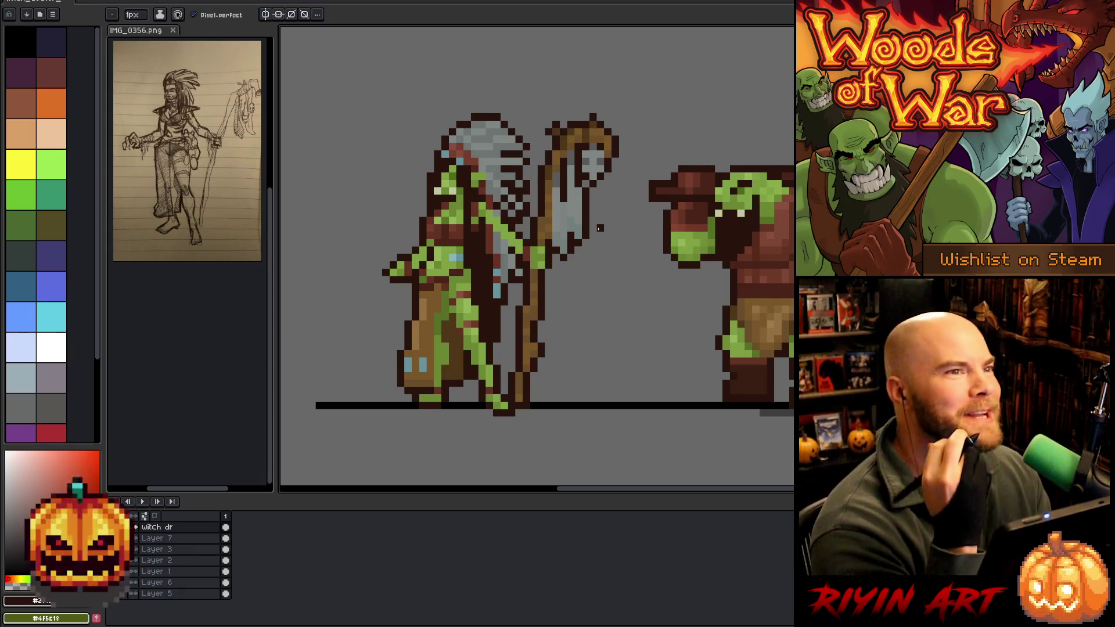
scroll(503, 283, "down", 3)
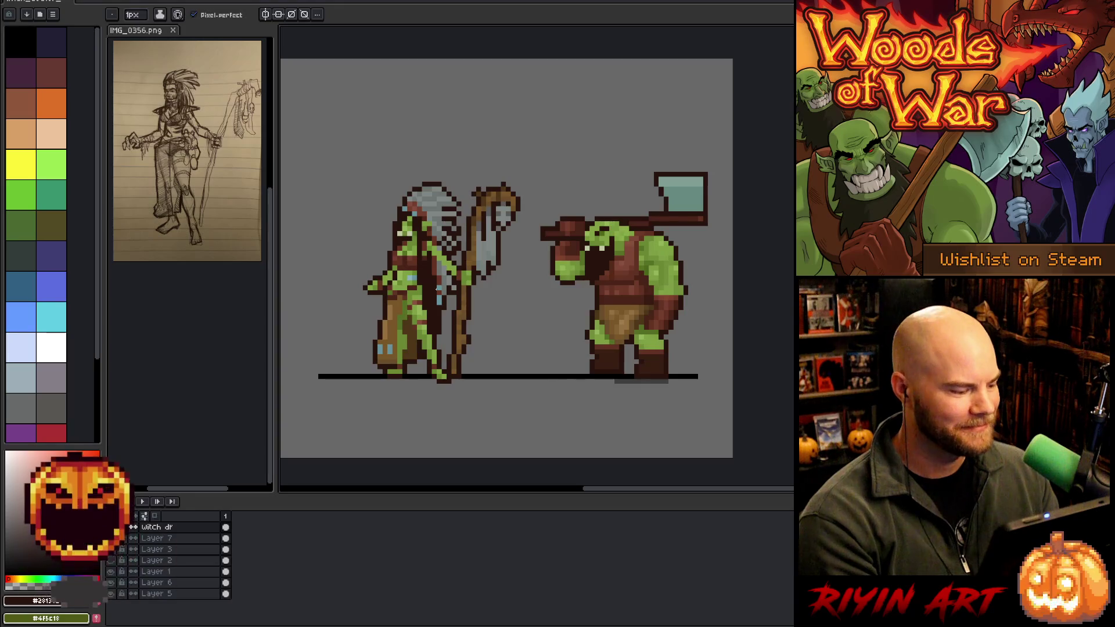
Flip the witch doctor horizontally, drag her back left of the orc, and reframe both characters.
key("v")
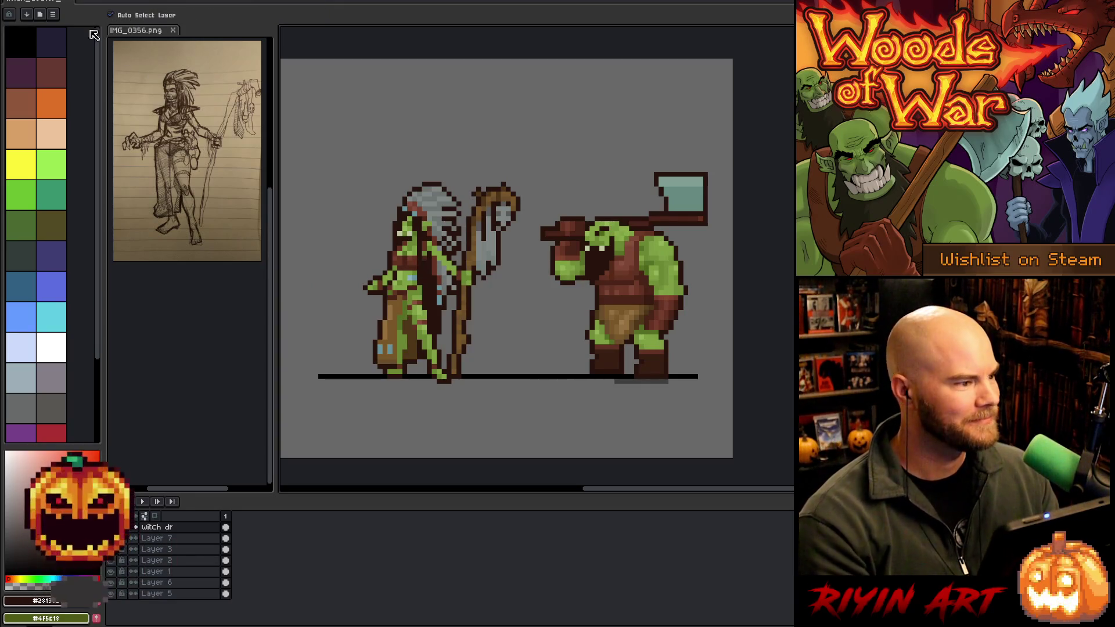
left_click(49, 2)
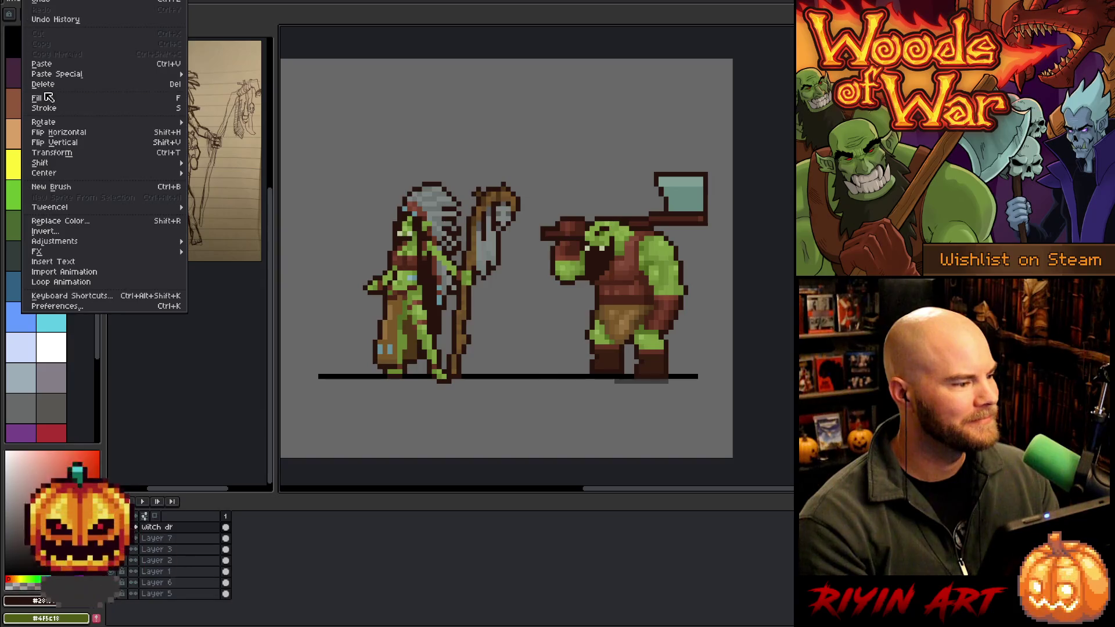
left_click(63, 134)
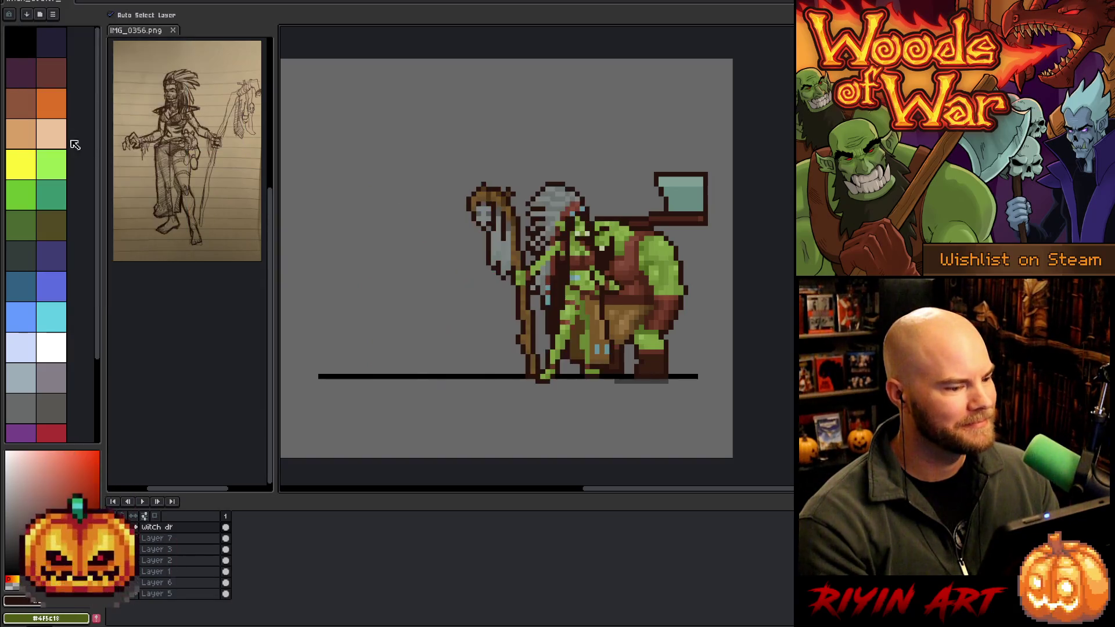
mouse_move(581, 281)
left_mouse_down()
mouse_move(430, 275)
mouse_move(448, 278)
left_mouse_up()
scroll(514, 268, "up", 1)
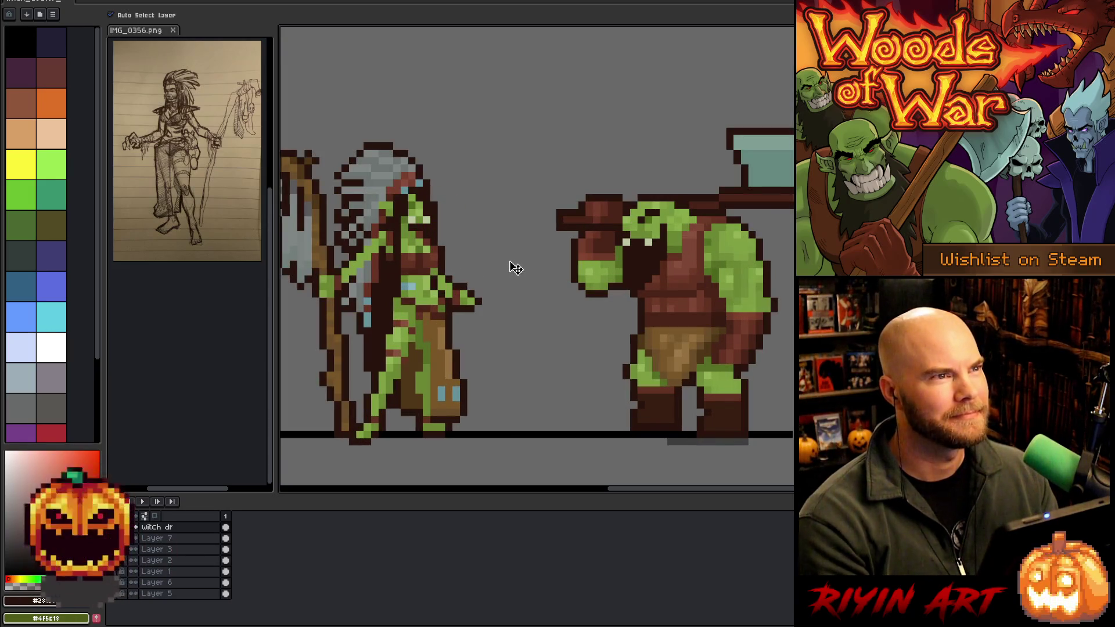
key("space")
mouse_move(542, 291)
left_mouse_down()
mouse_move(540, 252)
mouse_move(540, 280)
left_mouse_up()
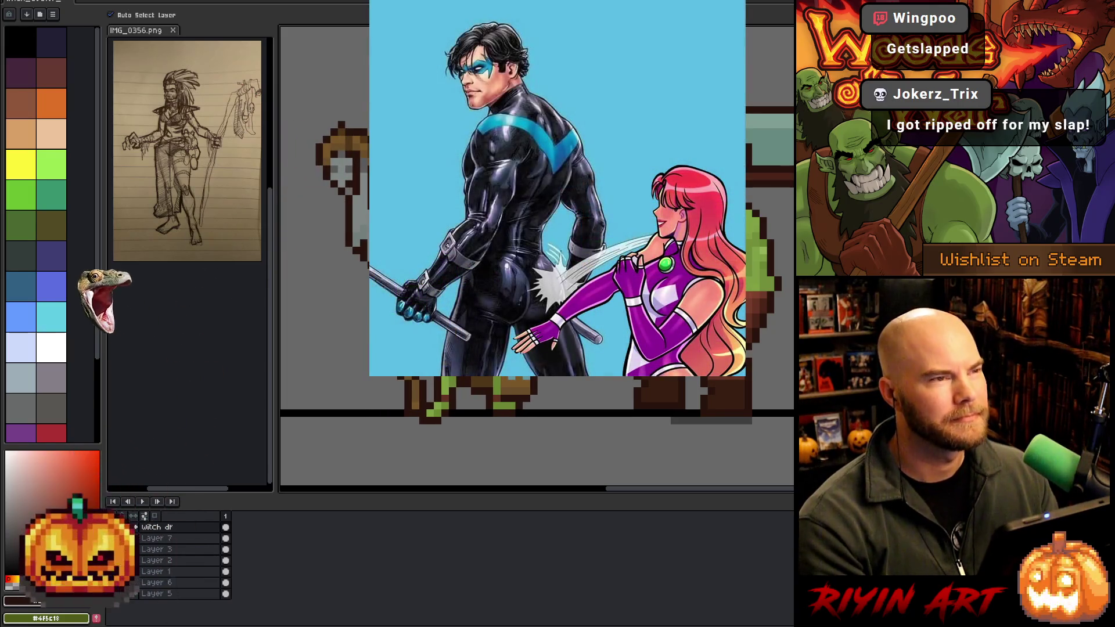
key("space")
left_click_drag(580, 281, 563, 278)
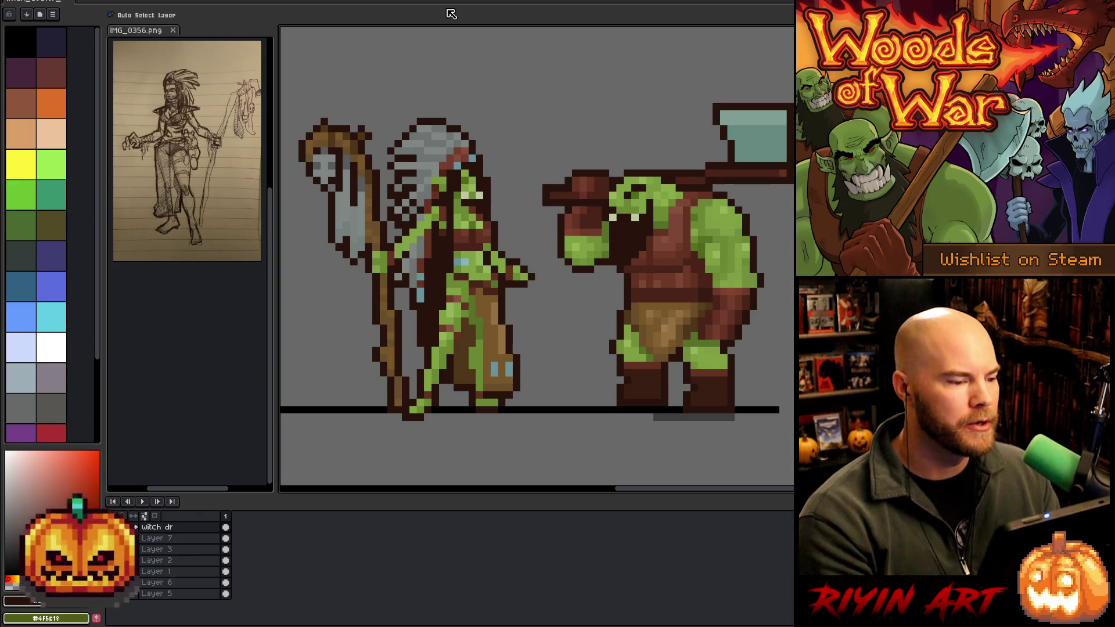
Repaint pixels with the headdress teal and a sampled dark tone, then check the layer bounds.
left_click(419, 165, "alt")
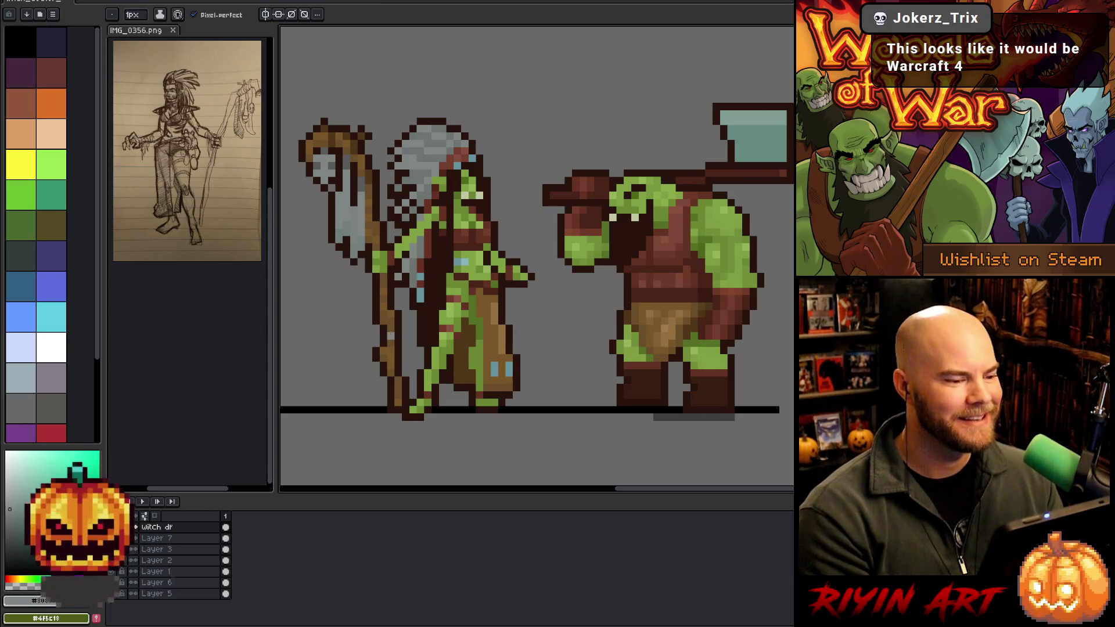
left_click_drag(384, 314, 440, 323)
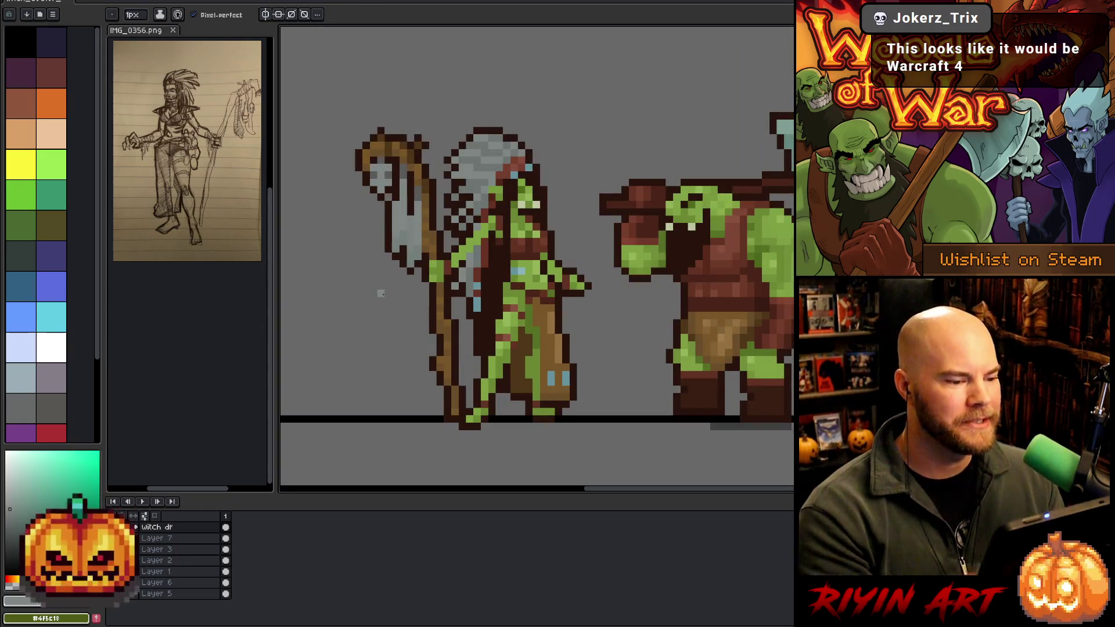
left_click(535, 221, "alt")
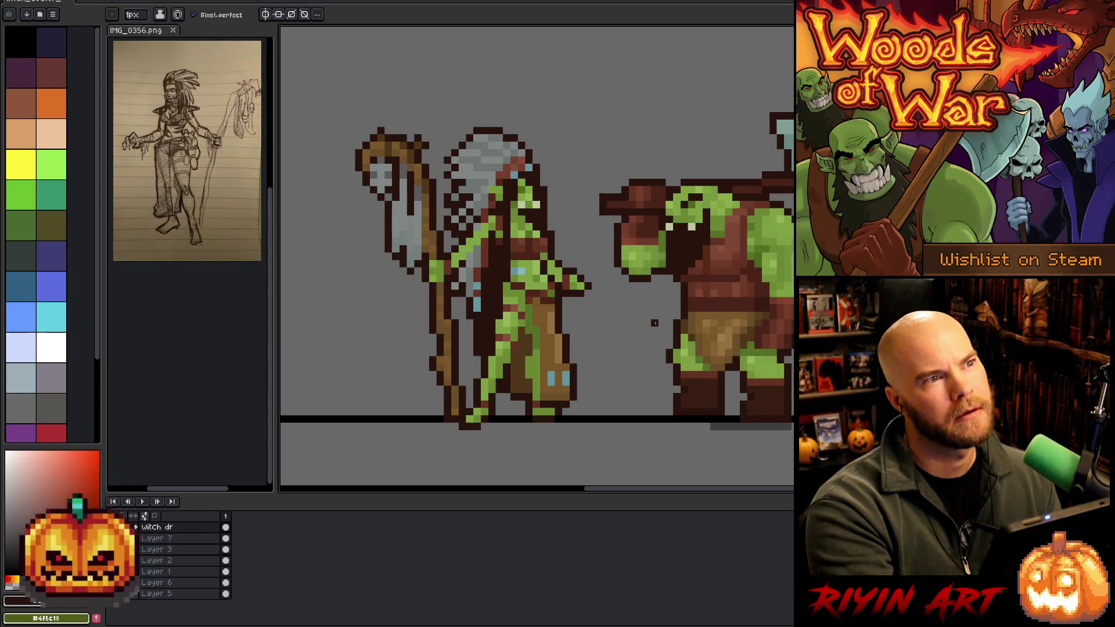
key("v")
key("b")
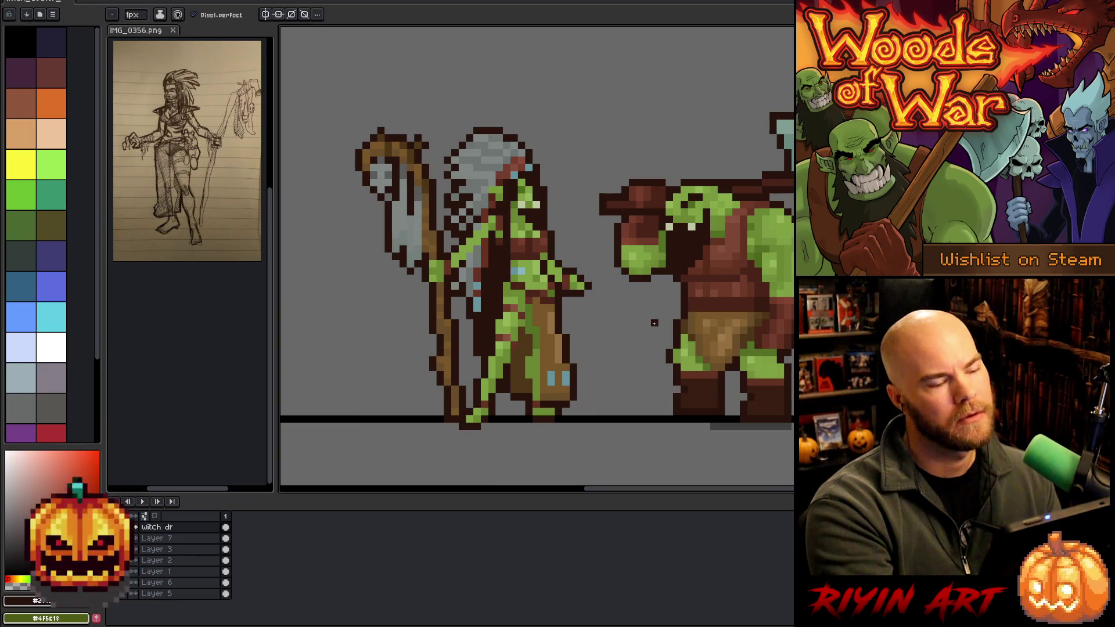
Darken pixels with sampled reddish-brown and retouch them with light skin green.
left_click(537, 215, "alt")
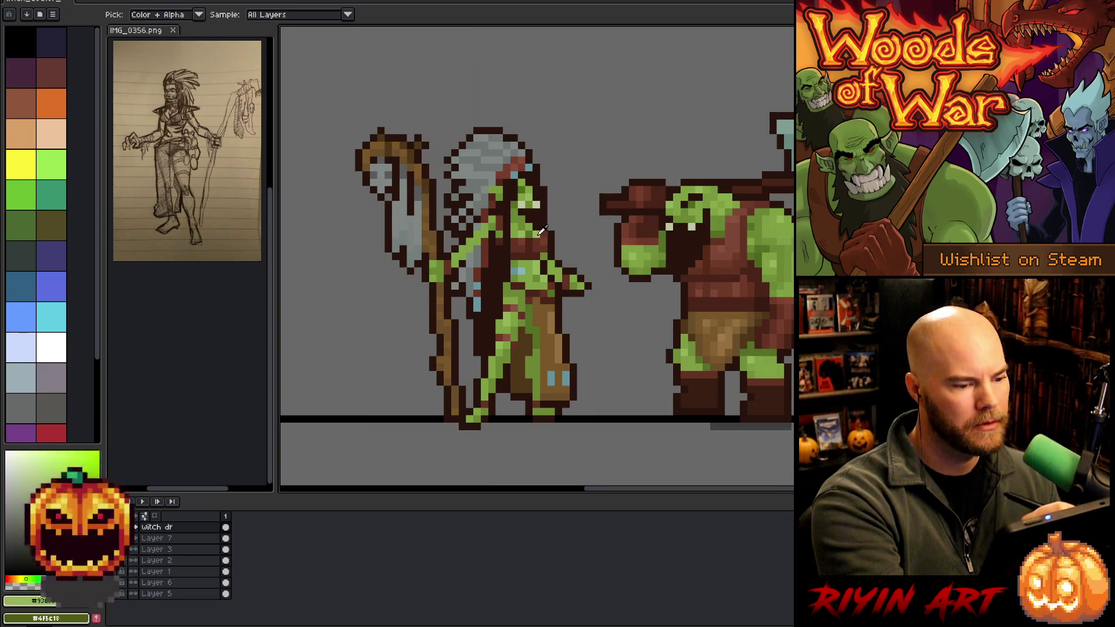
left_click(544, 198, "alt")
left_click(536, 218)
left_click(547, 225, "alt")
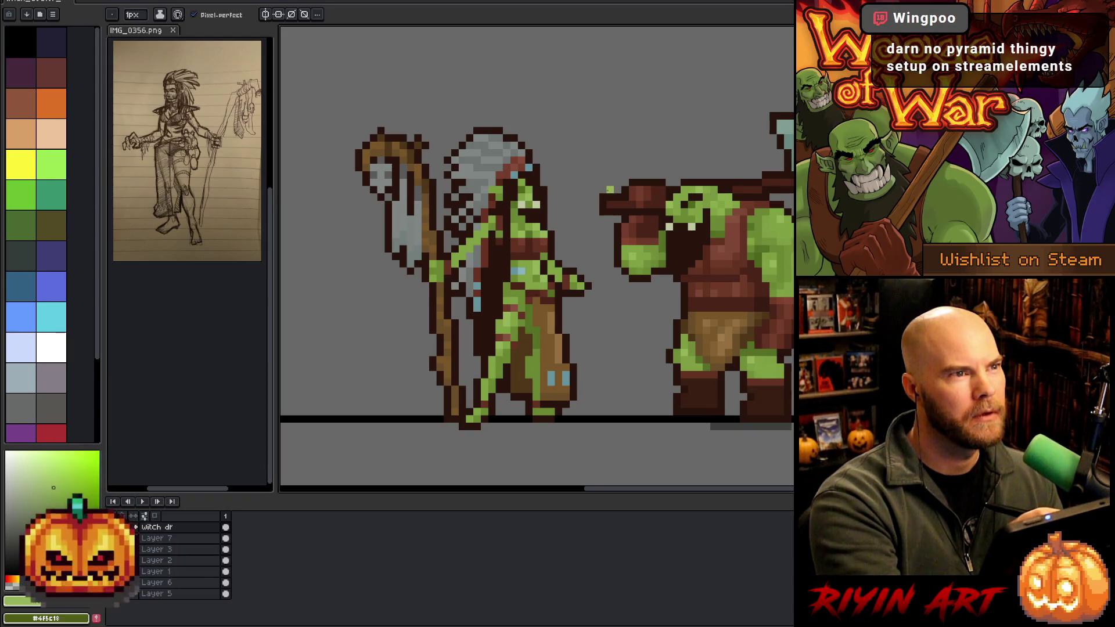
left_click(531, 204, "alt")
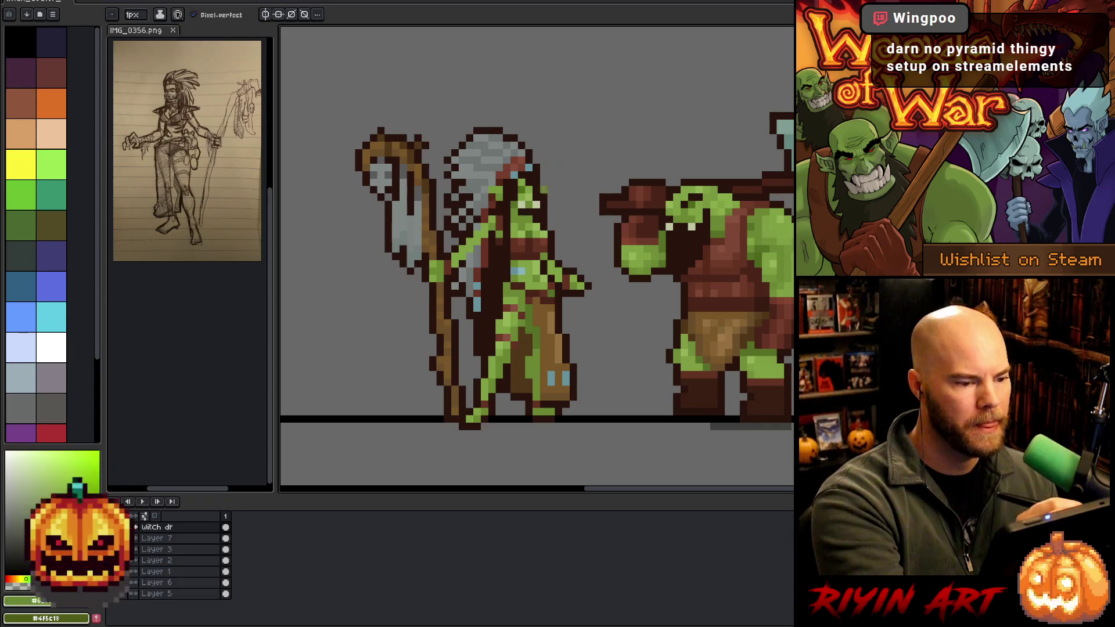
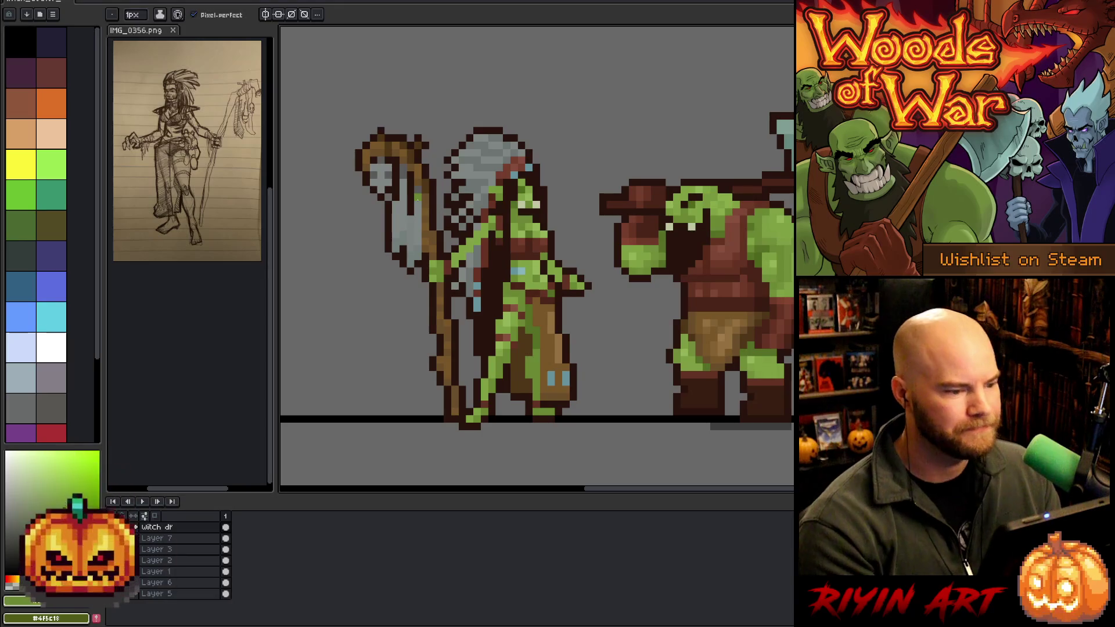
Sample the feathered headdress grey as the drawing colour and pan to the canvas bottom.
scroll(417, 199, "up", 1)
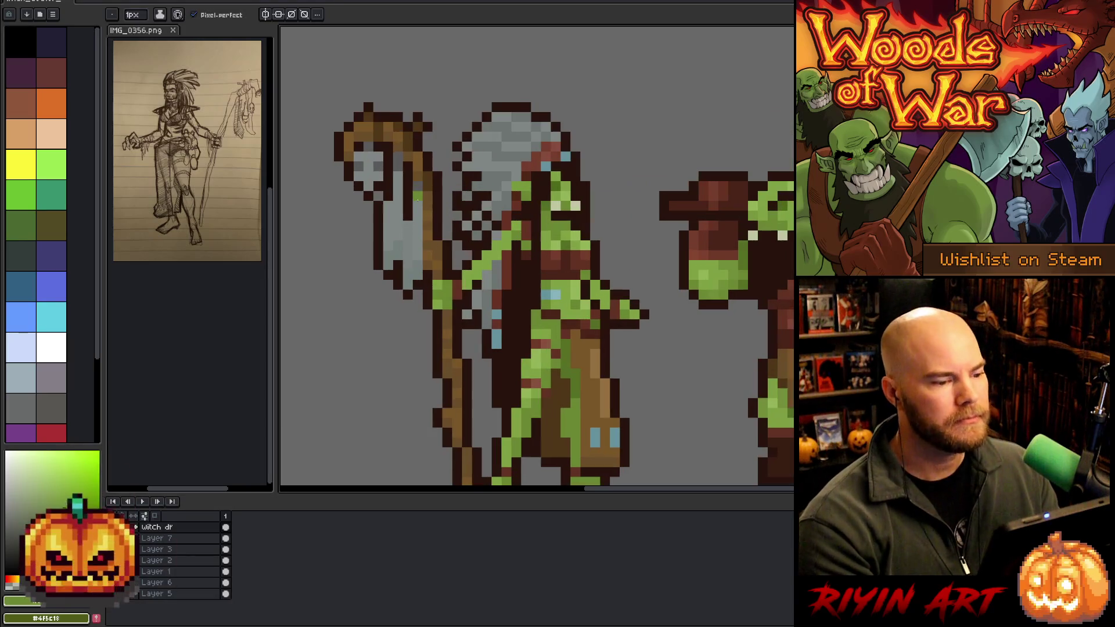
left_click(507, 188, "alt")
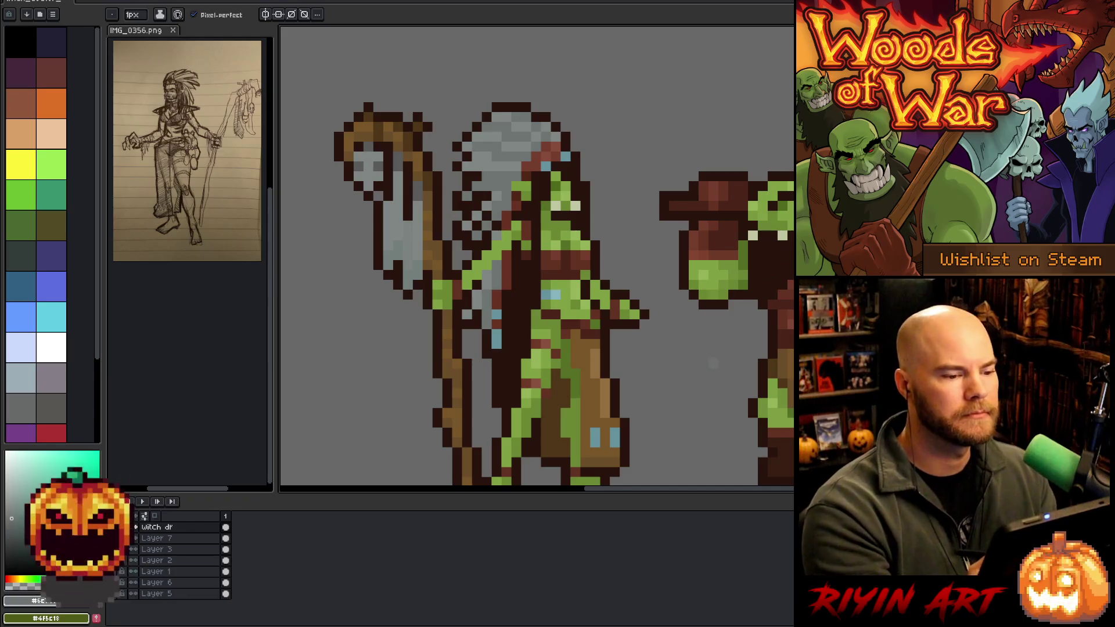
left_click(499, 184, "alt")
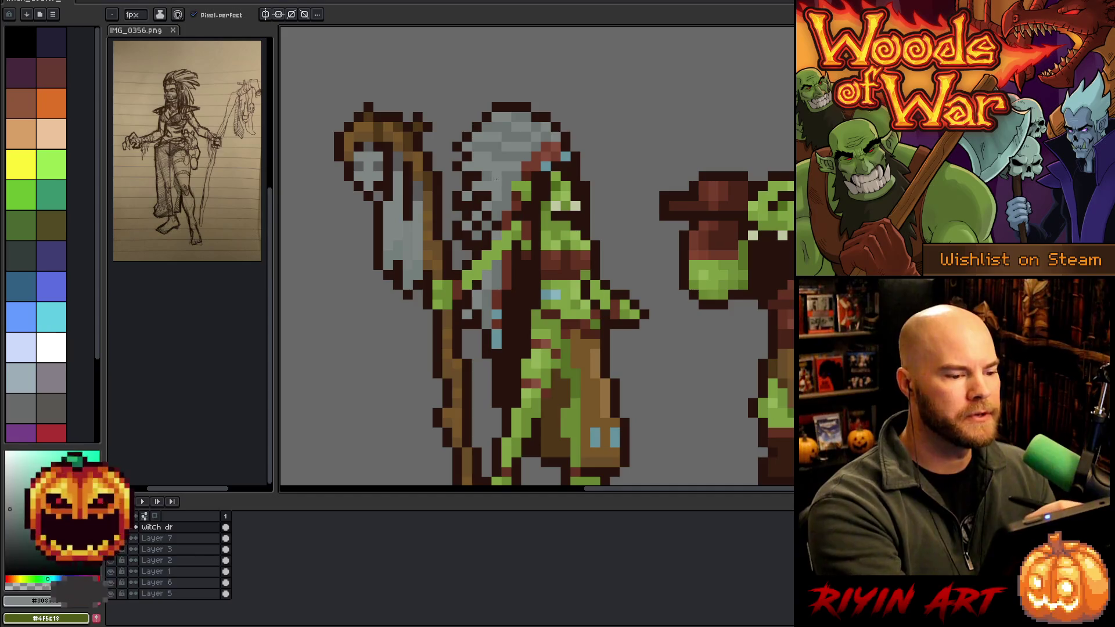
left_click_drag(662, 324, 615, 284)
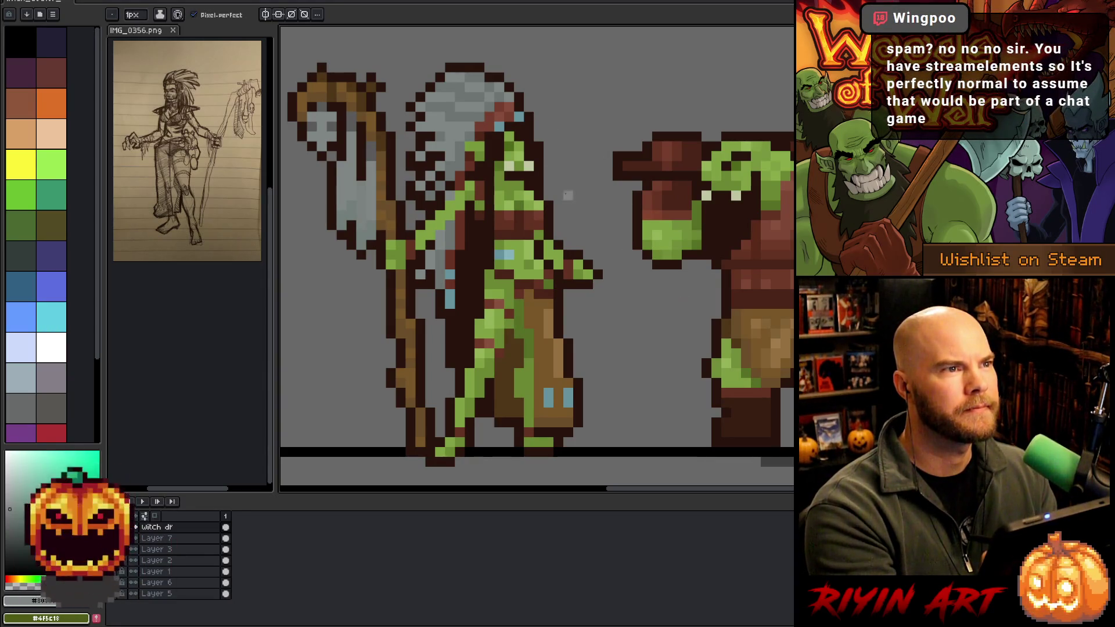
Sample the darker headdress greys from the witch doctor sprite.
left_click(450, 114, "alt")
left_click(442, 123, "alt")
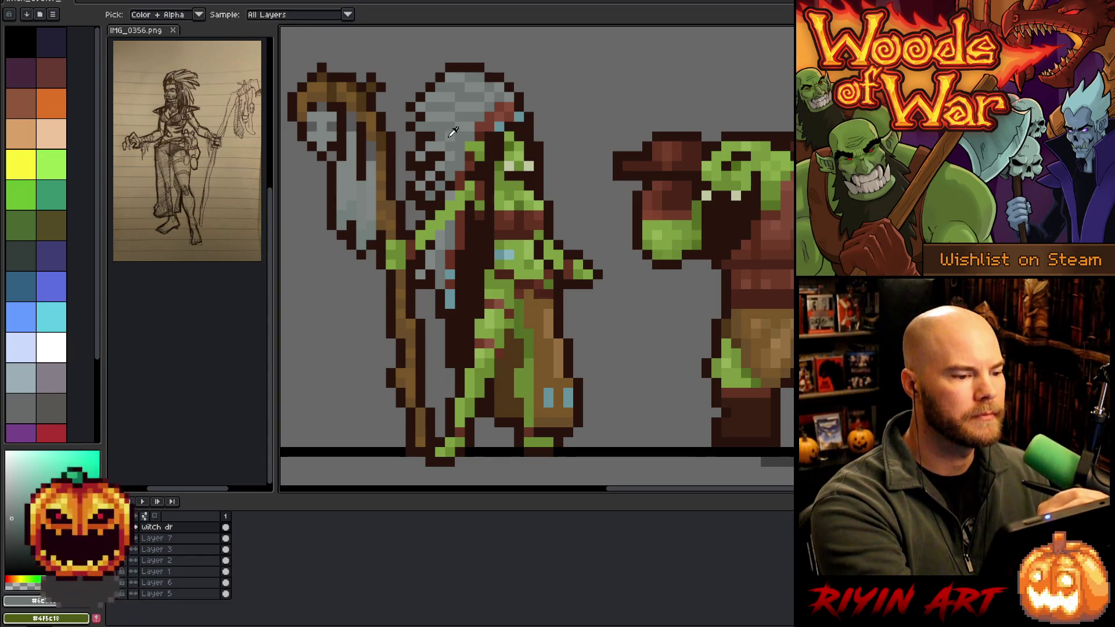
left_click(450, 143, "alt")
left_click(440, 145, "alt")
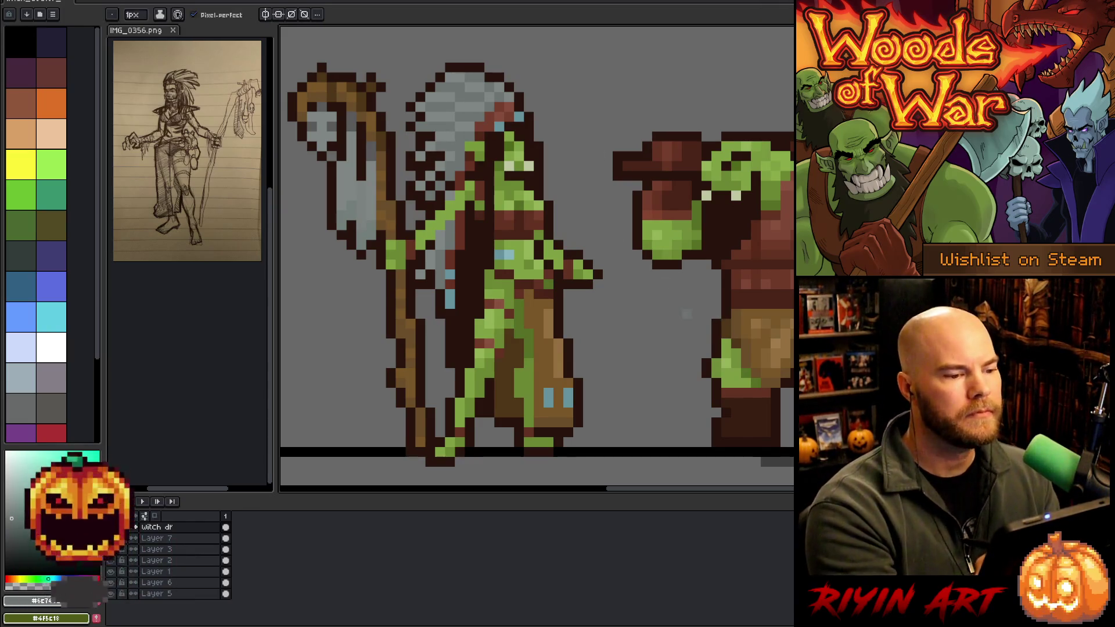
right_click(666, 311)
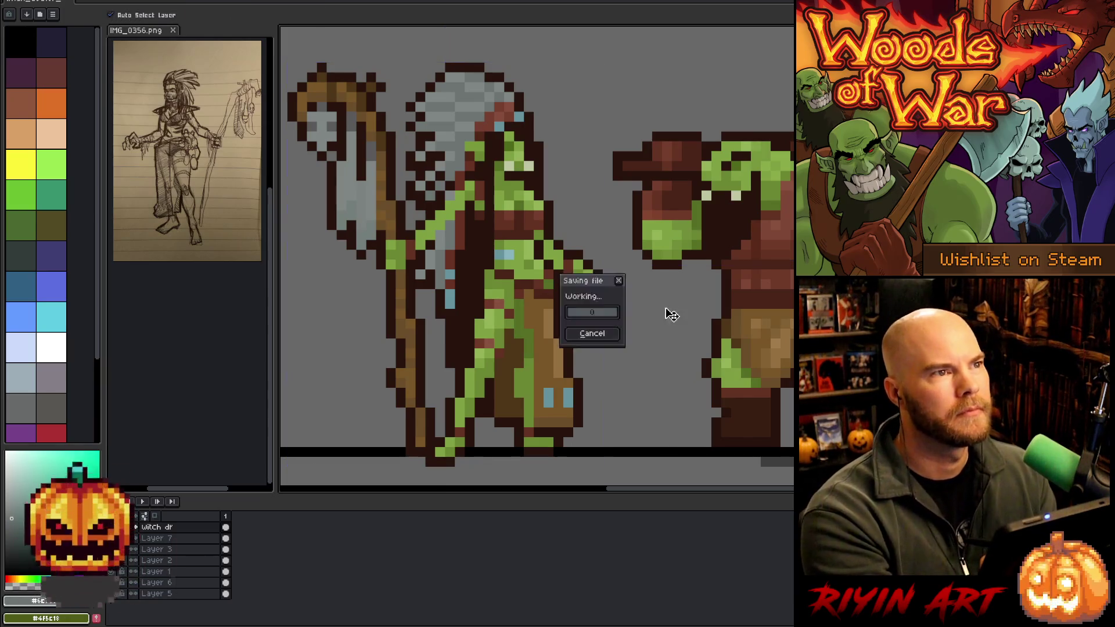
Sample the dark red-brown from the sprite as the drawing colour.
key("Escape")
mouse_move(612, 260)
left_mouse_down()
mouse_move(598, 279)
mouse_move(627, 280)
left_mouse_up()
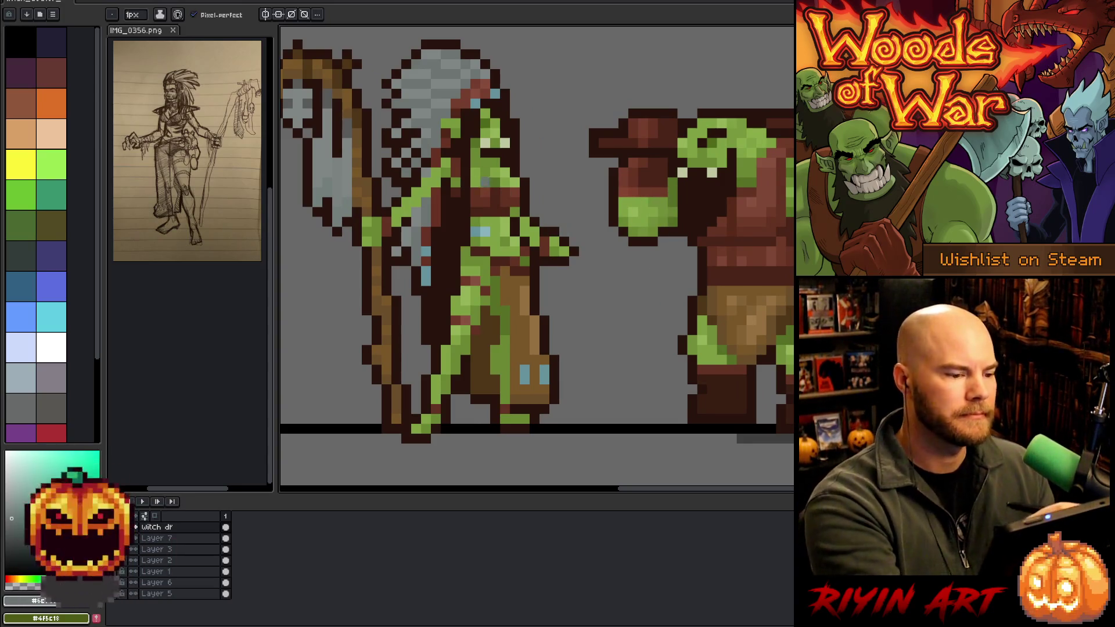
left_click(478, 187, "alt")
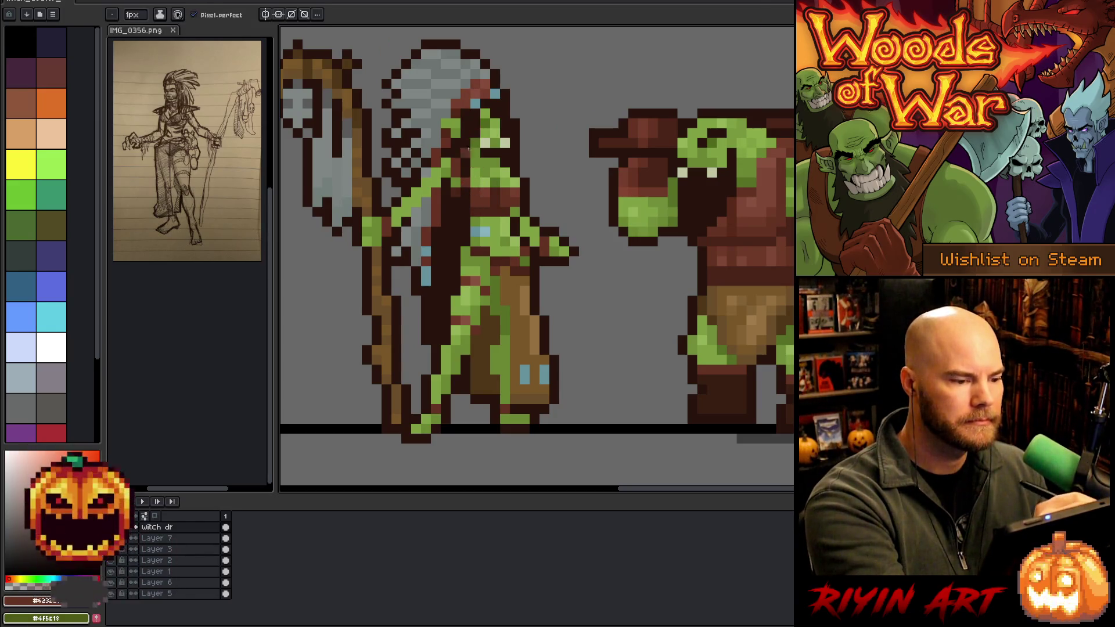
key("alt")
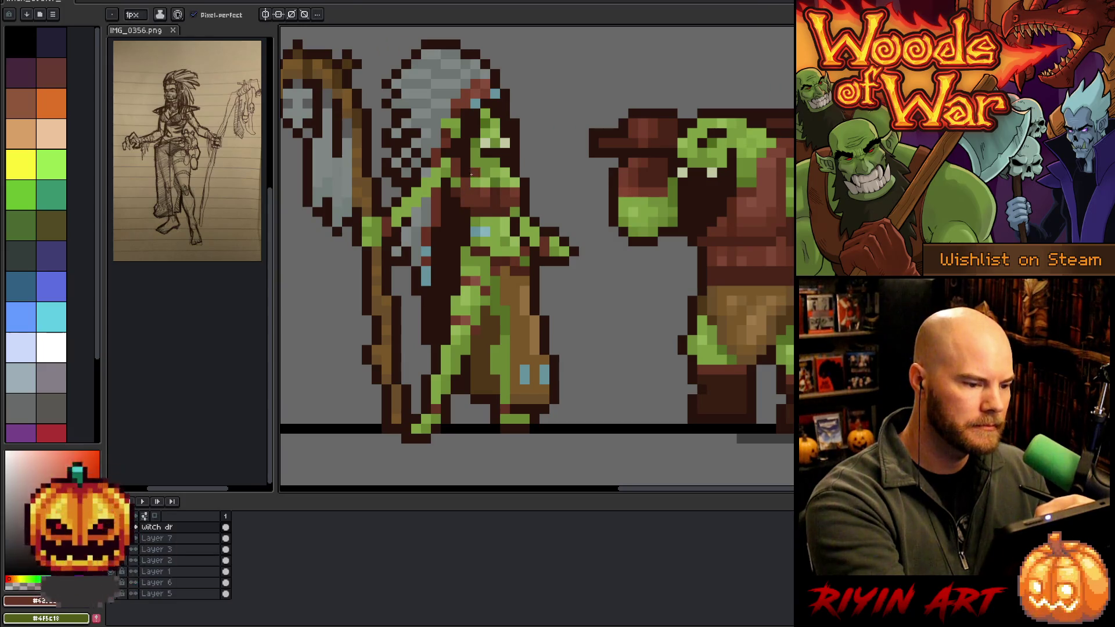
key("alt")
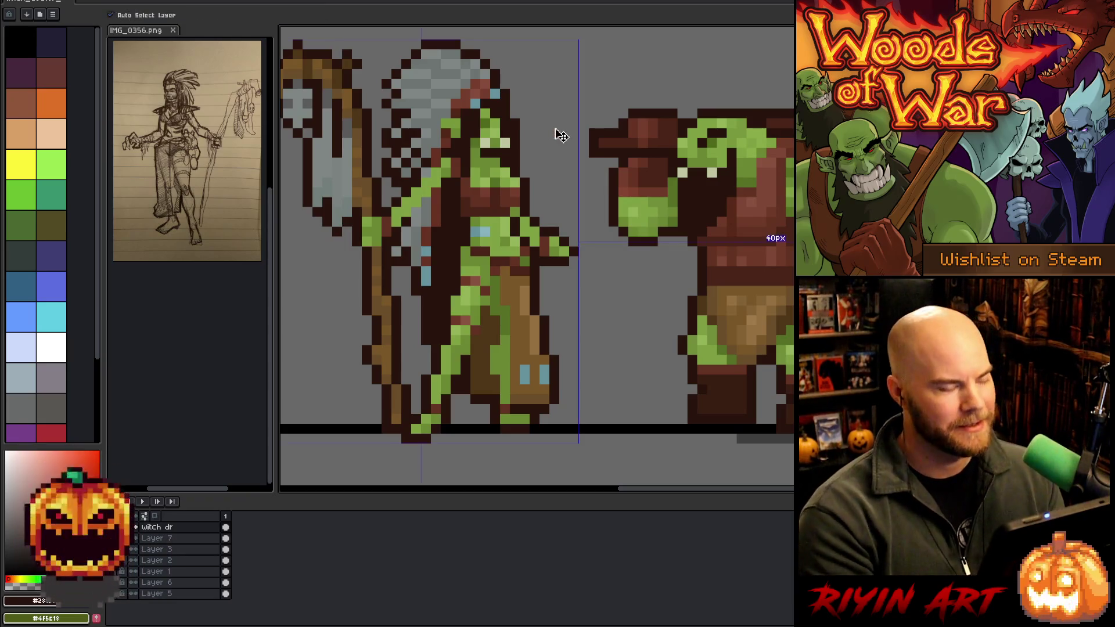
Zoom out and recentre so the witch doctor and the orc are both fully in view.
scroll(555, 132, "down", 1)
mouse_move(624, 223)
left_mouse_down()
mouse_move(612, 270)
mouse_move(582, 249)
left_mouse_up()
key("b")
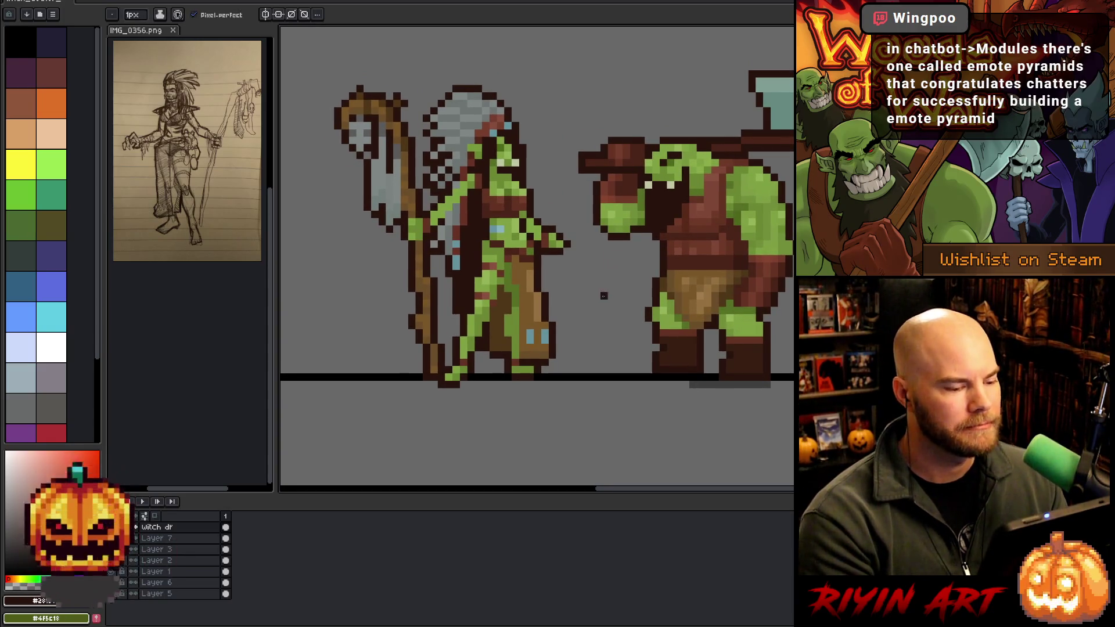
left_click_drag(589, 305, 563, 315)
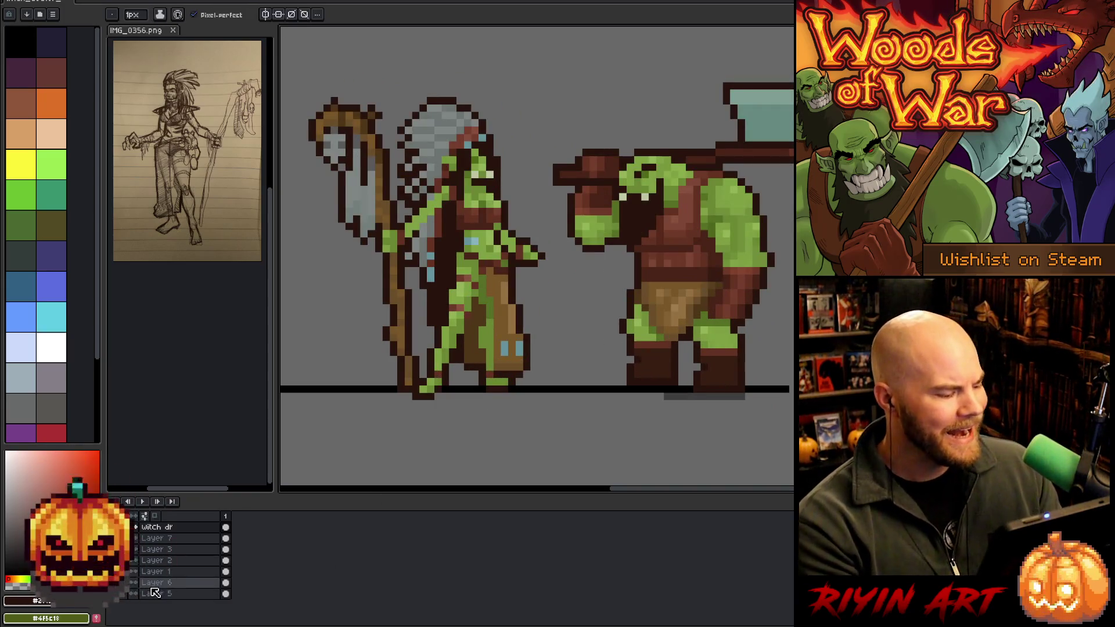
Toggle the ground line's visibility repeatedly to check where the witch doctor stands.
left_click(114, 584)
left_click(114, 584)
left_click(114, 584)
left_click(114, 584)
left_click(114, 584)
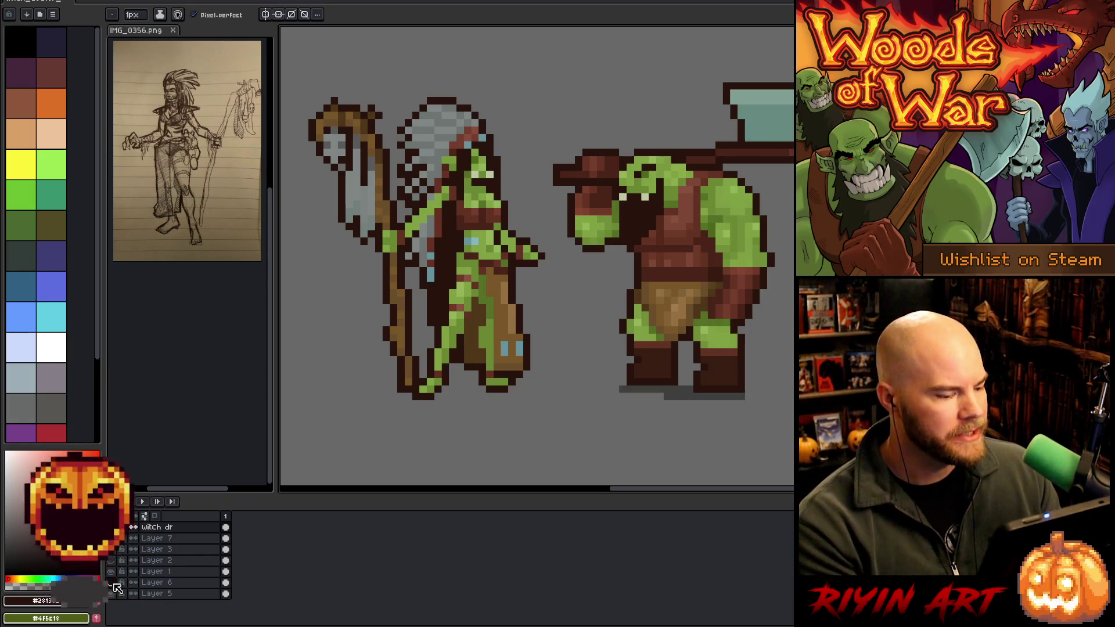
left_click(114, 583)
left_click(113, 584)
left_click(114, 584)
left_click(114, 583)
left_click(114, 584)
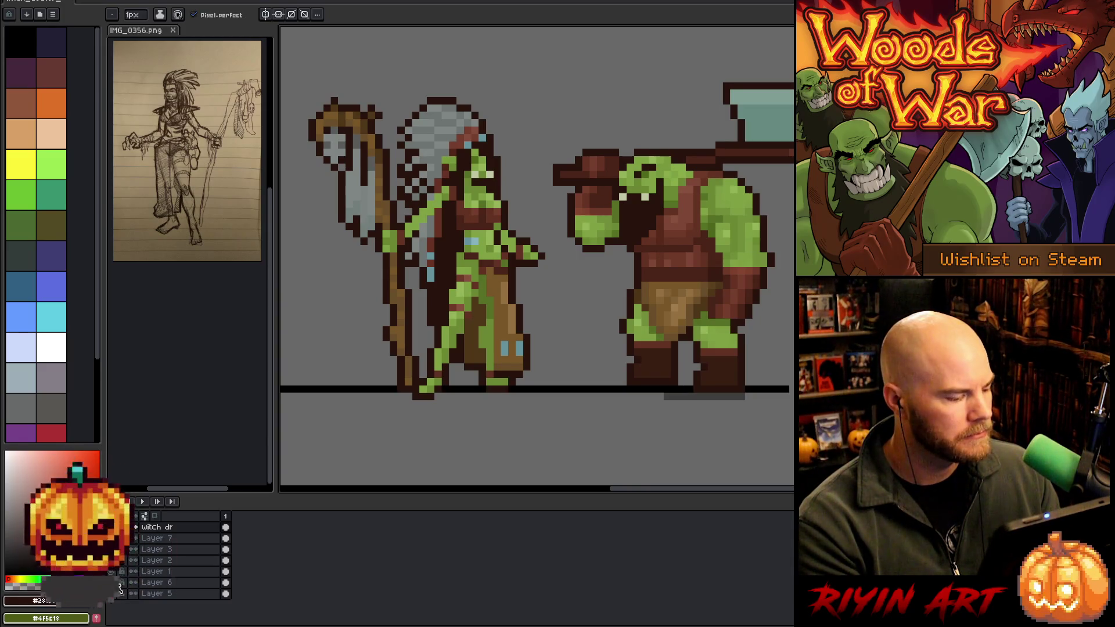
Move the whole witch doctor sprite up one pixel.
left_click(185, 554, "ctrl")
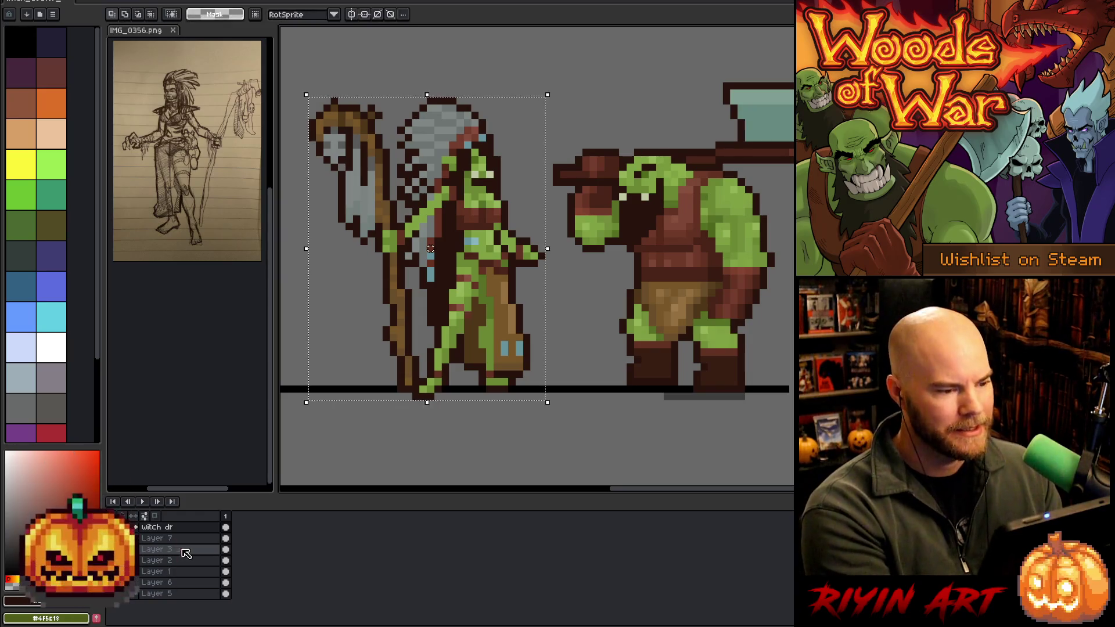
key("Up")
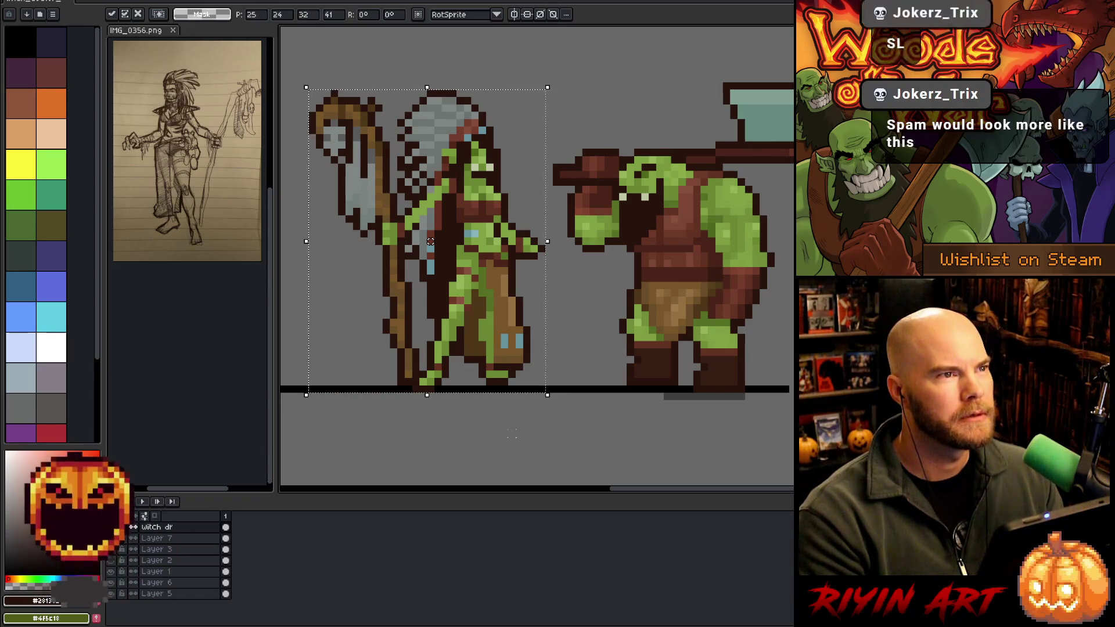
key("Return")
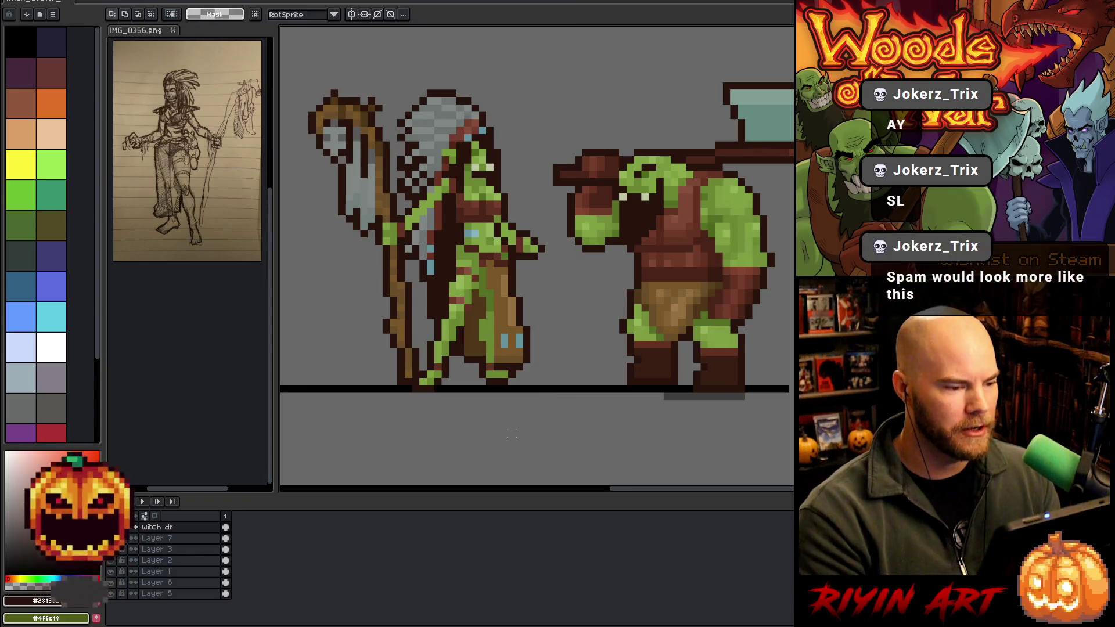
key("b")
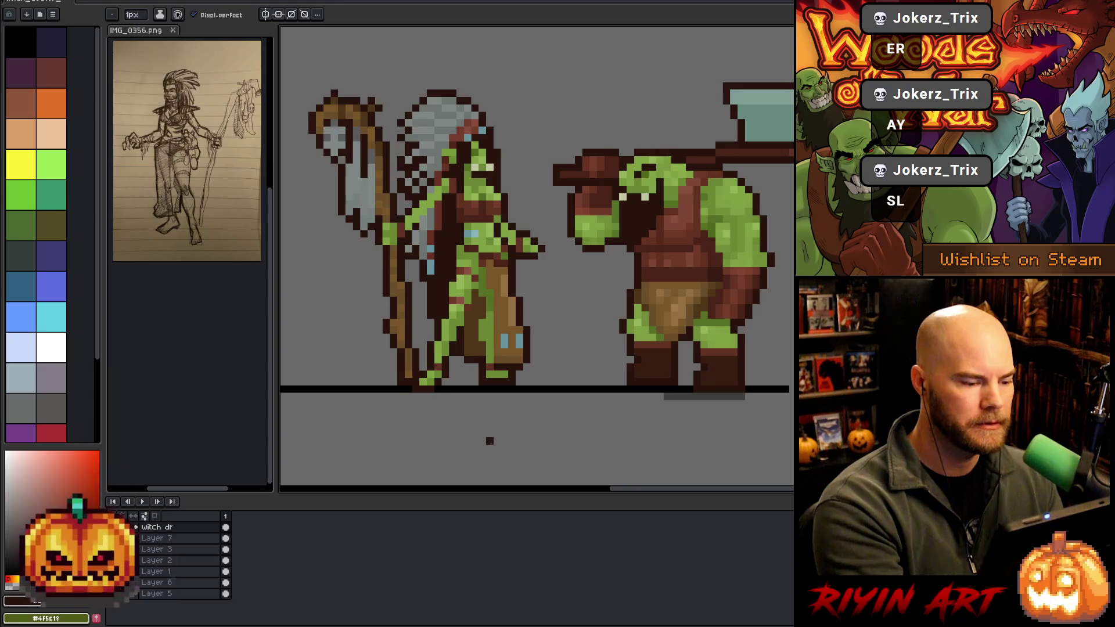
Select the witch doctor's feet and lower them back onto the ground line.
key("m")
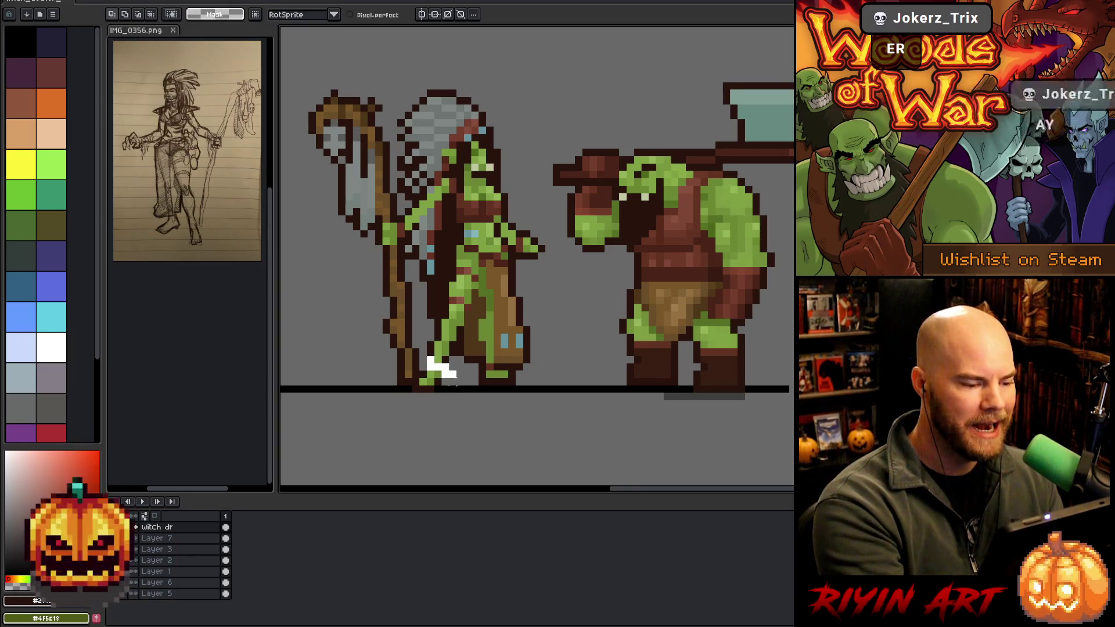
mouse_move(410, 354)
left_mouse_down()
mouse_move(458, 411)
mouse_move(437, 392)
left_mouse_up()
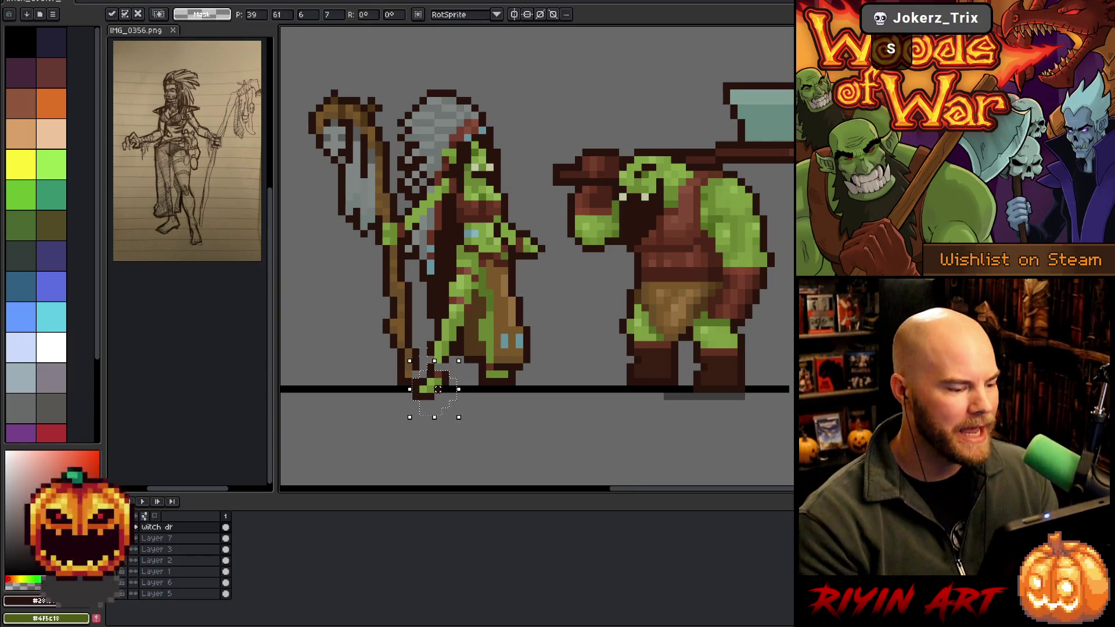
key("Return")
key("b")
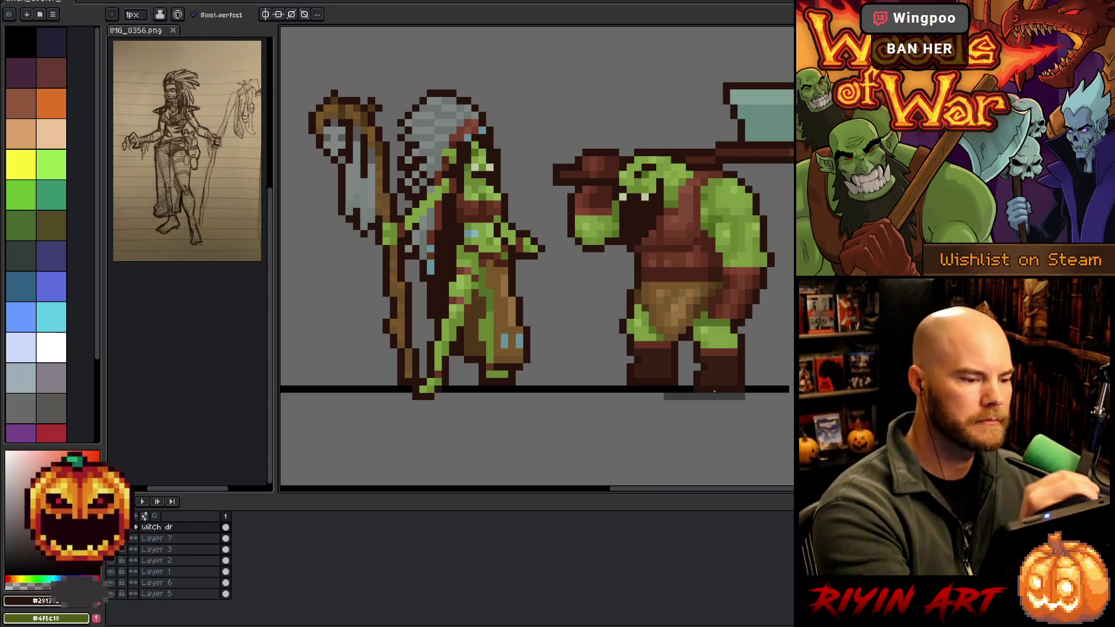
left_click(469, 185, "alt")
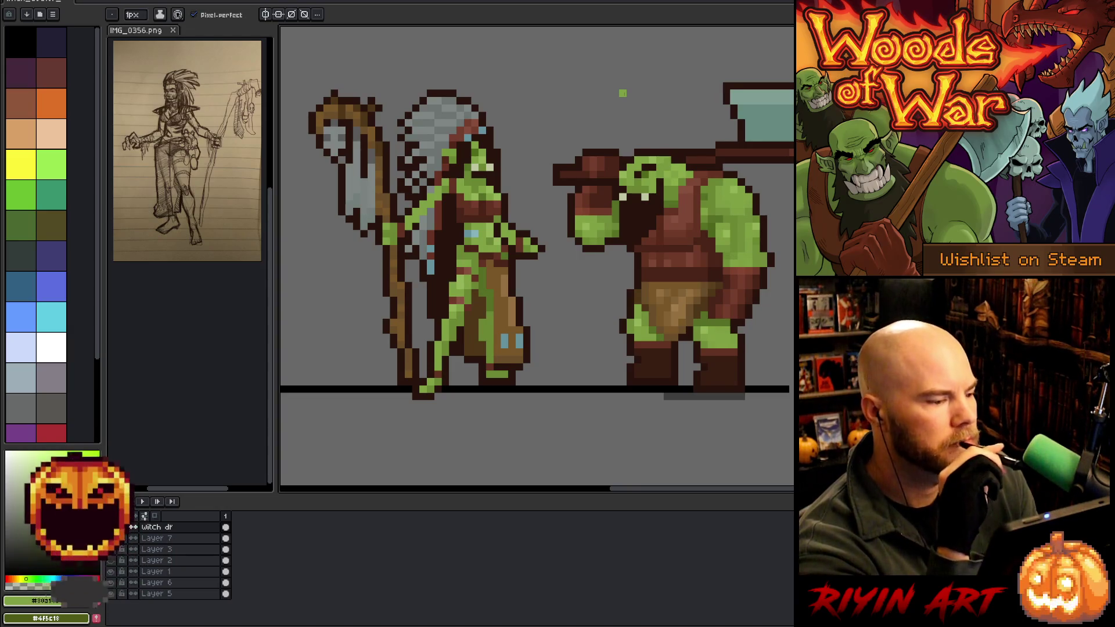
left_click(456, 184, "alt")
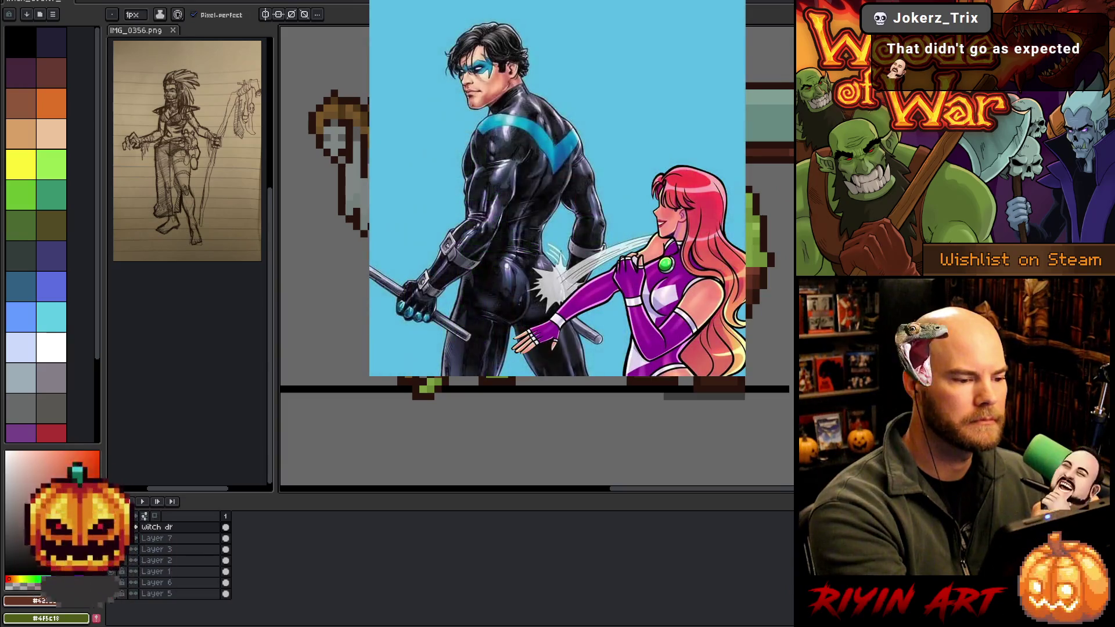
left_click(430, 385, "alt")
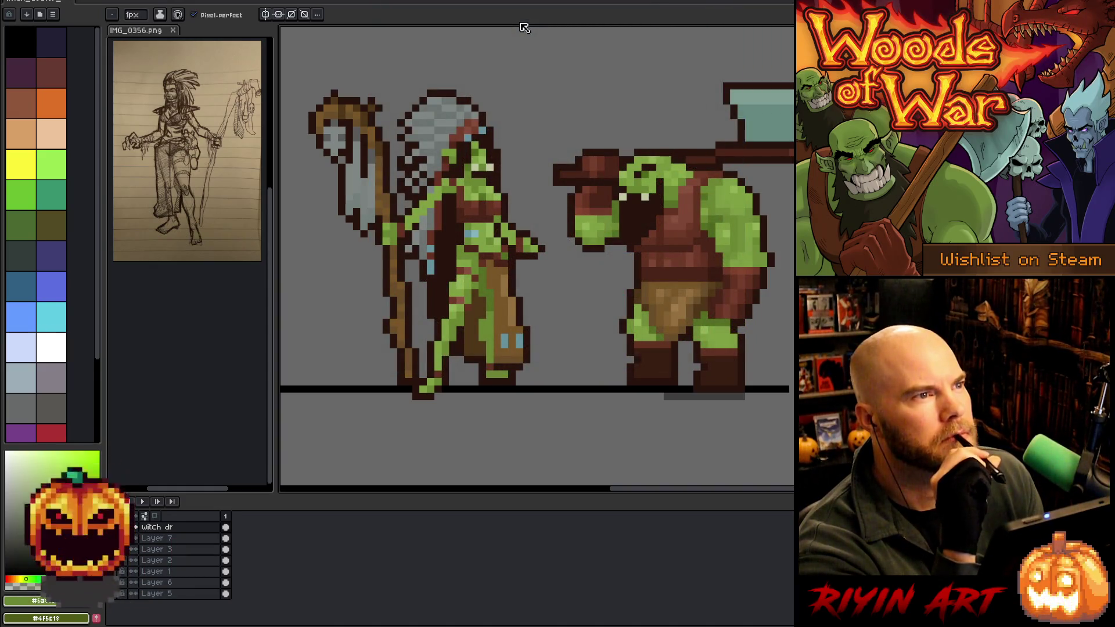
key("alt")
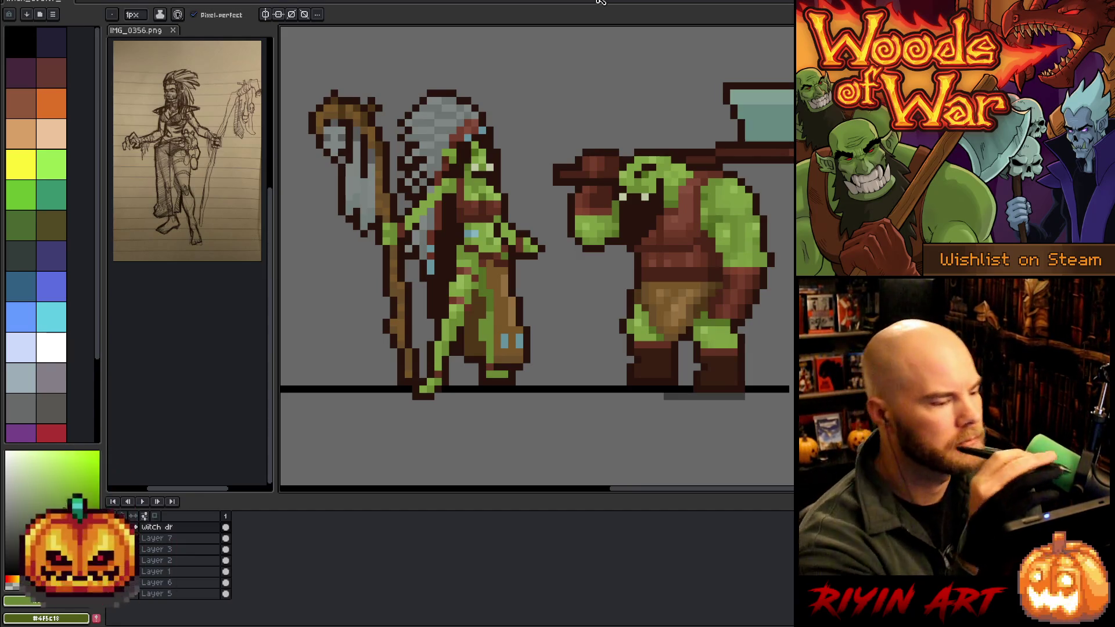
left_click(452, 184, "alt")
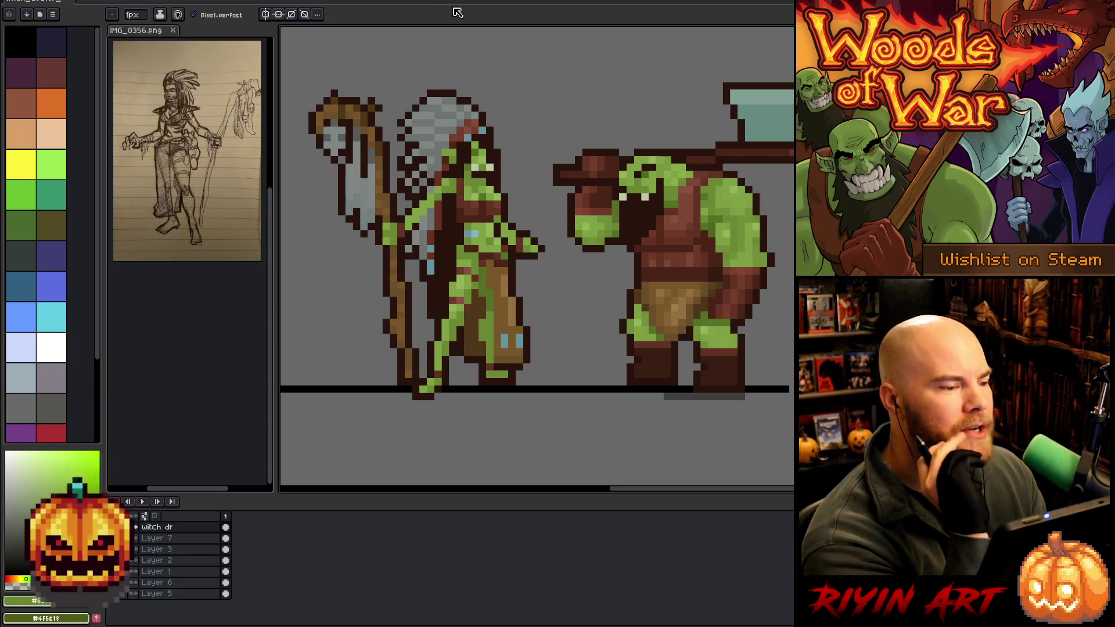
key("e")
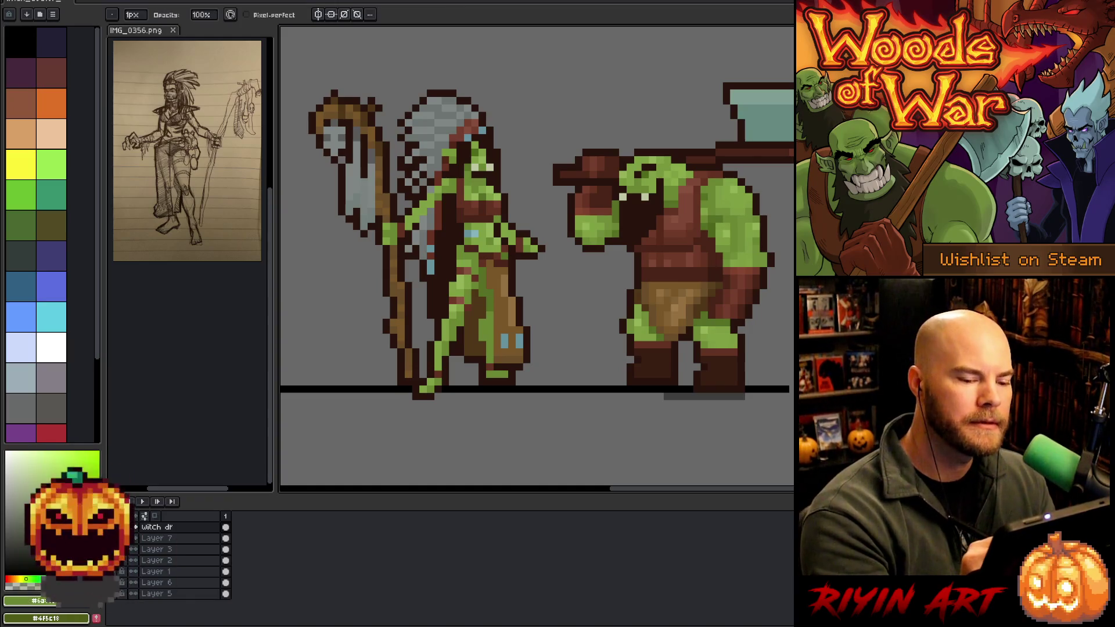
key("b")
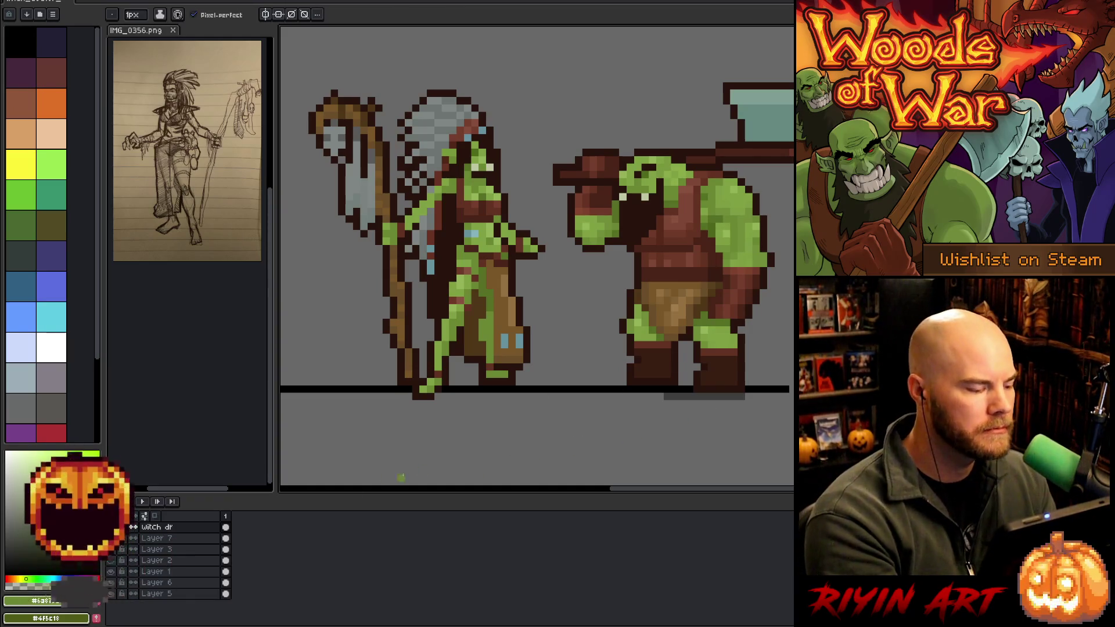
key("v")
Check the orc on Layer 1 by hiding and reshowing the other layers.
left_click(698, 398)
left_click(134, 572)
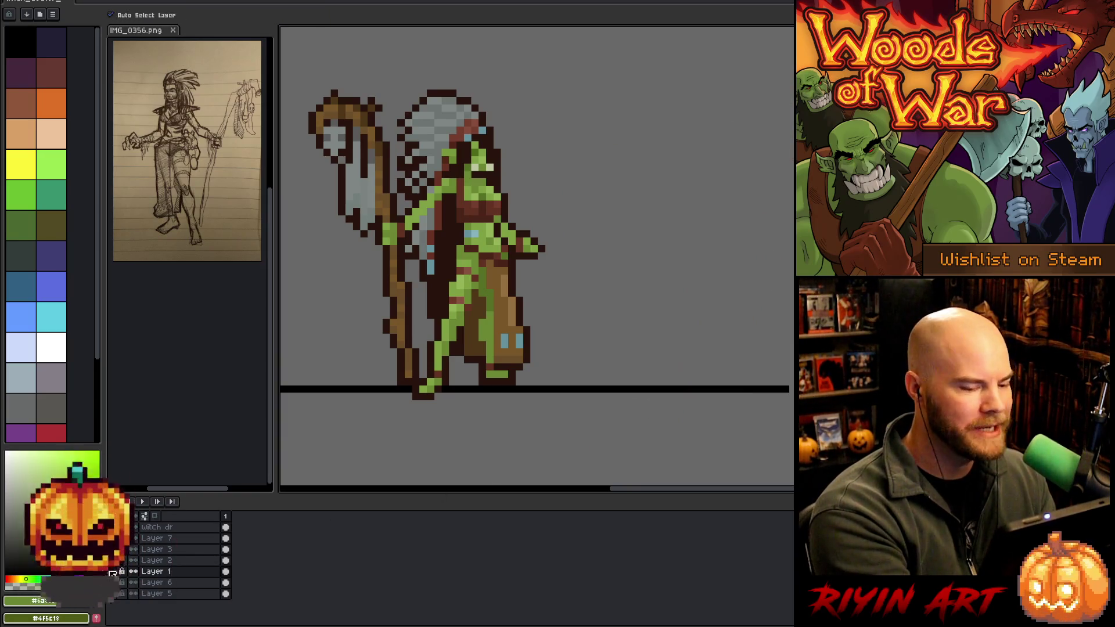
left_click(133, 572)
left_click(133, 571, "alt")
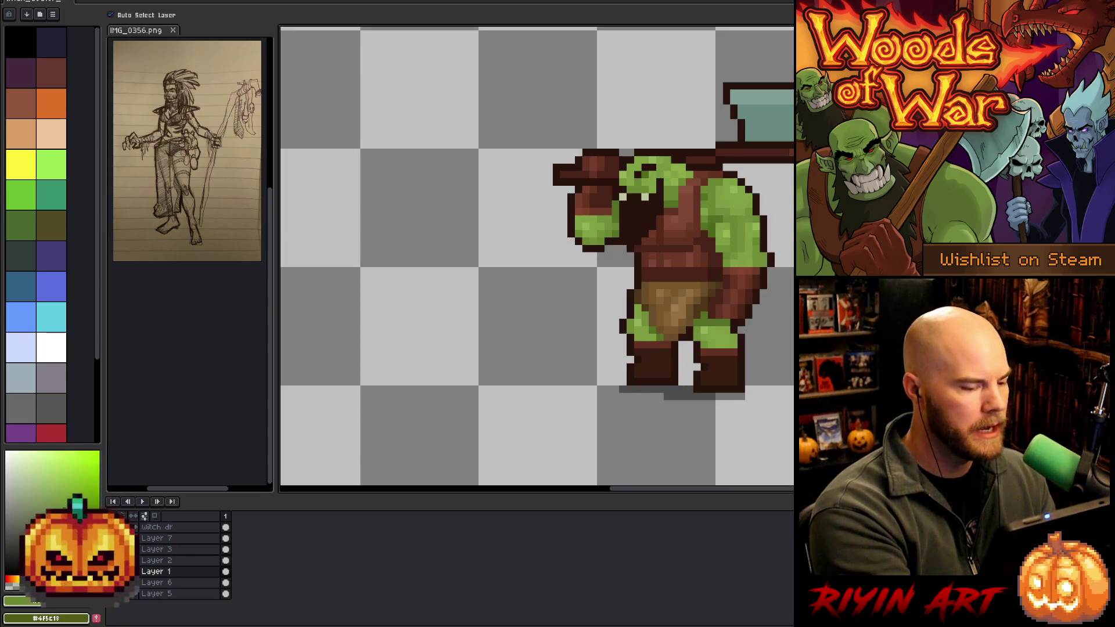
key("i")
key("b")
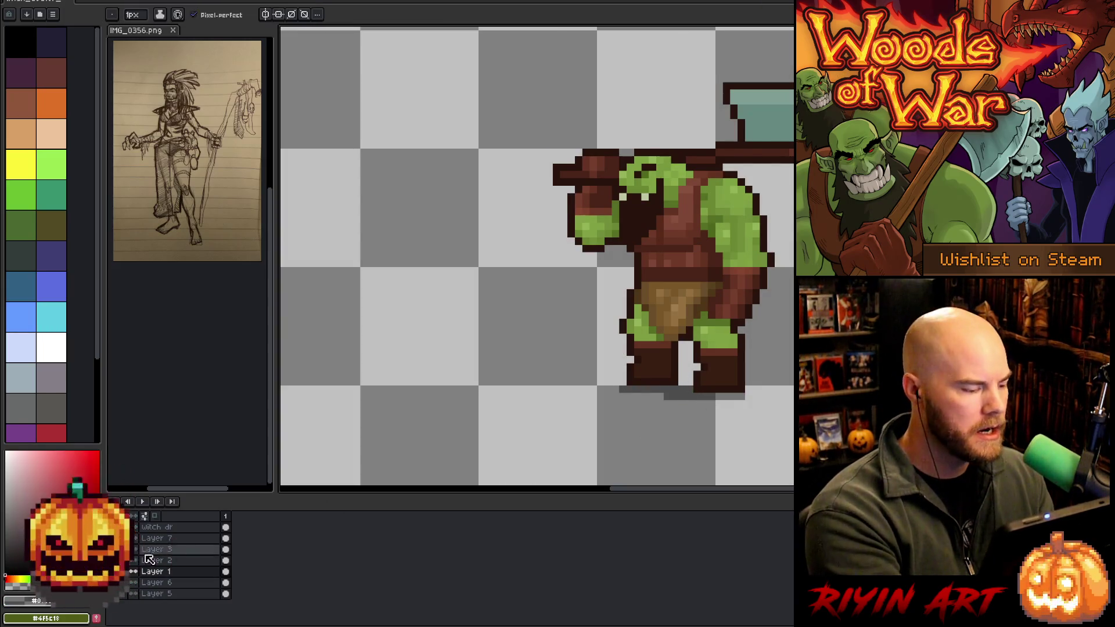
left_click(133, 571, "alt")
Solo the witch dr layer, undo the old grey strip, and paint a shadow under her left foot.
left_click(168, 527)
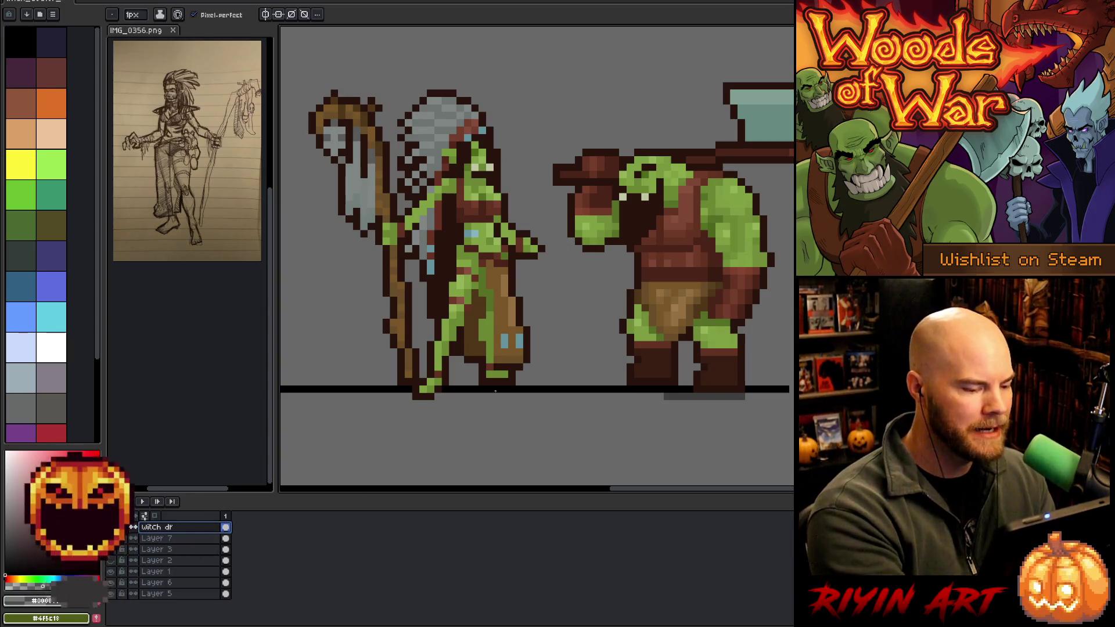
left_click(509, 377)
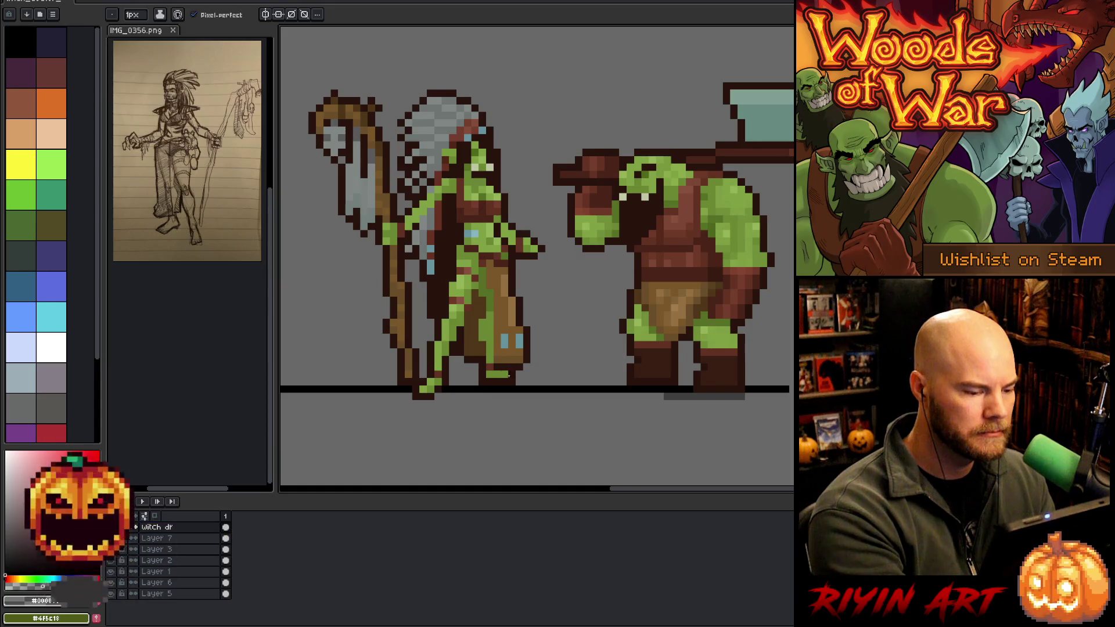
left_click(110, 527, "alt")
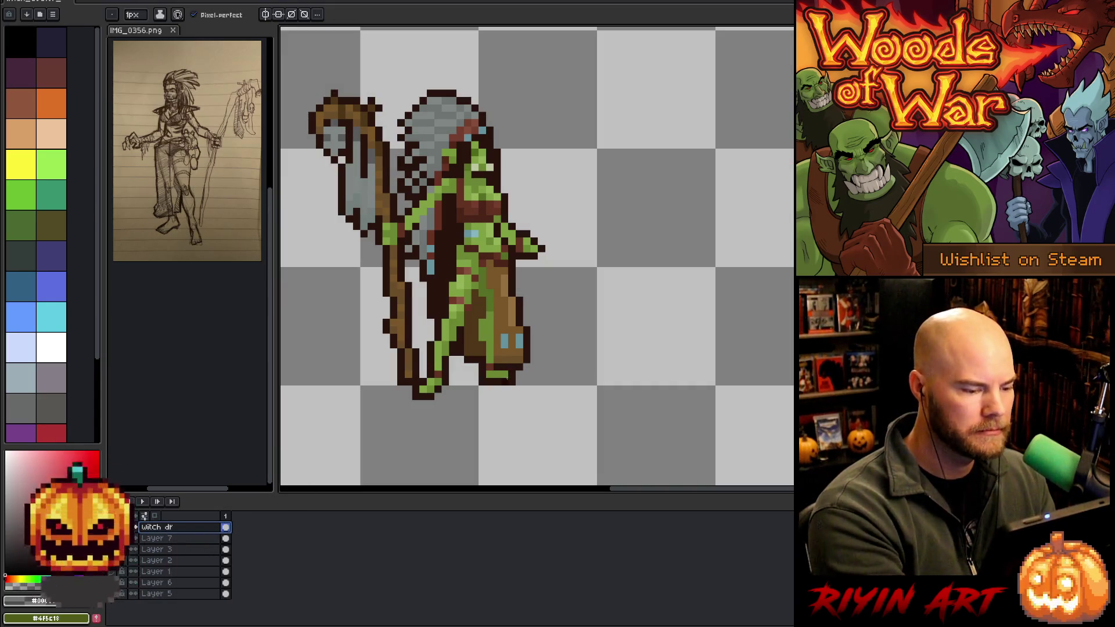
left_click(487, 390)
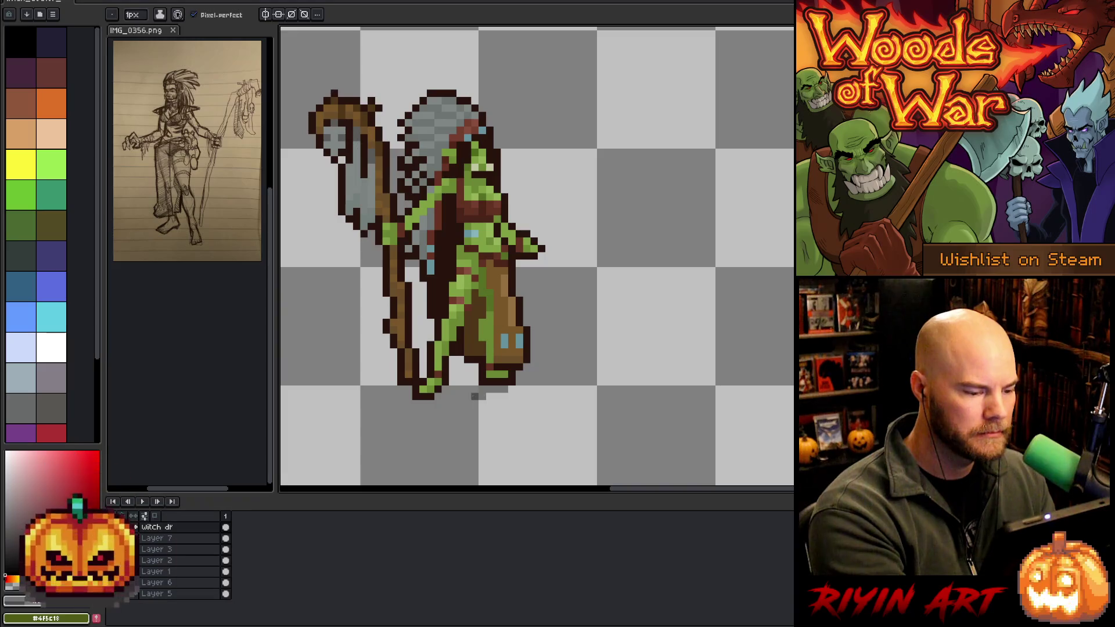
key("ctrl+z")
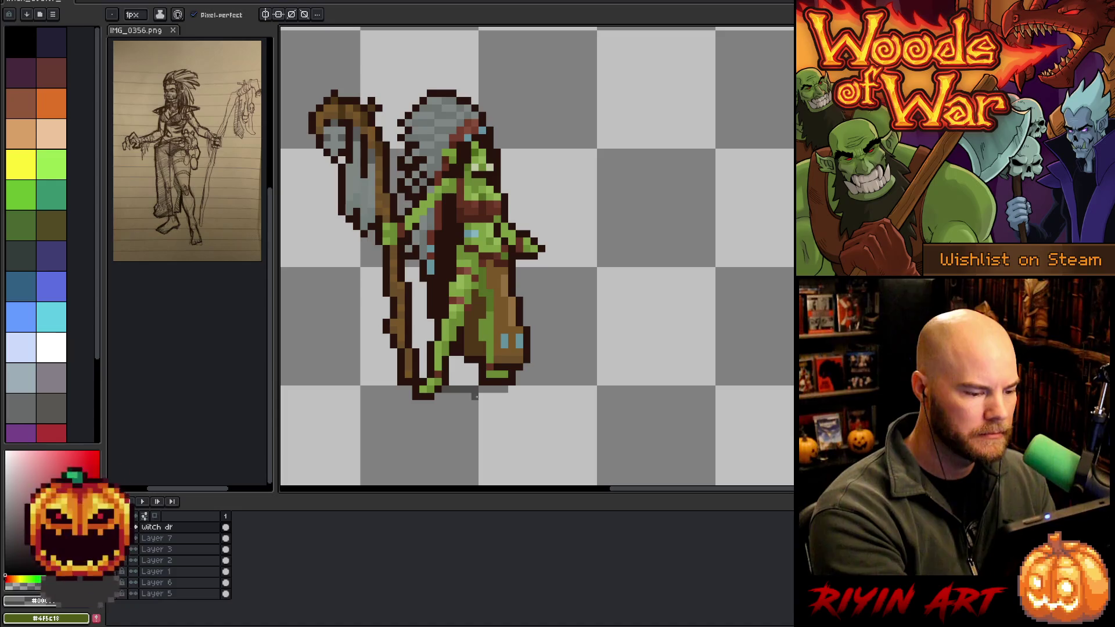
left_click_drag(451, 396, 437, 396)
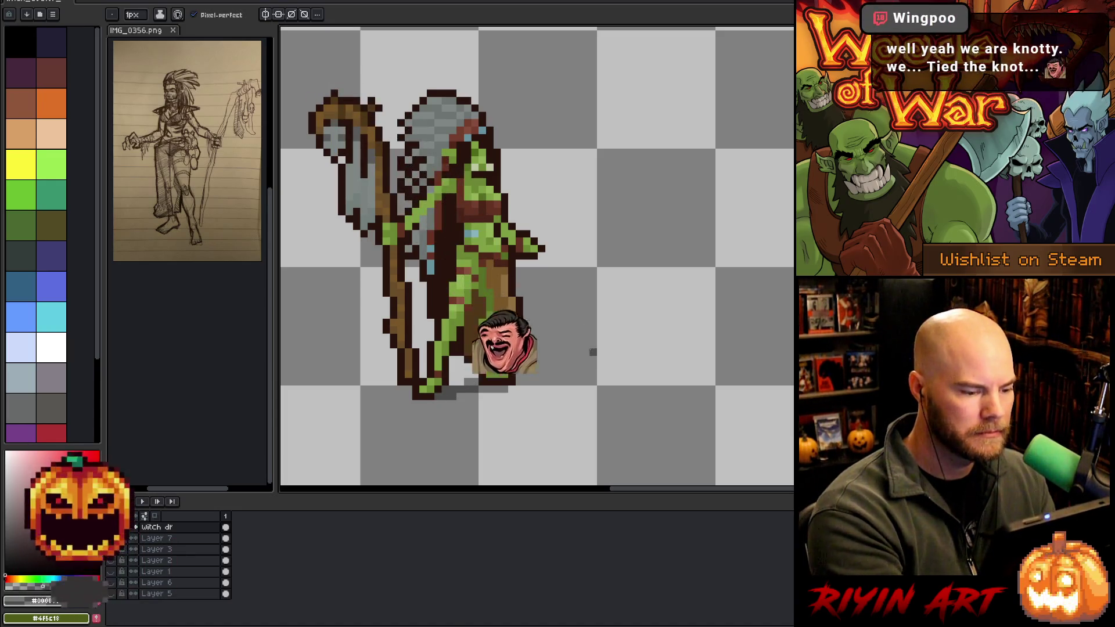
left_click(416, 403)
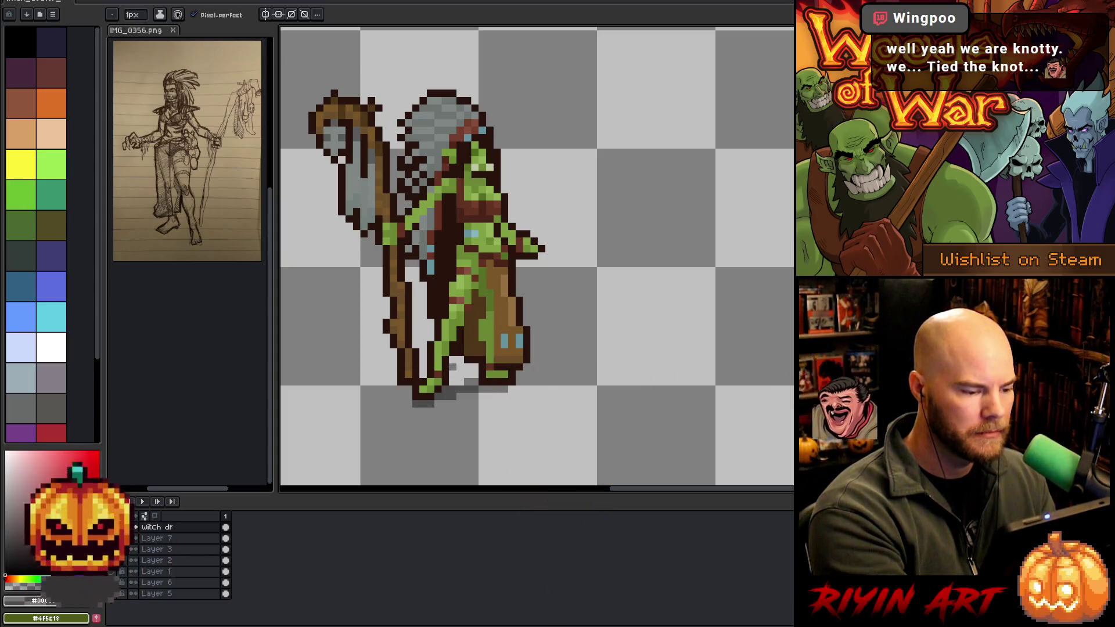
left_click(408, 396)
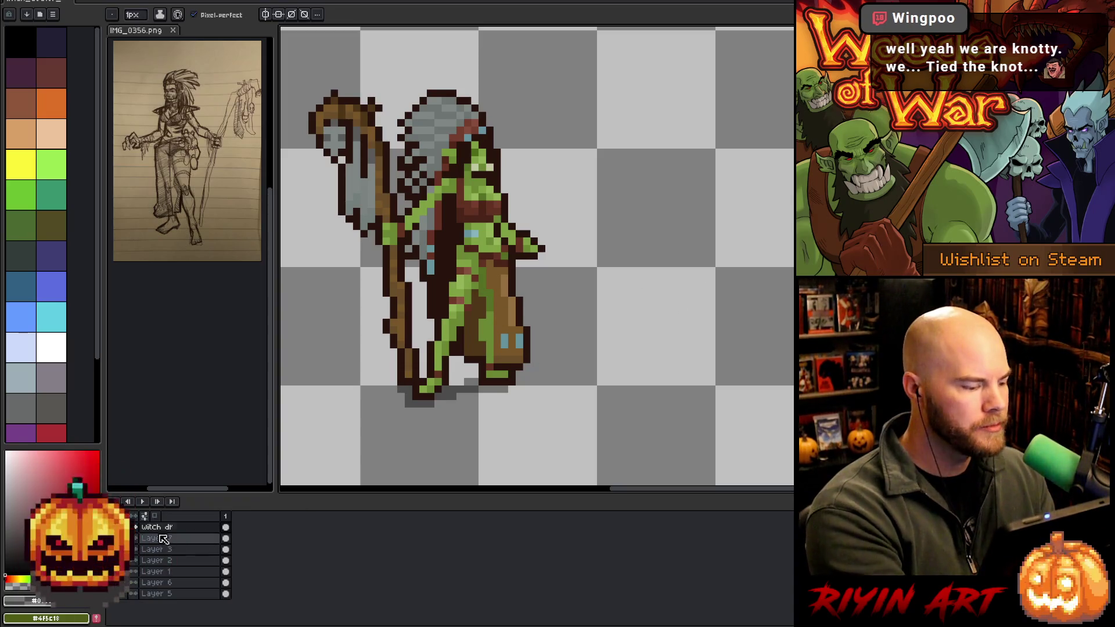
left_click(123, 515)
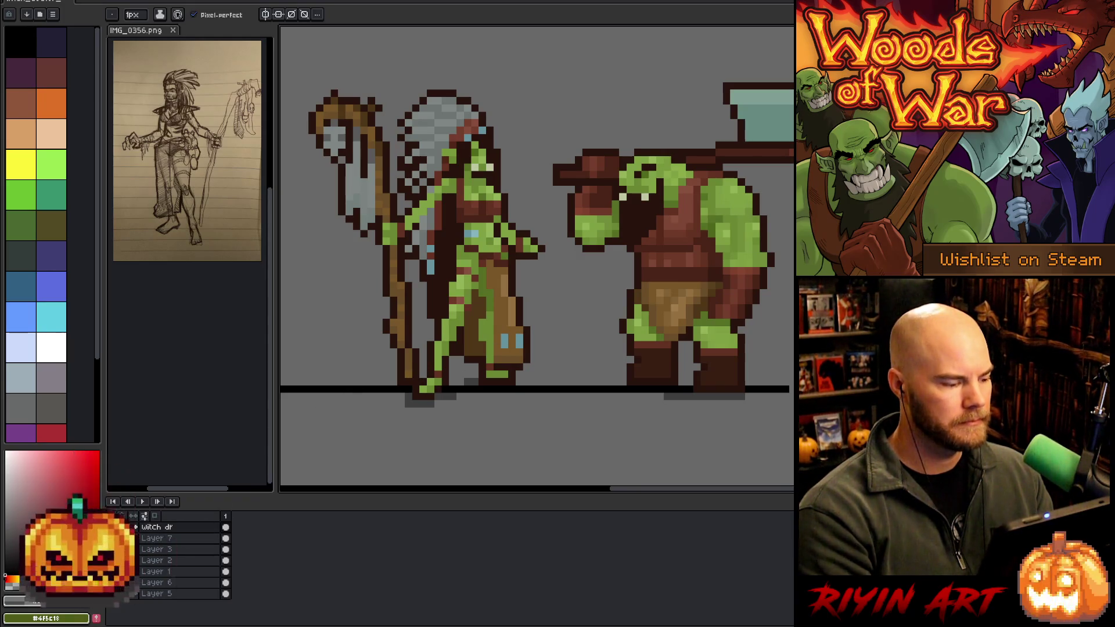
Hide the black ground line layer and recentre both characters.
left_click(134, 538)
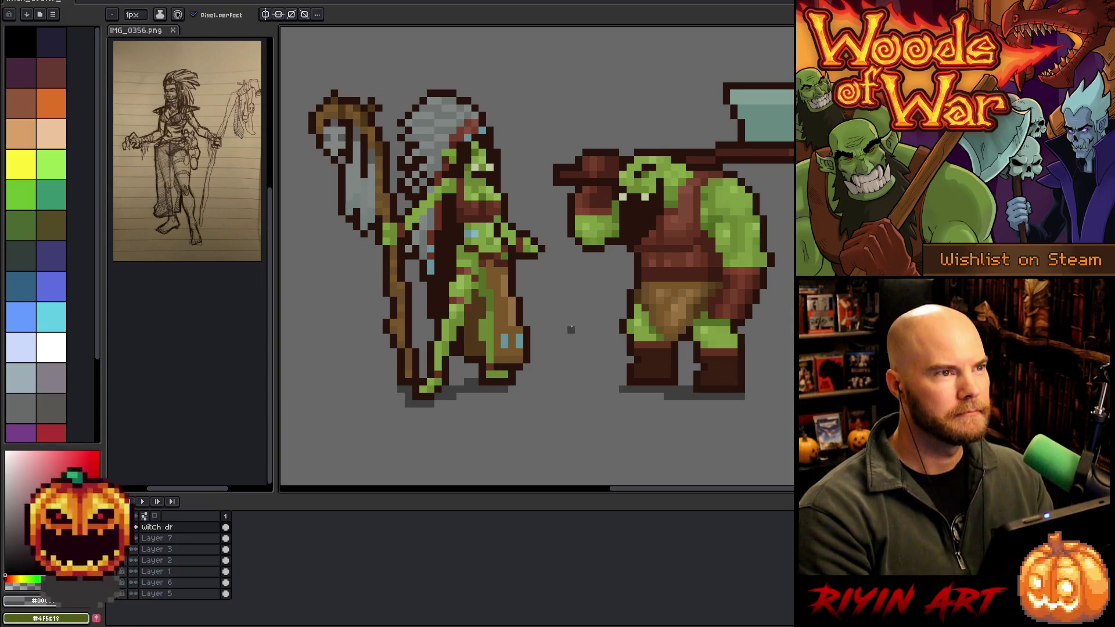
scroll(567, 326, "down", 1)
scroll(567, 326, "up", 1)
mouse_move(587, 324)
left_mouse_down()
mouse_move(572, 343)
mouse_move(580, 331)
left_mouse_up()
key("b")
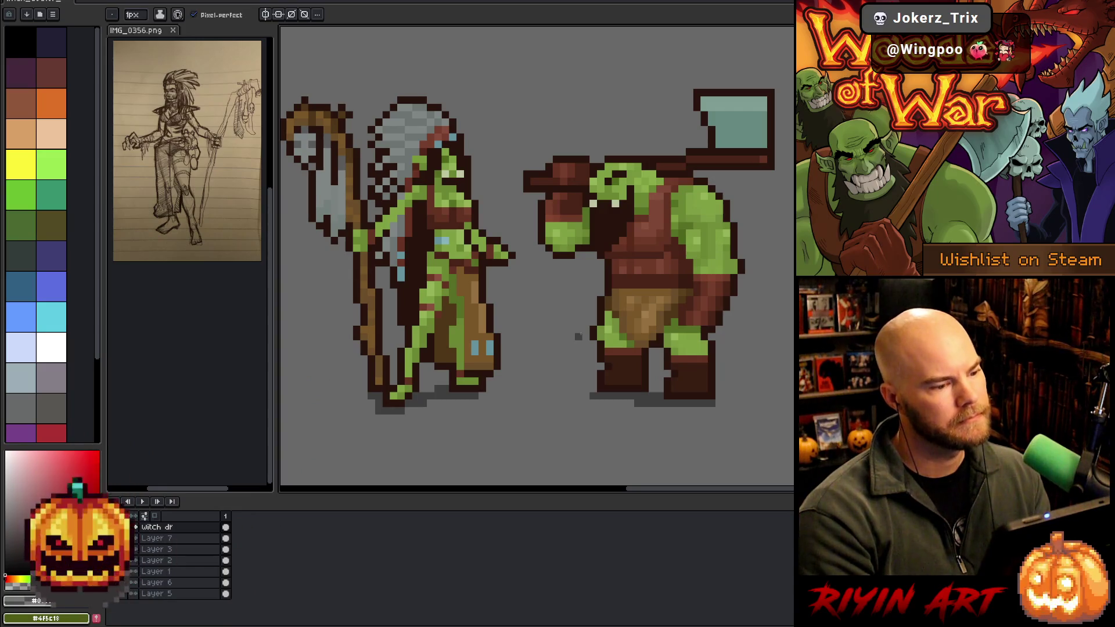
Sample the hair grey-blue, dark red, green skin and a brownish red from the witch doctor.
left_click(403, 222, "alt")
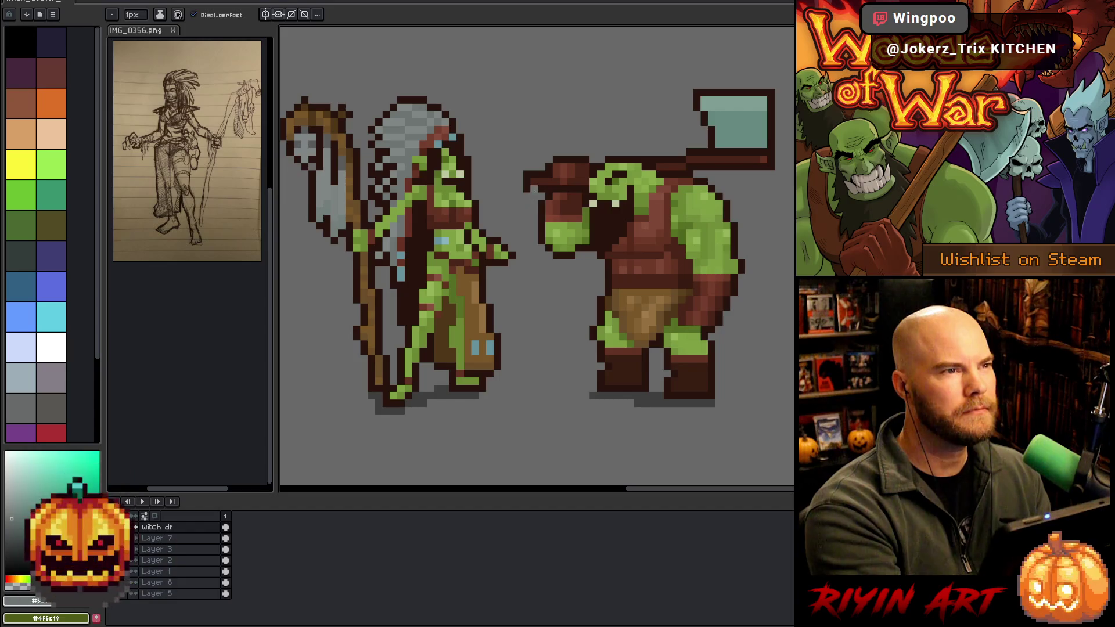
left_click(428, 186, "alt")
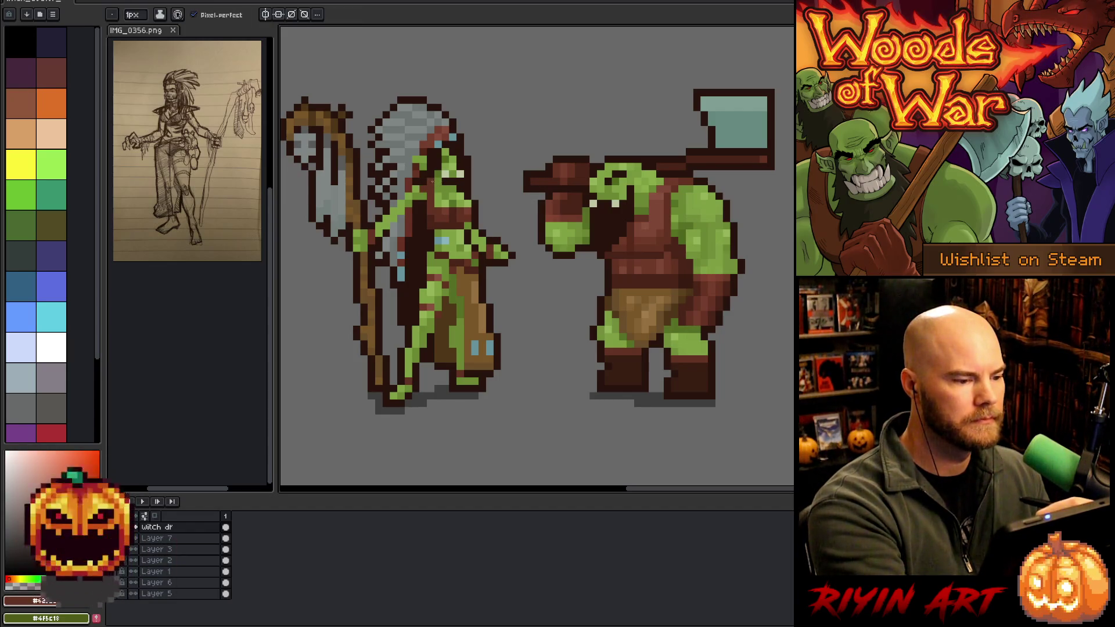
left_click(430, 193, "alt")
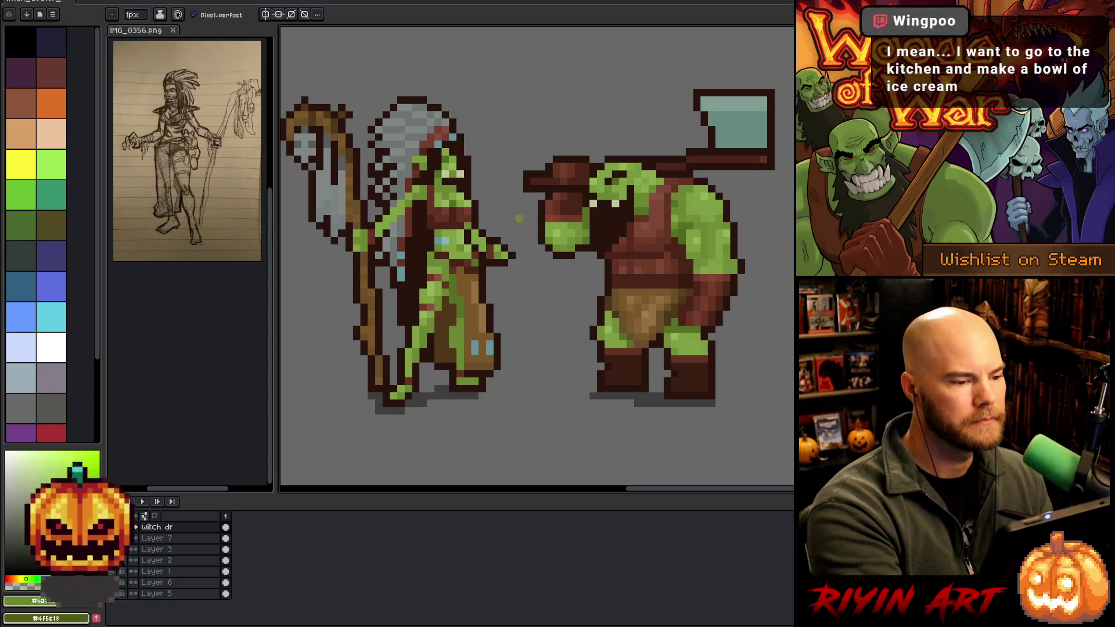
key("i")
left_click(439, 193)
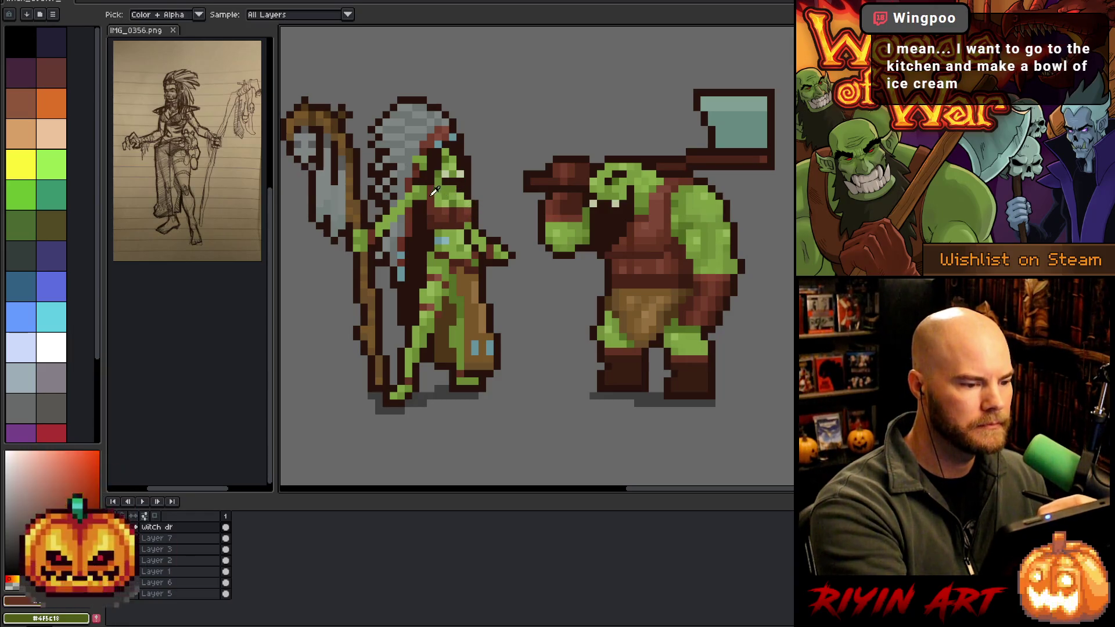
Shade the witch doctor's torso and clothing in darker reddish-brown with the pencil.
key("b")
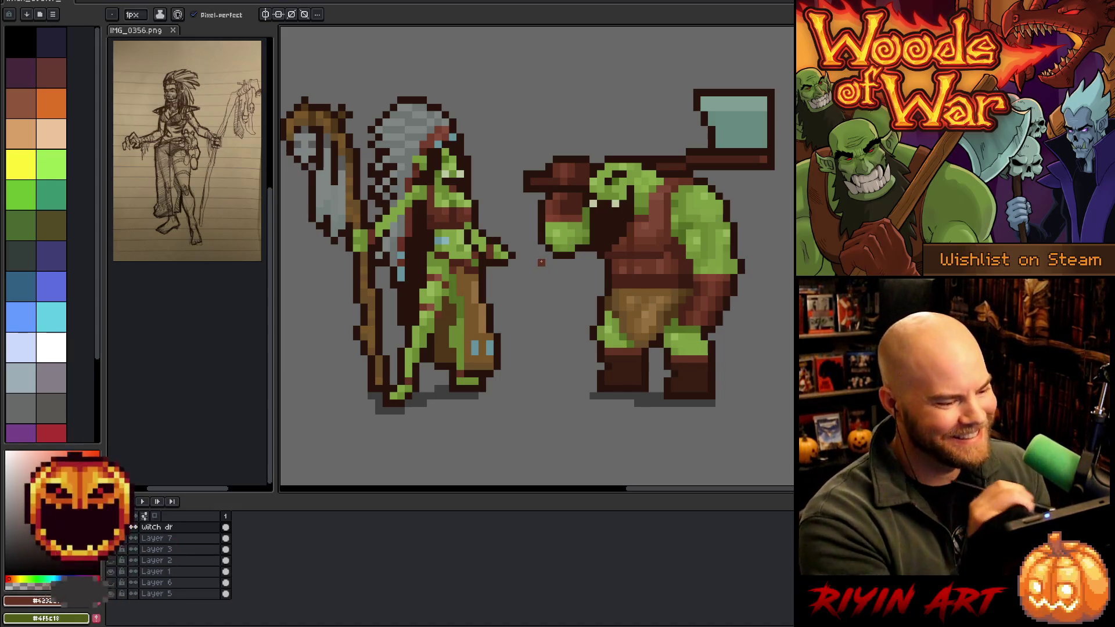
scroll(523, 301, "left", 3)
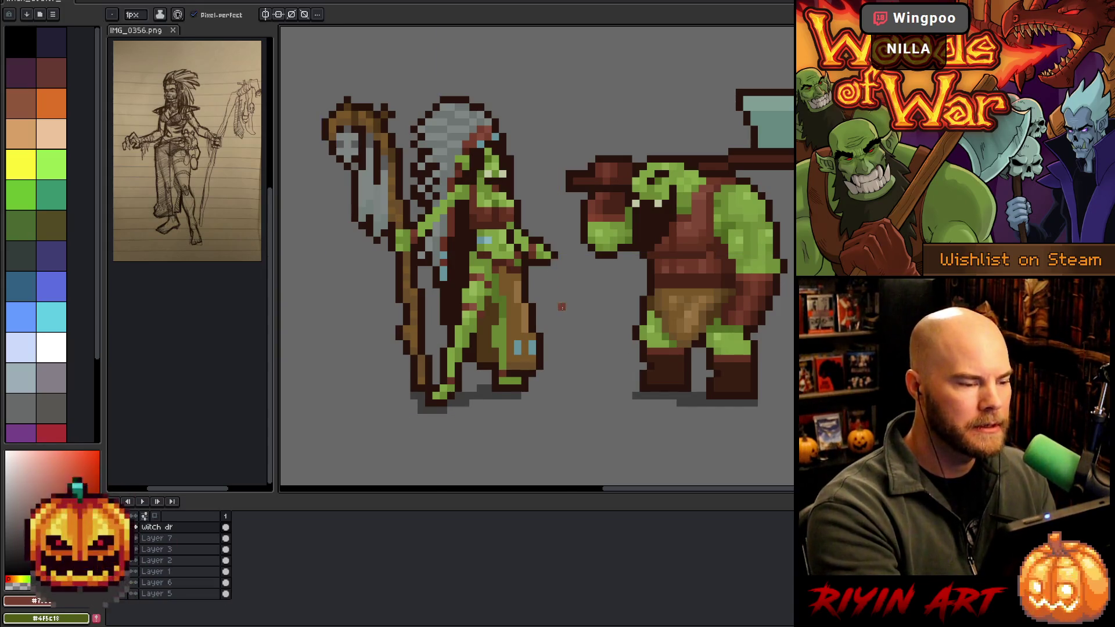
mouse_move(554, 335)
left_mouse_down()
mouse_move(511, 316)
mouse_move(556, 313)
mouse_move(542, 319)
mouse_move(528, 296)
left_mouse_up()
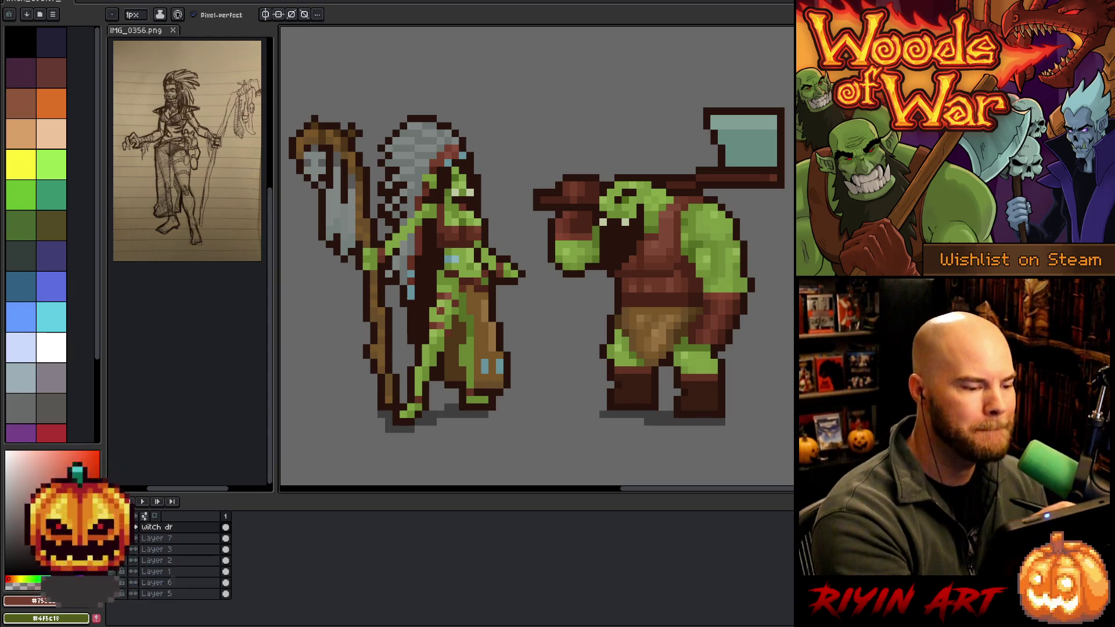
Eyedrop bright green, skin green, reddish-brown and dark browns to touch up the witch's face and chest.
left_click(439, 310, "alt")
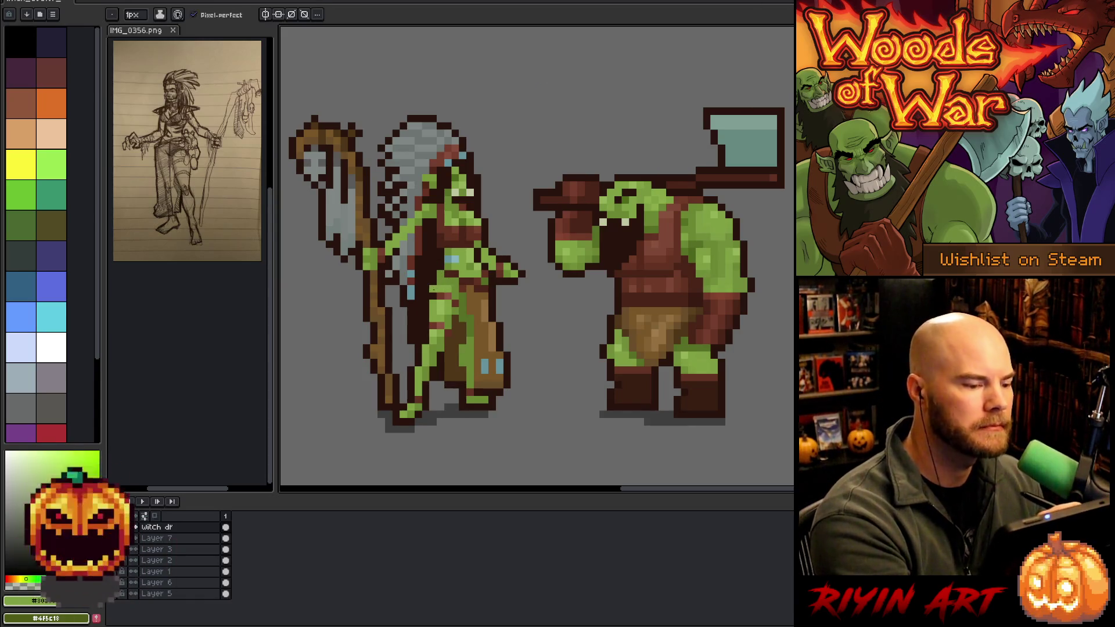
left_click(444, 270, "alt")
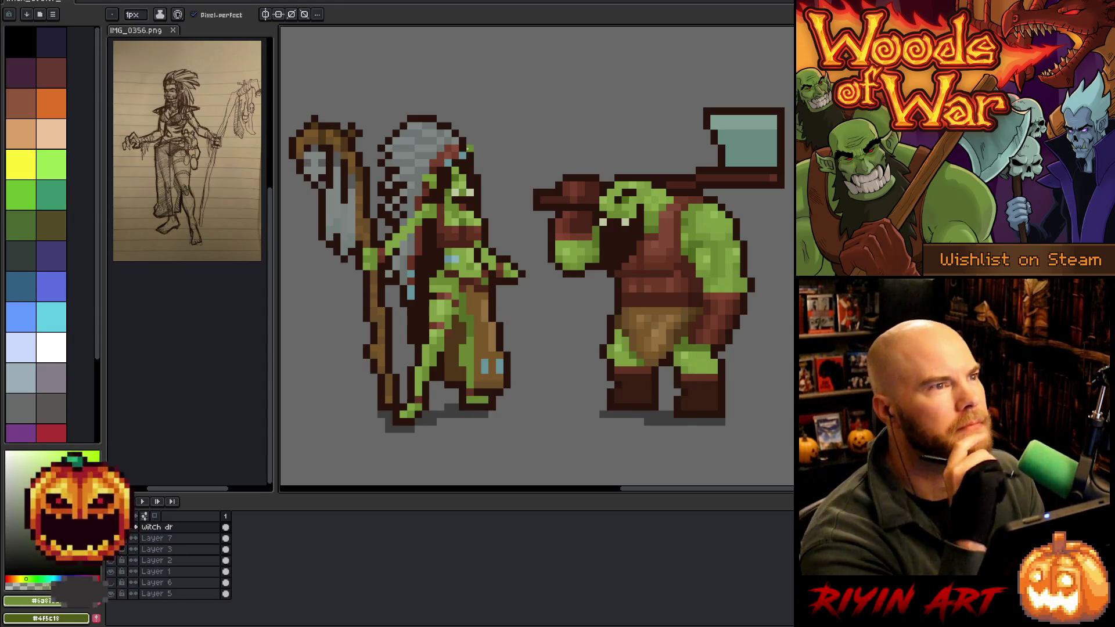
left_click(443, 290, "alt")
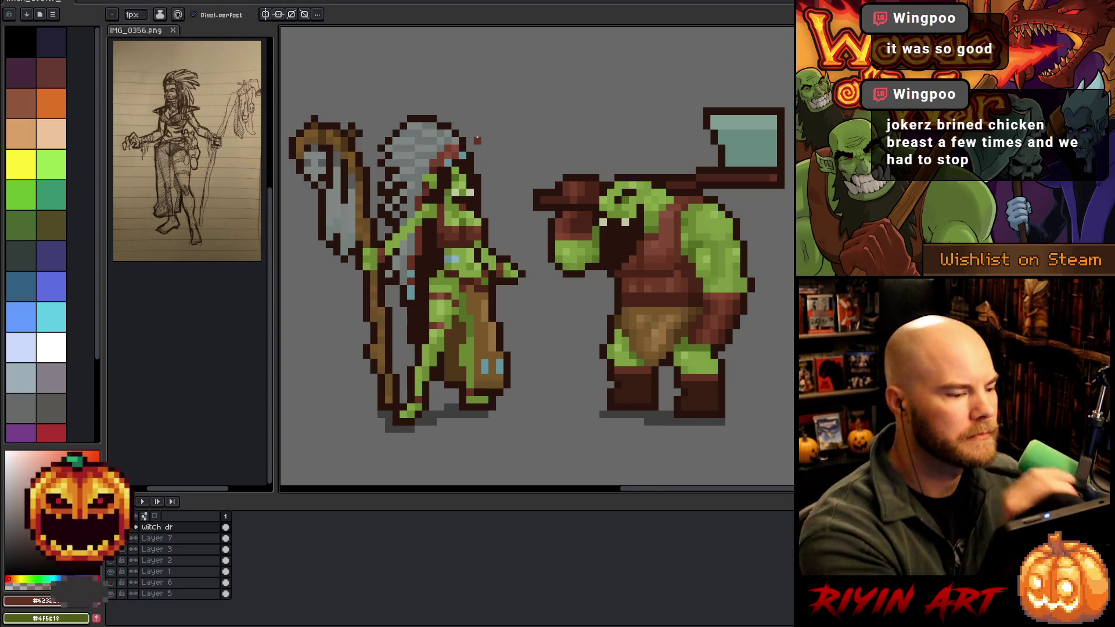
left_click(434, 205, "alt")
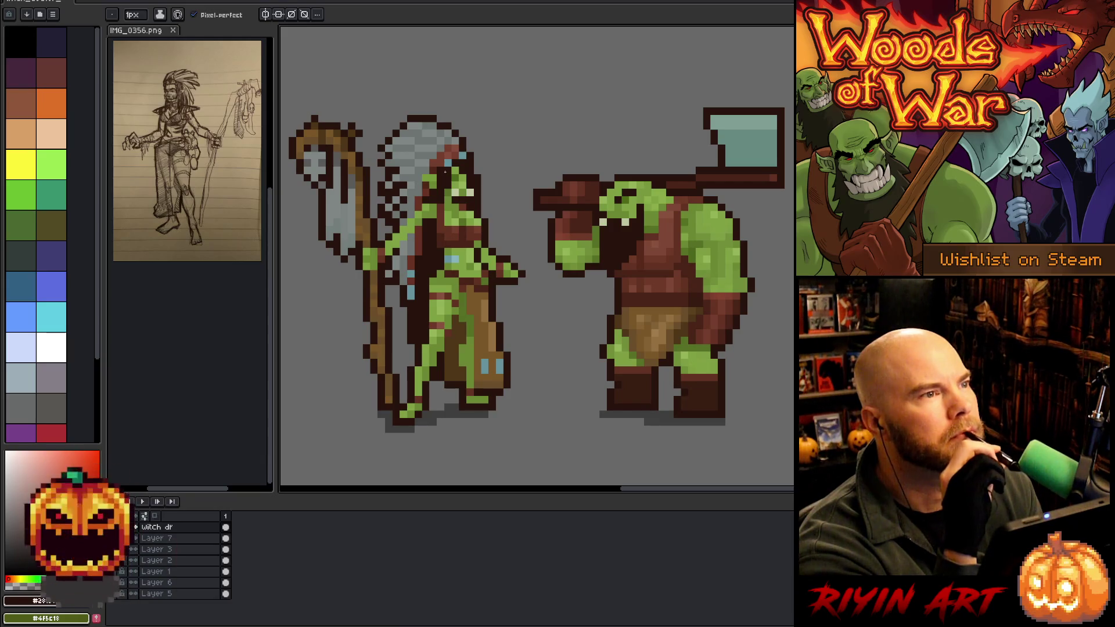
key("i")
left_click(442, 241)
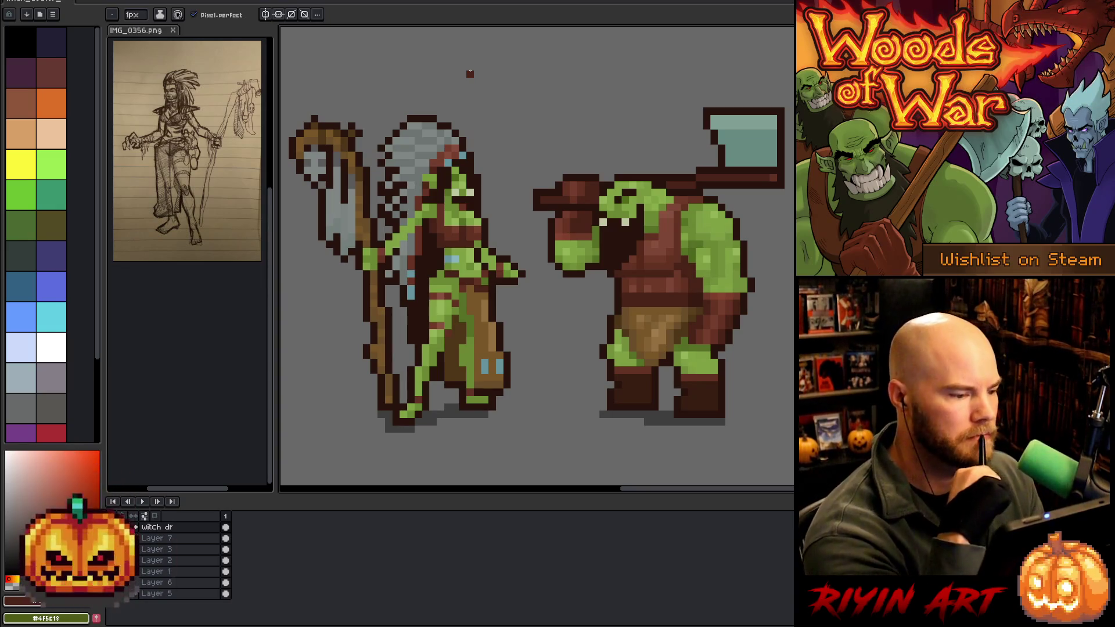
left_click(436, 209, "alt")
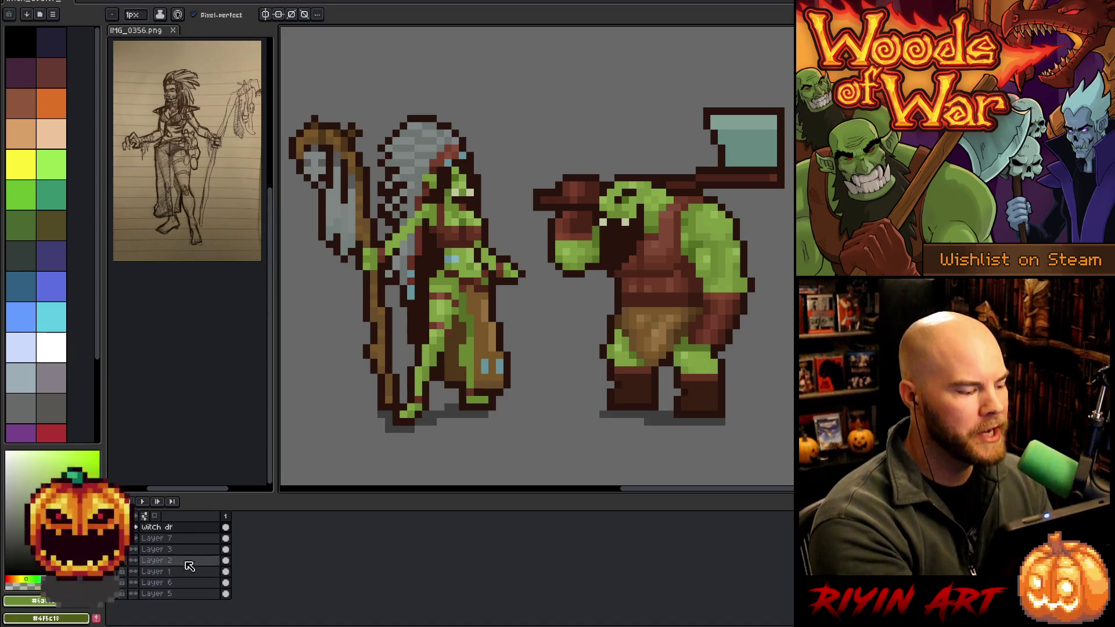
On Layer 1, sample the orc's dark red-brown and place a dark pixel above its head.
left_click(186, 583)
left_click(184, 572)
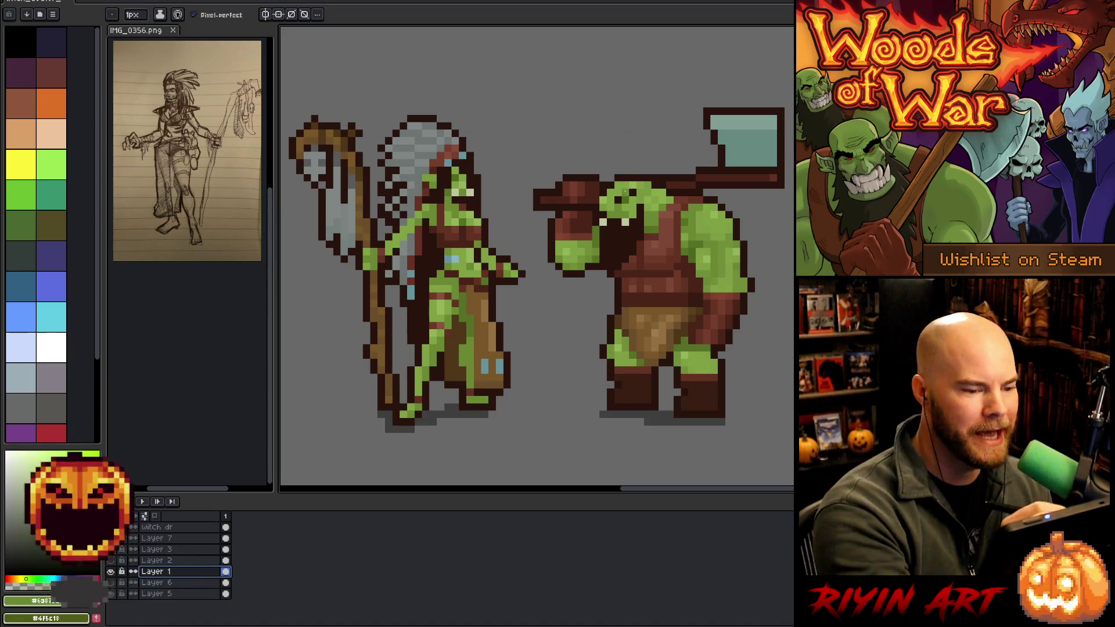
key("alt")
key("alt")
left_click(620, 188, "alt")
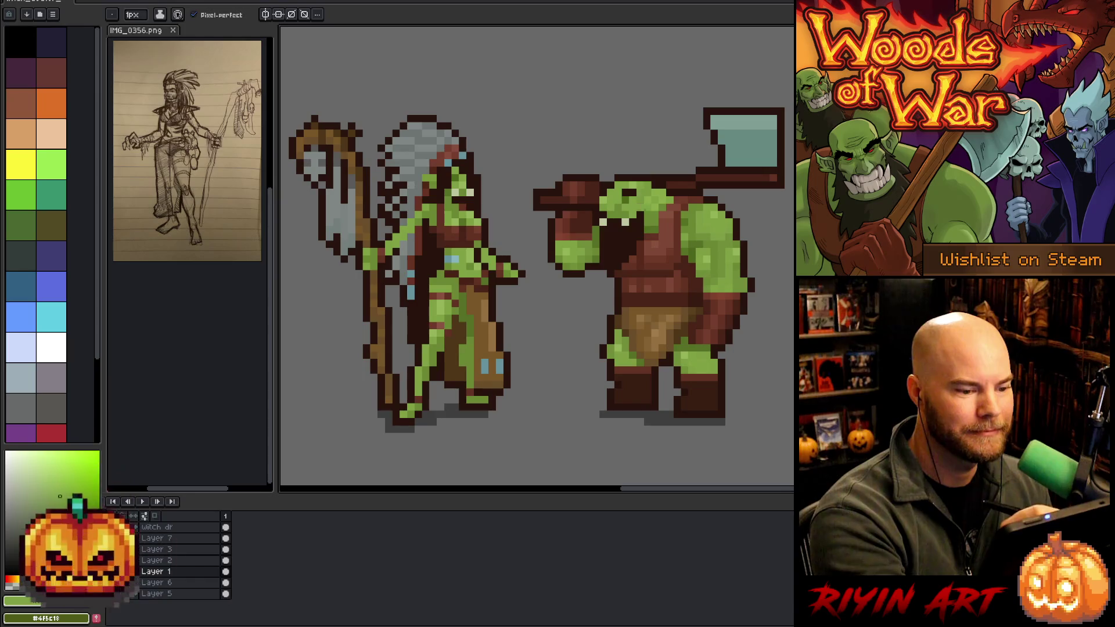
left_click(639, 219, "alt")
left_click(633, 169)
Sample the light and darker greens from the orc's head.
left_click(633, 186, "alt")
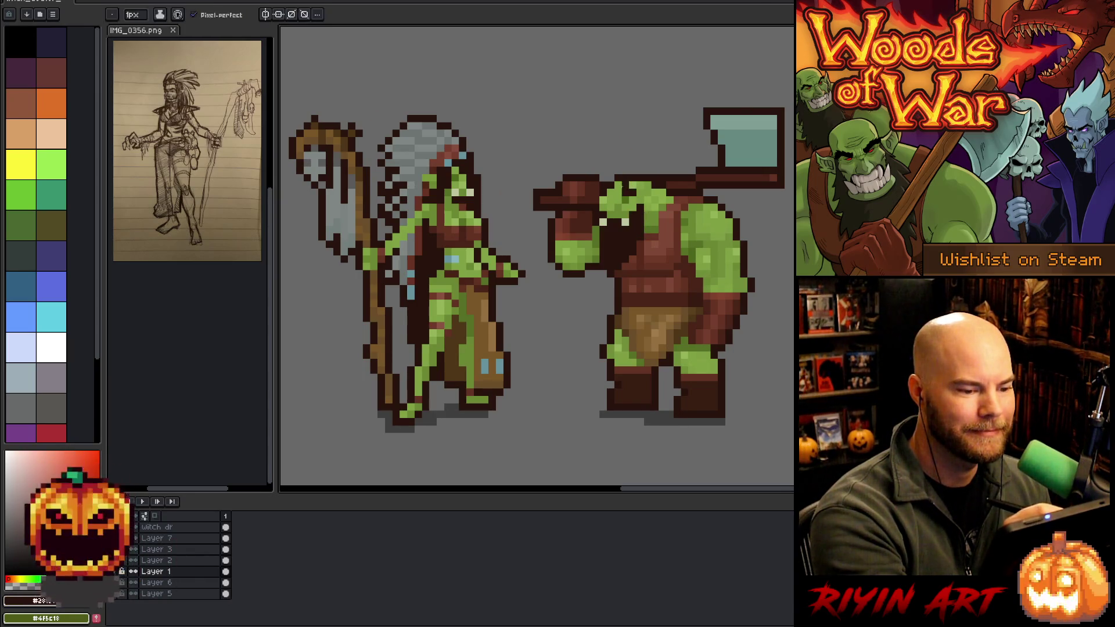
left_click(637, 189, "alt")
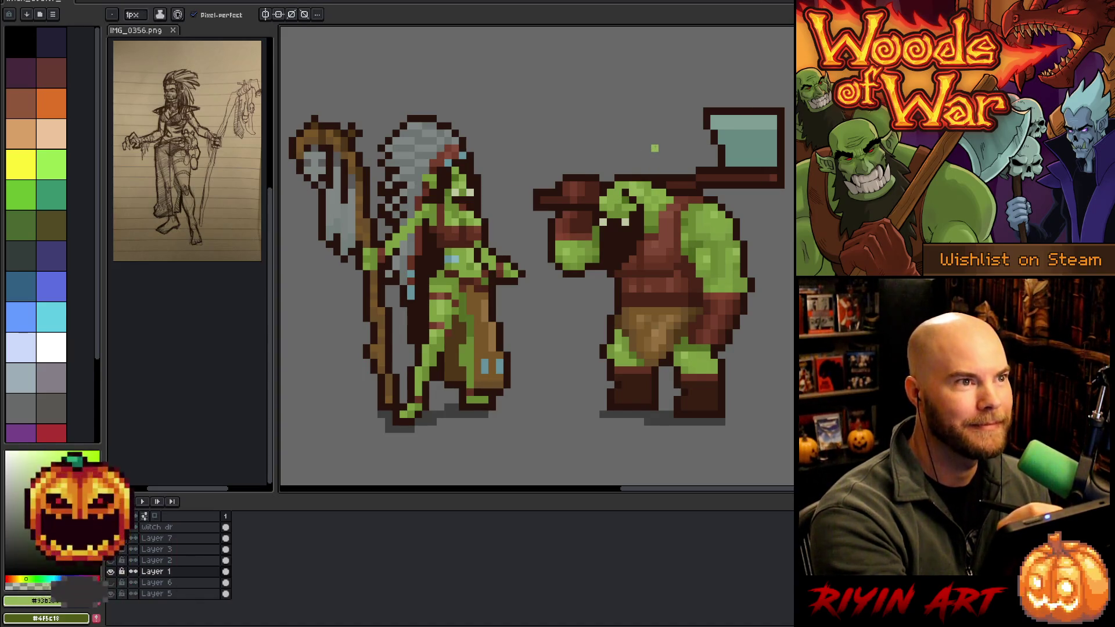
left_click(631, 195, "alt")
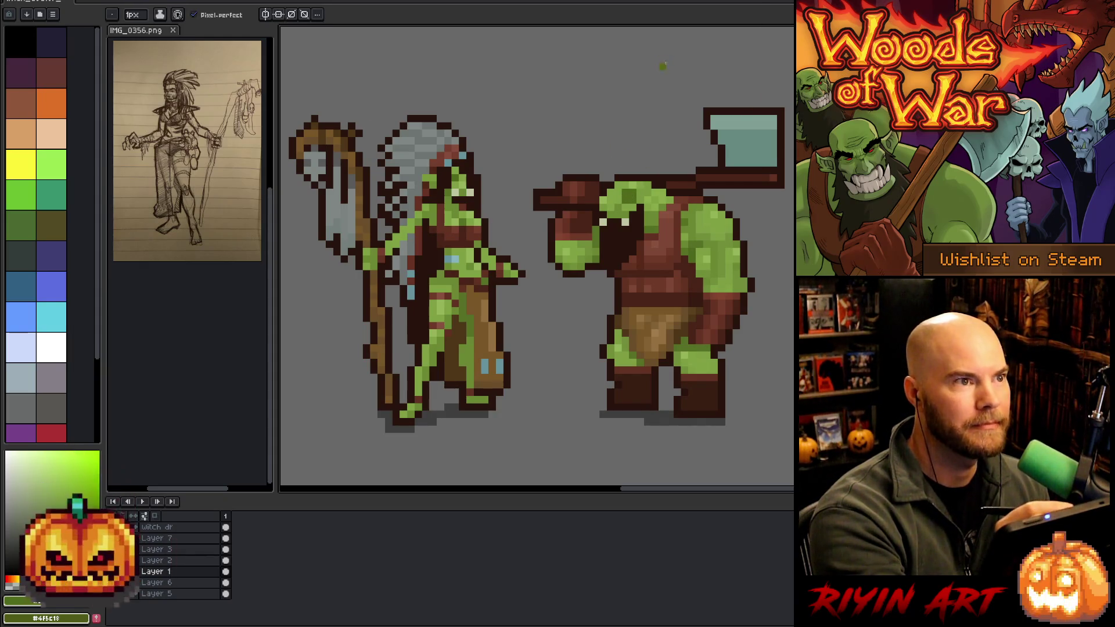
left_click(628, 206, "alt")
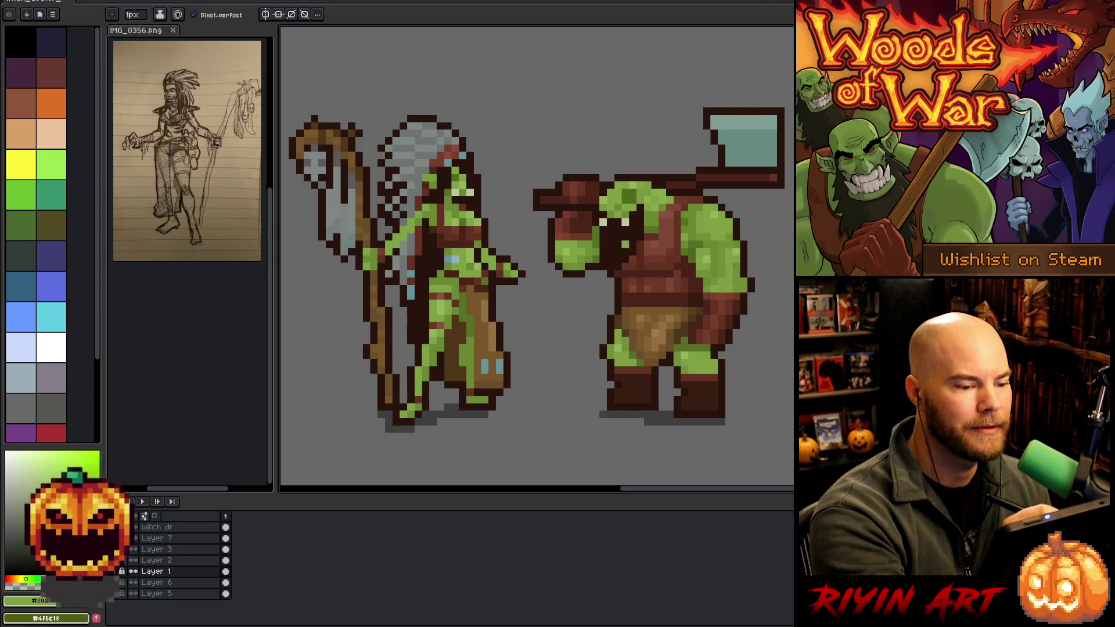